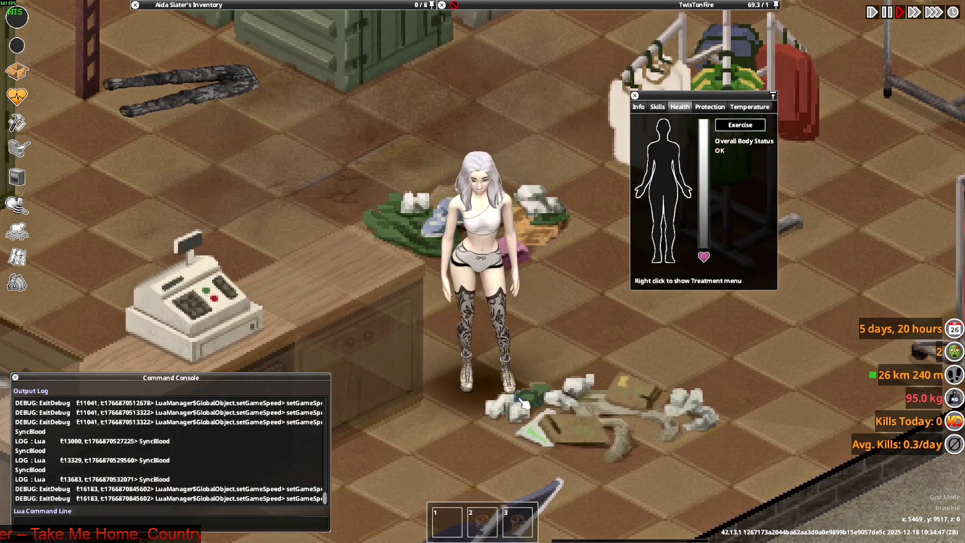
- Quit Project Zomboid to the desktop and bring Steam to the front
{"action": "key", "text": "Escape"}
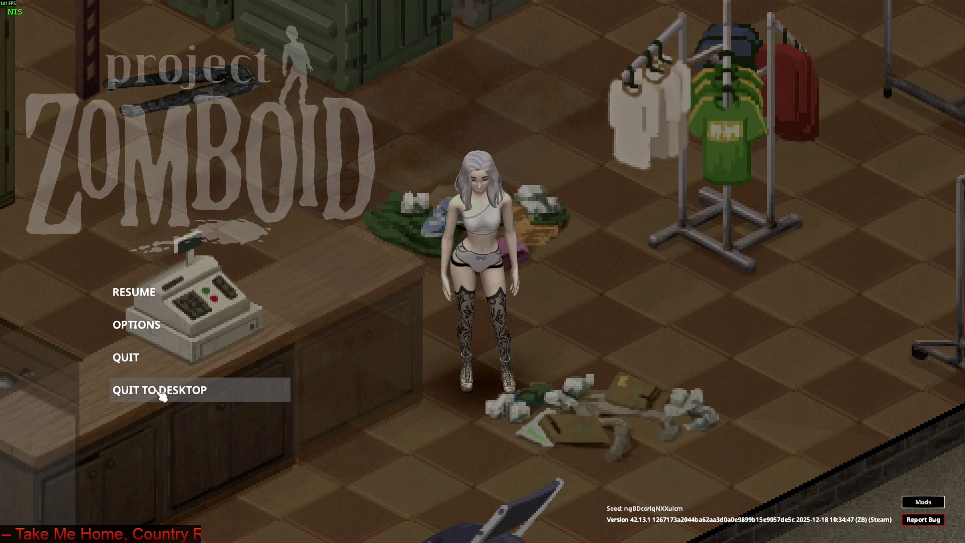
{"action": "left_click", "coordinate": [158, 396]}
{"action": "left_click", "coordinate": [451, 289]}
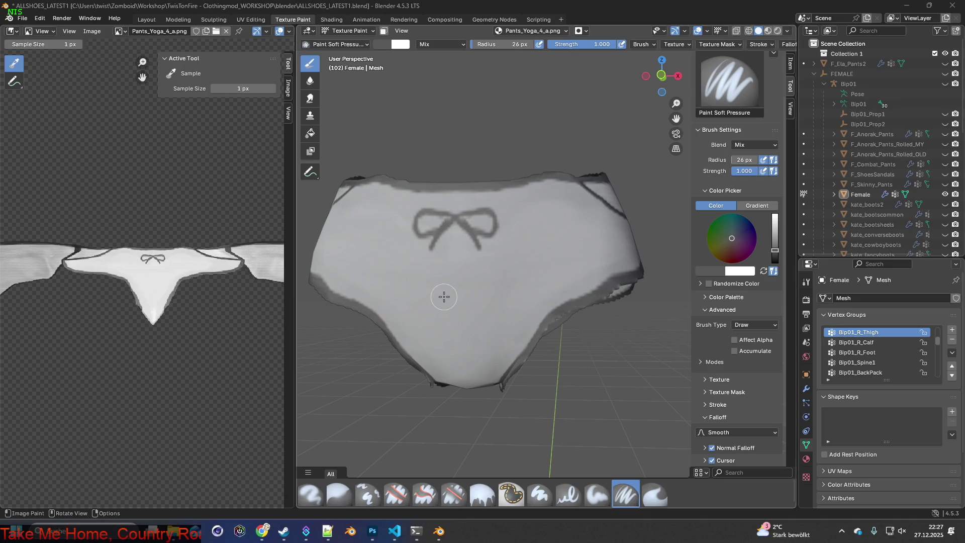
{"action": "left_click", "coordinate": [284, 530]}
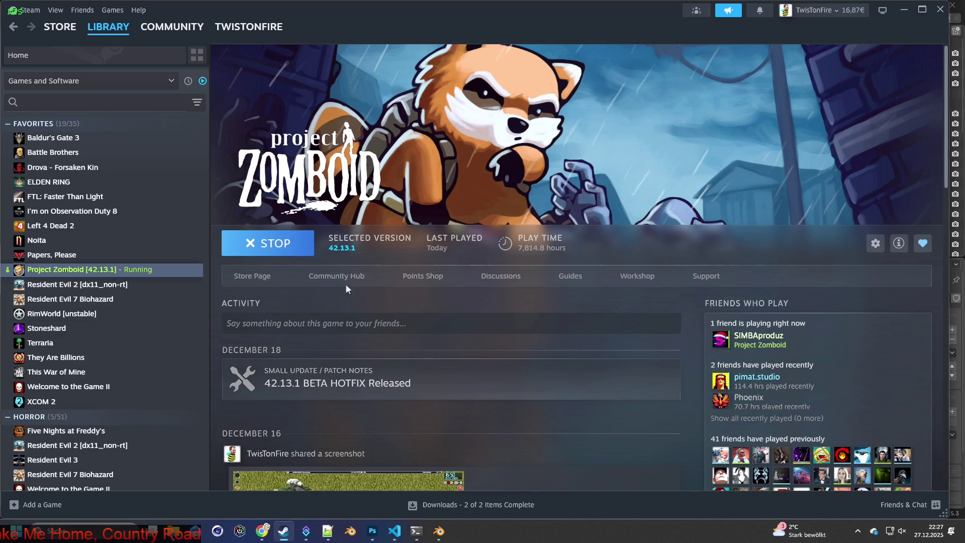
- Stop the running Project Zomboid in Steam and launch it again
{"action": "left_click", "coordinate": [270, 245]}
{"action": "left_click", "coordinate": [500, 361]}
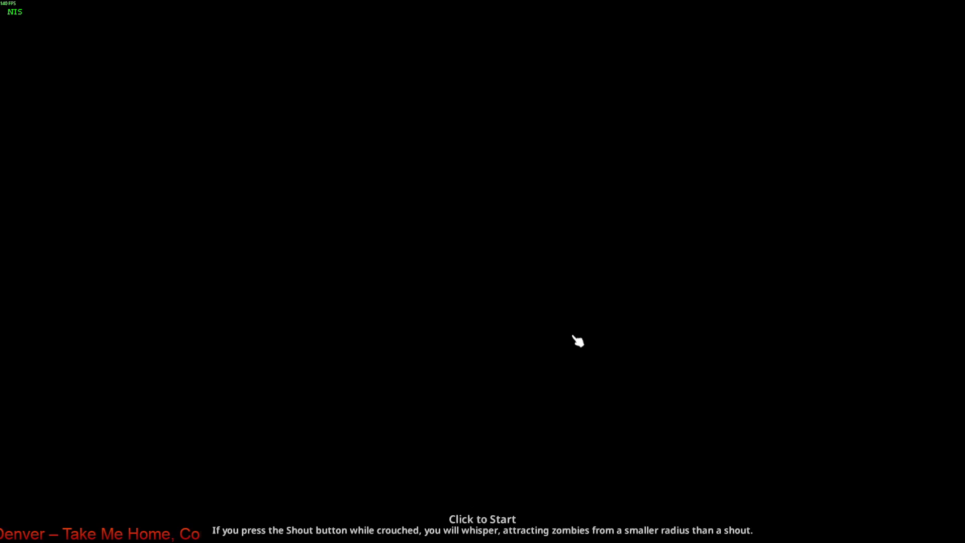
- Start the loaded game and walk the character around the store to view her white bottoms
{"action": "left_click", "coordinate": [572, 335]}
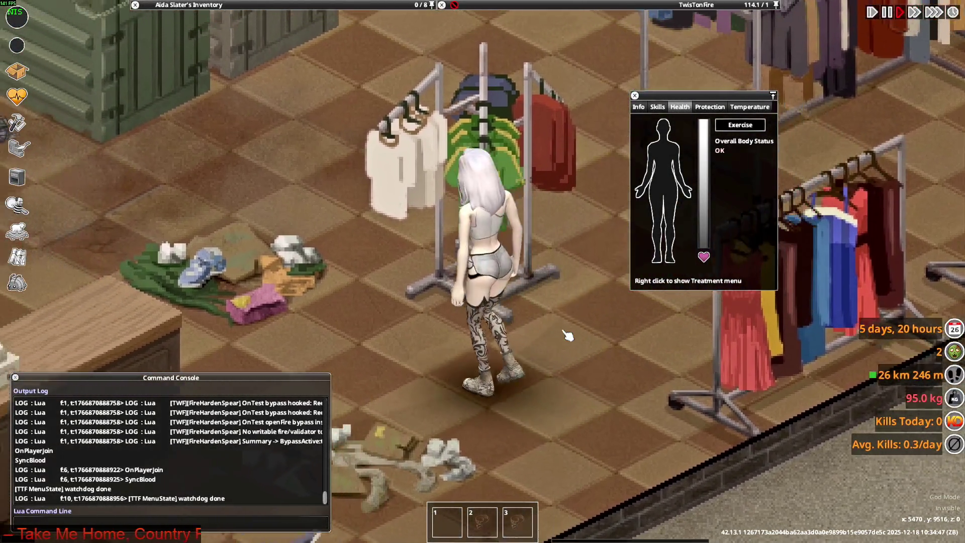
{"action": "key", "text": "w"}
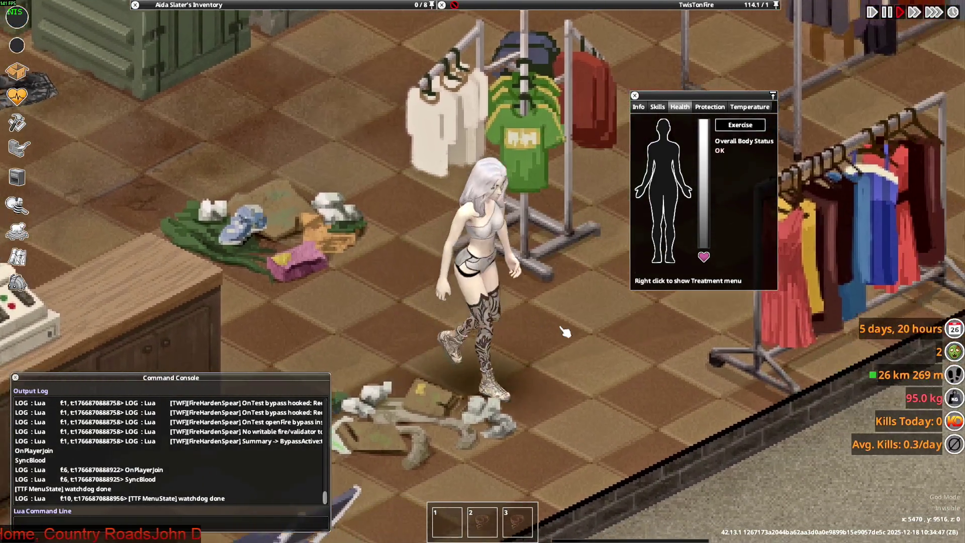
{"action": "key", "text": "w"}
{"action": "scroll", "coordinate": [565, 332], "scroll_direction": "down", "scroll_amount": 2}
{"action": "scroll", "coordinate": [565, 332], "scroll_direction": "up", "scroll_amount": 2}
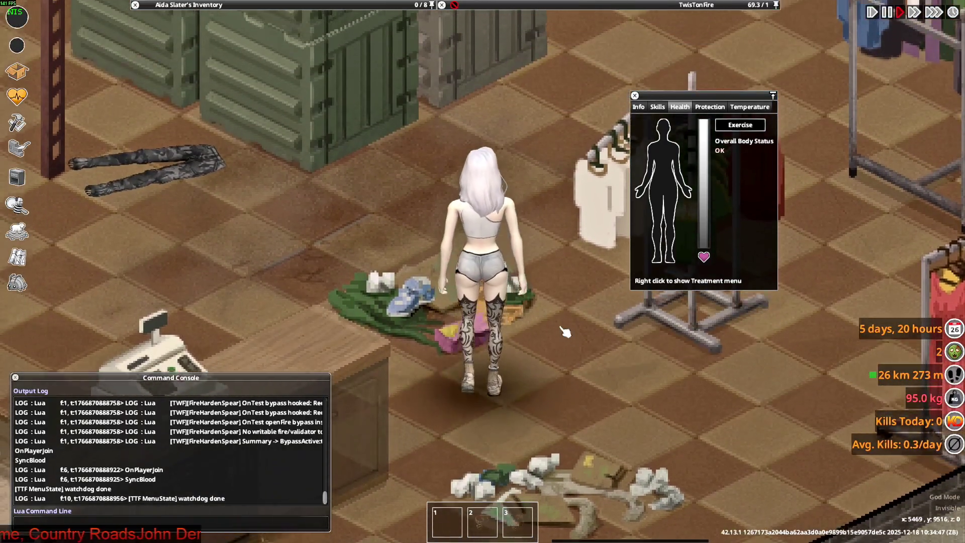
{"action": "key", "text": "s"}
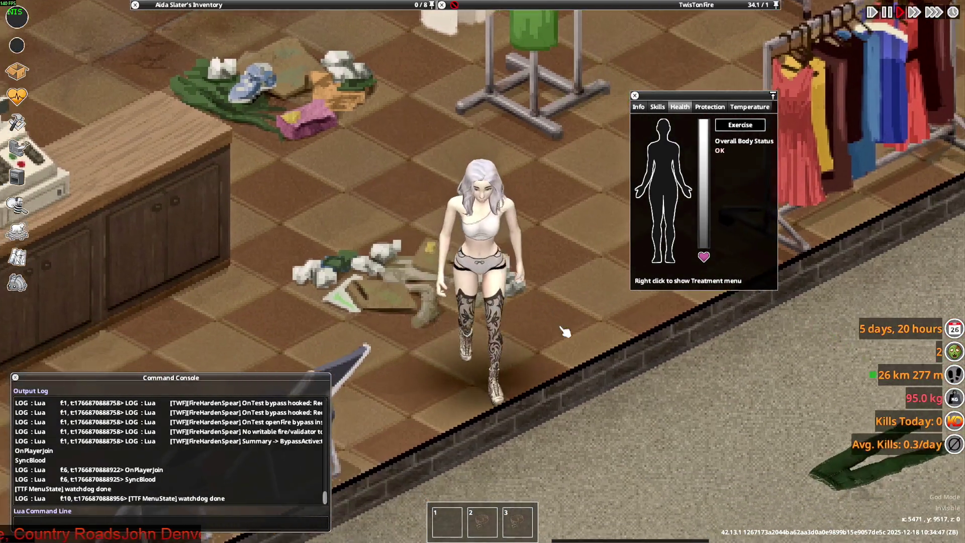
{"action": "key", "text": "w"}
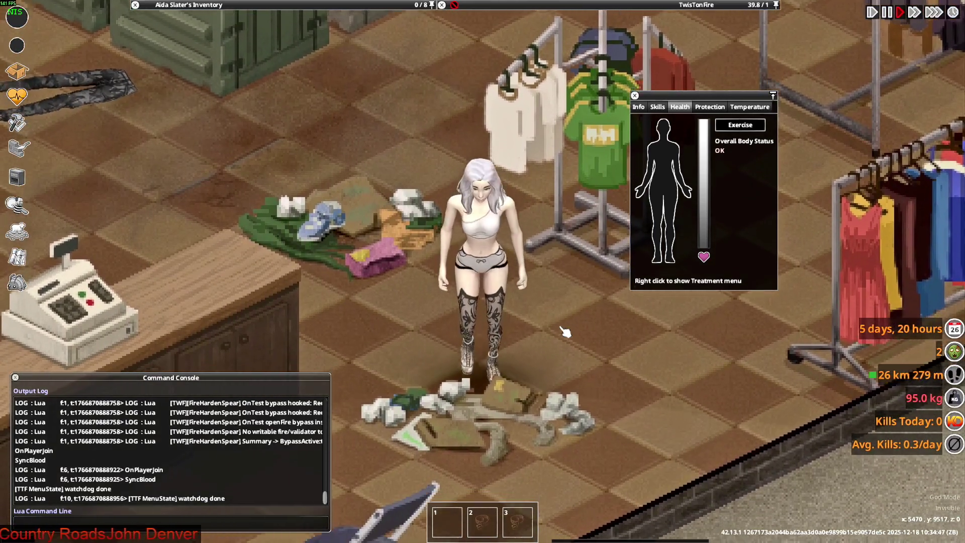
{"action": "key", "text": "w"}
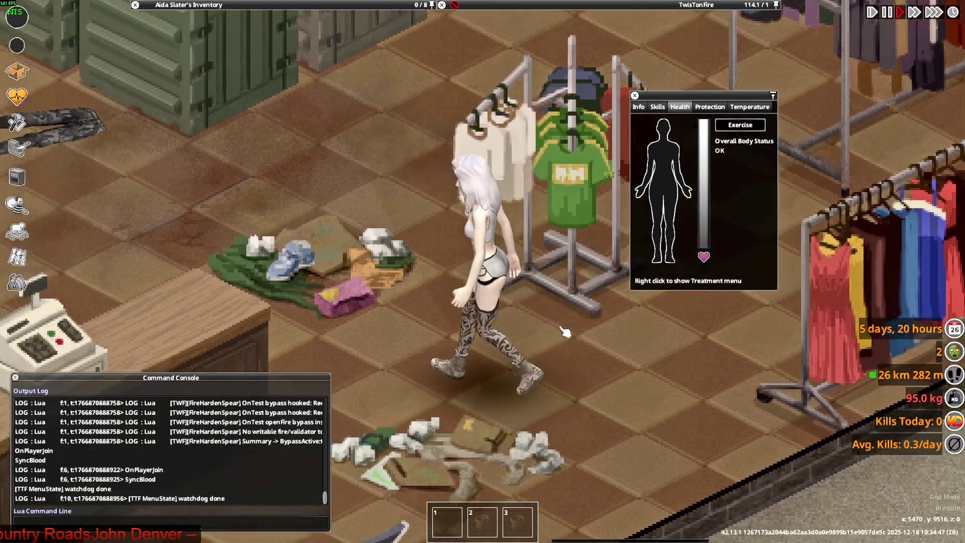
{"action": "key", "text": "s"}
{"action": "key", "text": "s"}
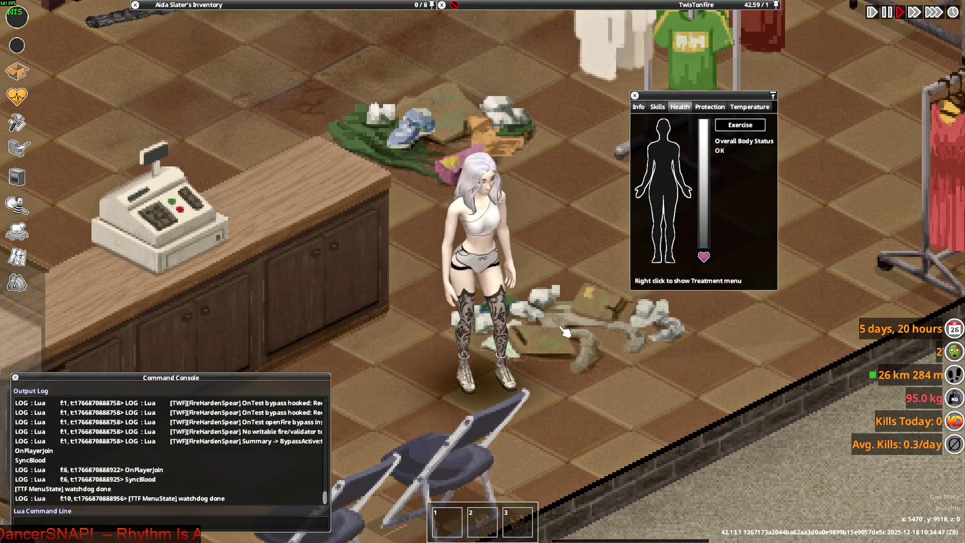
{"action": "key", "text": "w"}
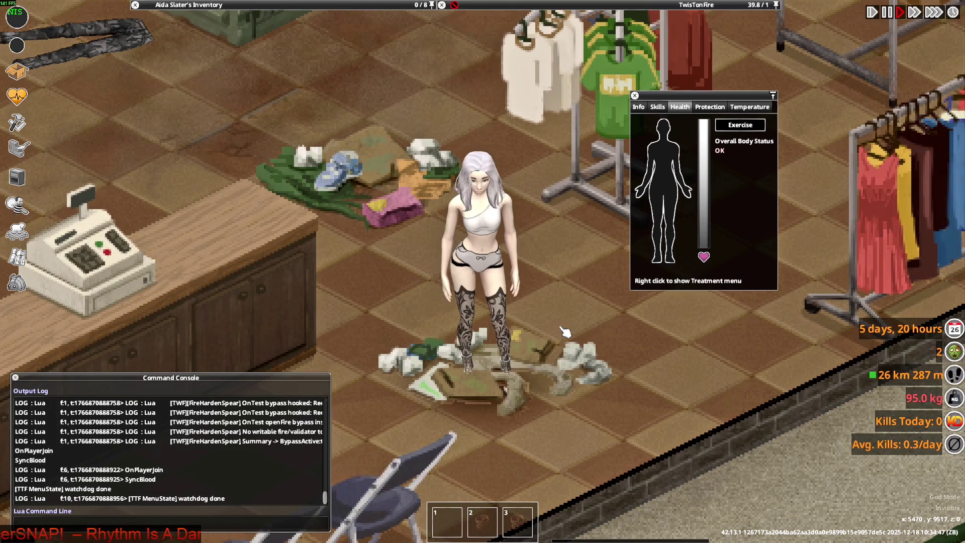
{"action": "key", "text": "alt+Tab"}
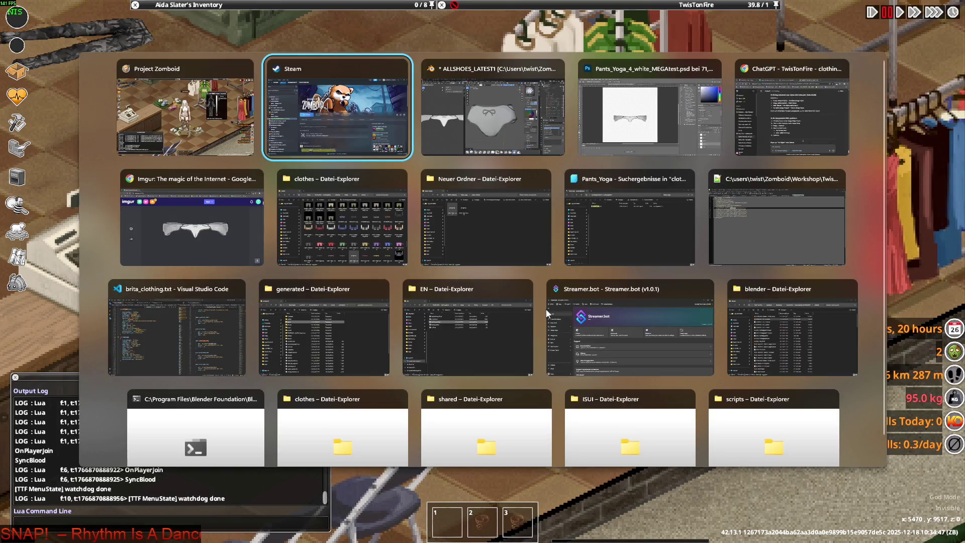
- Switch to Blender and view the pants in Material Preview in the Shading workspace
{"action": "key", "text": "alt+Tab"}
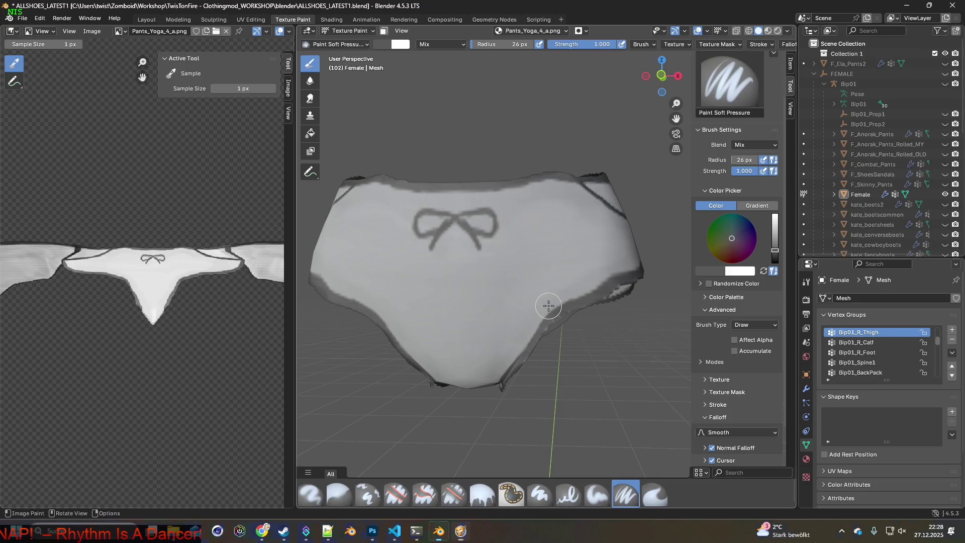
{"action": "mouse_move", "coordinate": [424, 301]}
{"action": "middle_mouse_down"}
{"action": "mouse_move", "coordinate": [454, 297]}
{"action": "mouse_move", "coordinate": [445, 302]}
{"action": "mouse_move", "coordinate": [475, 312]}
{"action": "middle_mouse_up"}
{"action": "scroll", "coordinate": [446, 301], "scroll_direction": "down", "scroll_amount": 3}
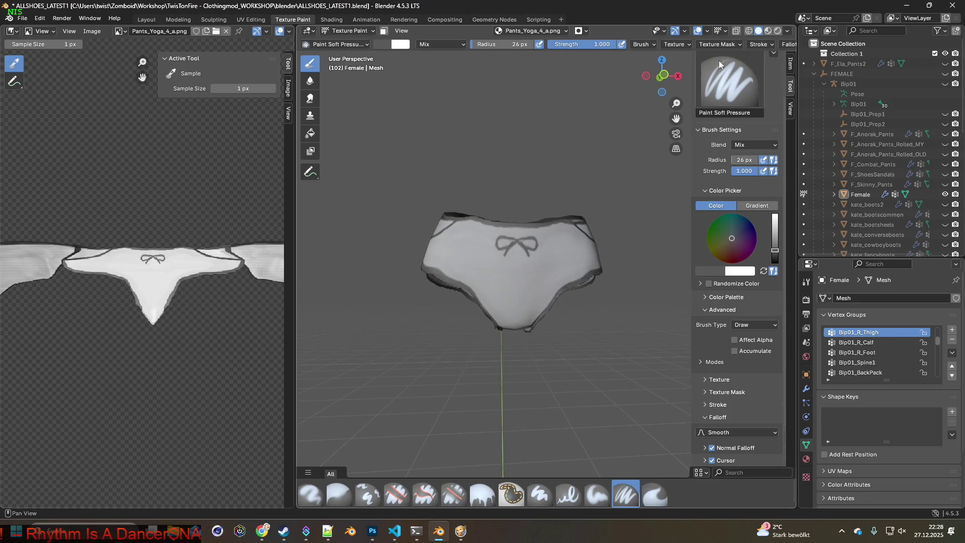
{"action": "left_click", "coordinate": [768, 31]}
{"action": "mouse_move", "coordinate": [547, 252]}
{"action": "middle_mouse_down"}
{"action": "mouse_move", "coordinate": [502, 254]}
{"action": "mouse_move", "coordinate": [546, 249]}
{"action": "middle_mouse_up"}
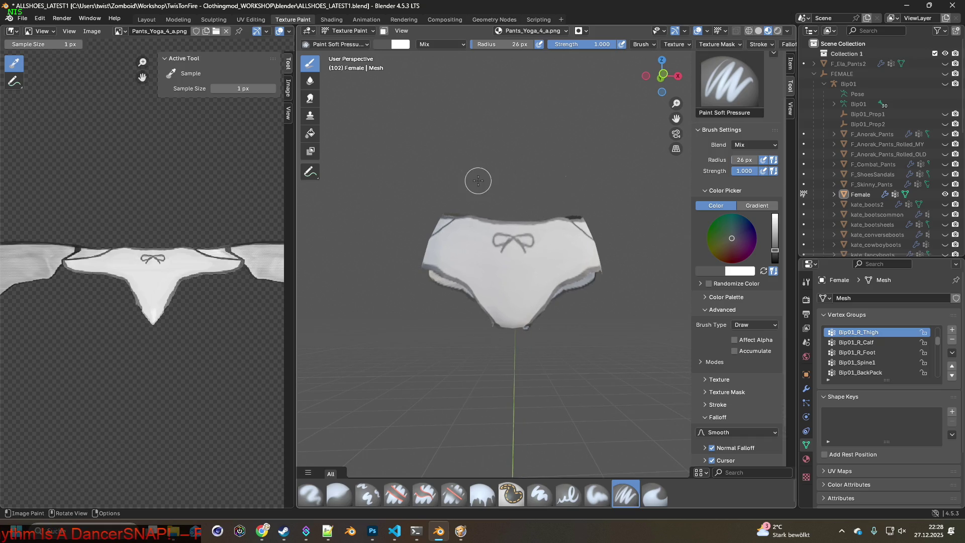
{"action": "left_click", "coordinate": [332, 19]}
{"action": "mouse_move", "coordinate": [387, 246]}
{"action": "middle_mouse_down"}
{"action": "mouse_move", "coordinate": [402, 254]}
{"action": "mouse_move", "coordinate": [393, 251]}
{"action": "middle_mouse_up"}
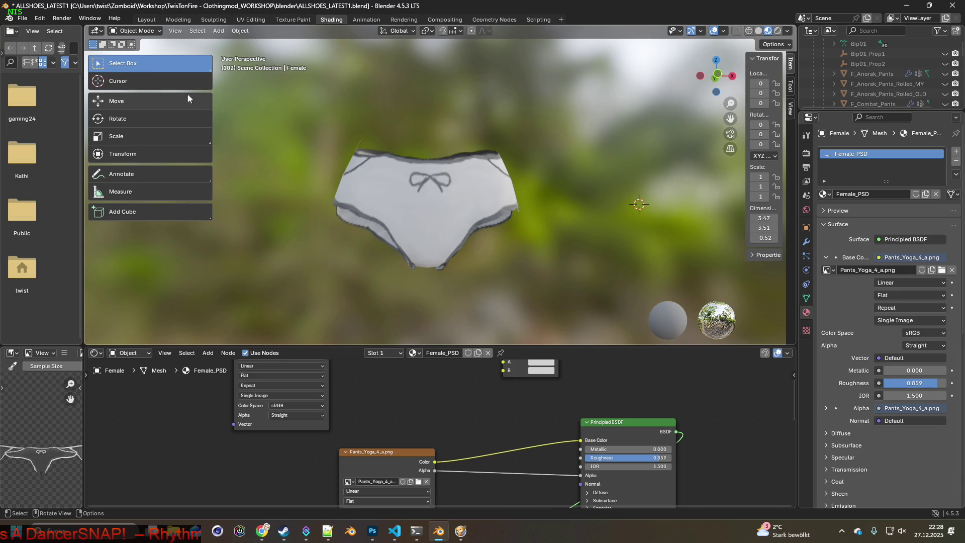
- Narrow the side file browser area and collapse the expanded tool panel
{"action": "left_click_drag", "start_coordinate": [81, 166], "coordinate": [57, 165]}
{"action": "left_click", "coordinate": [72, 31]}
{"action": "left_click", "coordinate": [79, 33]}
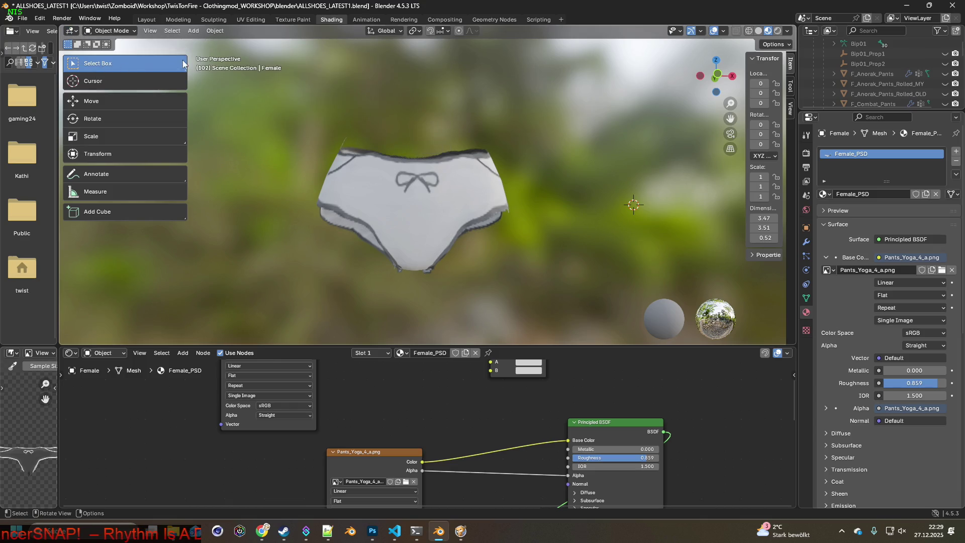
{"action": "left_click_drag", "start_coordinate": [187, 85], "coordinate": [55, 84]}
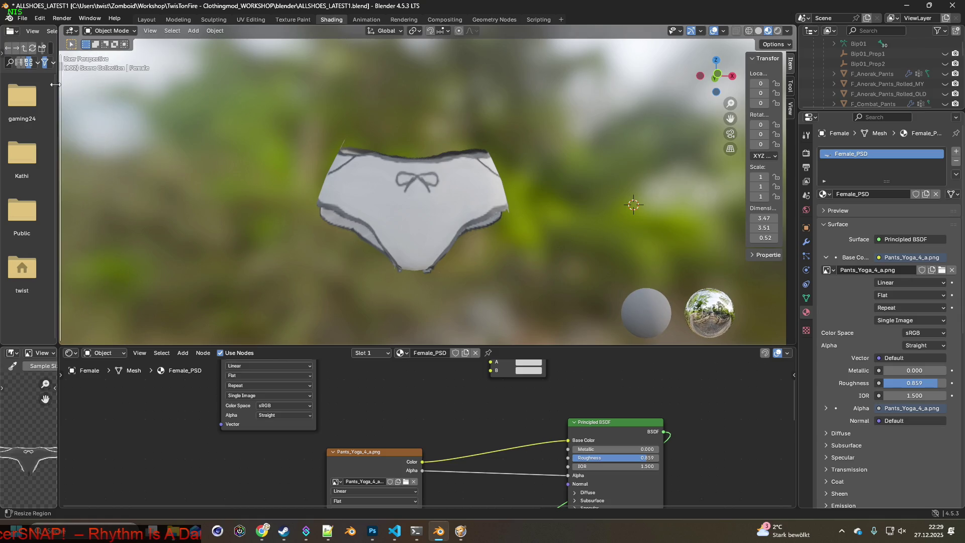
{"action": "mouse_move", "coordinate": [431, 187]}
{"action": "middle_mouse_down"}
{"action": "mouse_move", "coordinate": [442, 196]}
{"action": "mouse_move", "coordinate": [430, 186]}
{"action": "middle_mouse_up"}
- Enlarge the 3D view, pan to the shader nodes, and browse for the Image Texture file
{"action": "right_click", "coordinate": [104, 189], "text": "shift"}
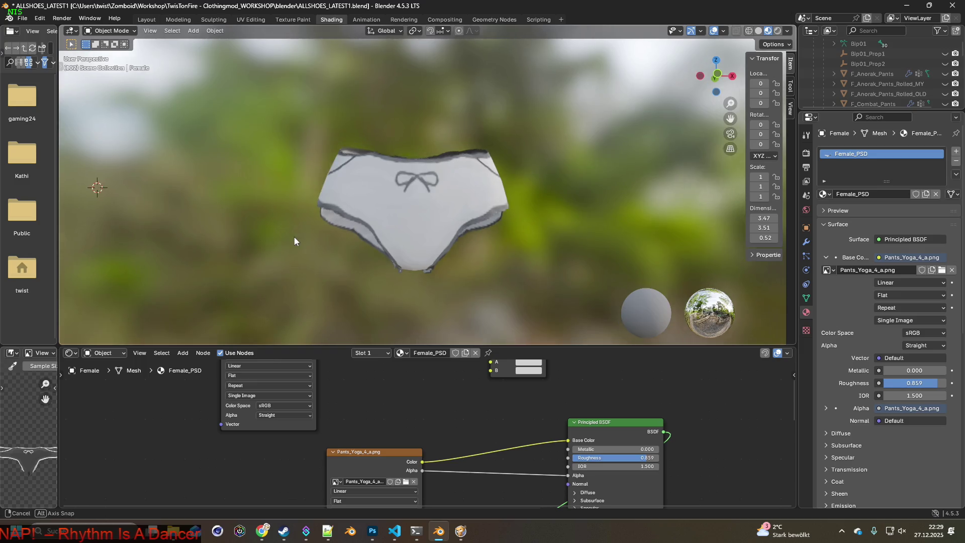
{"action": "left_click_drag", "start_coordinate": [514, 345], "coordinate": [508, 435]}
{"action": "middle_click_drag", "start_coordinate": [507, 450], "coordinate": [477, 406]}
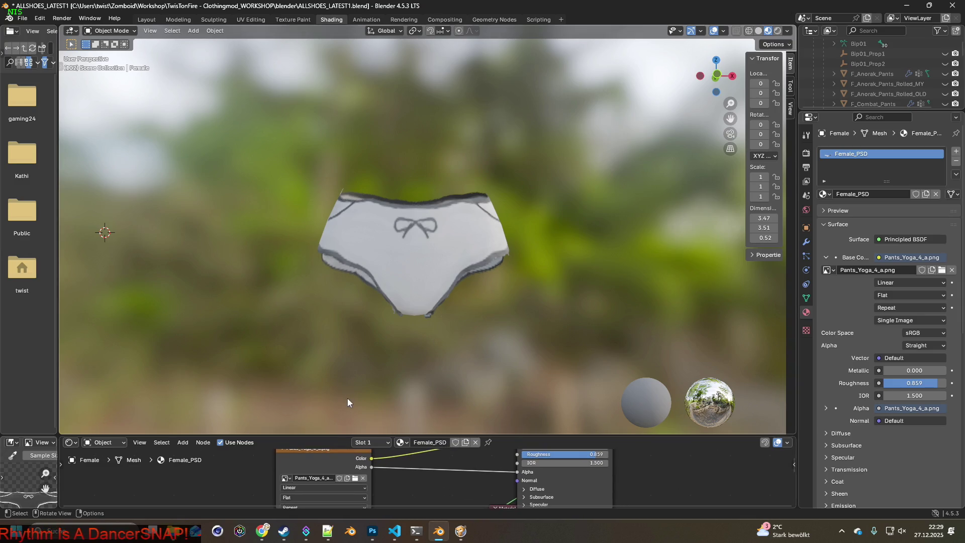
{"action": "left_click", "coordinate": [354, 477]}
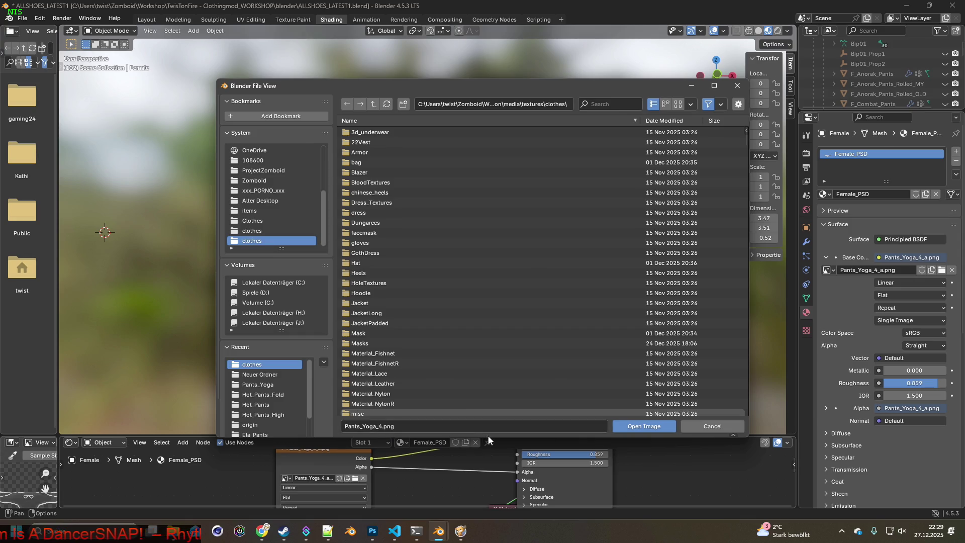
- Copy Pants_Yoga_4.png from the clothes textures folder
{"action": "key", "text": "alt+Tab"}
{"action": "key", "text": "alt+Tab"}
{"action": "key", "text": "alt+Tab"}
{"action": "key", "text": "alt+Tab"}
{"action": "key", "text": "alt+Tab"}
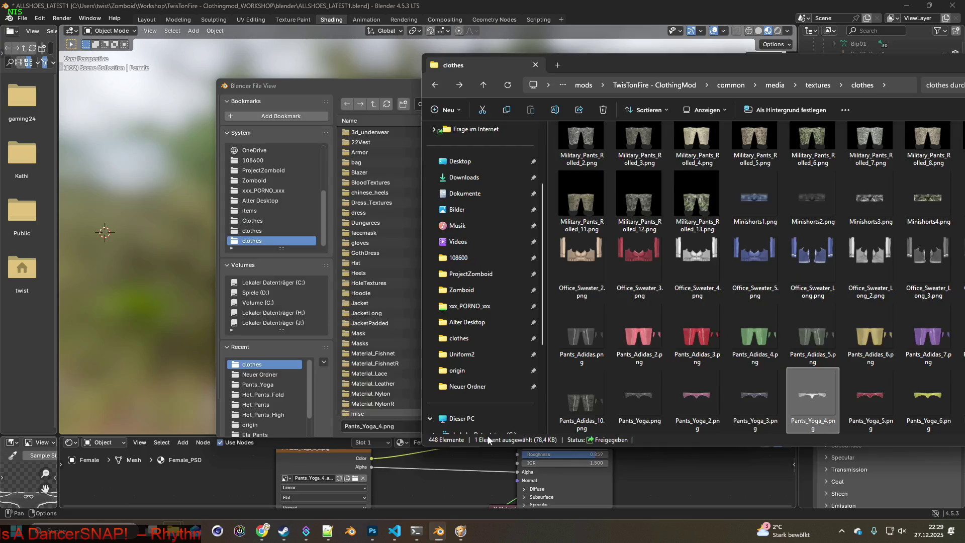
{"action": "right_click", "coordinate": [813, 396]}
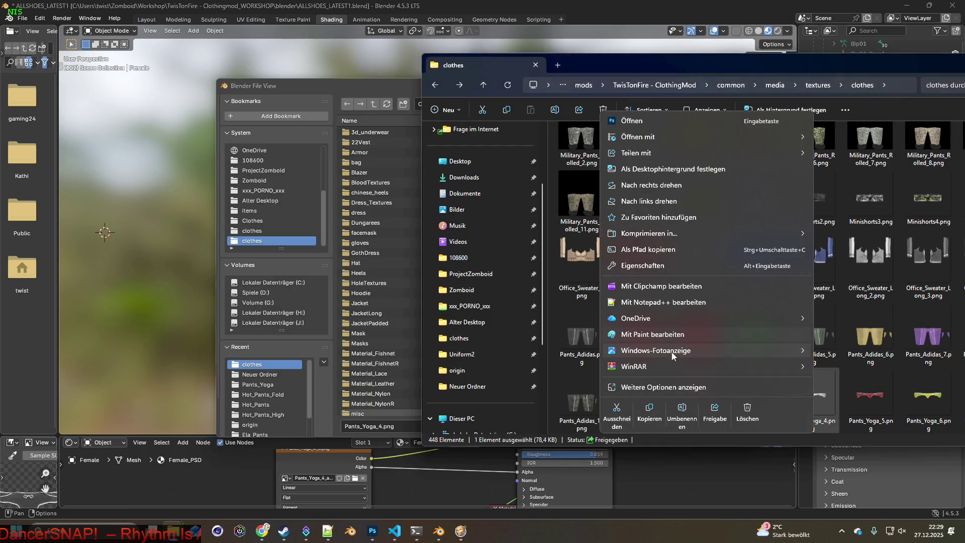
{"action": "left_click", "coordinate": [650, 406]}
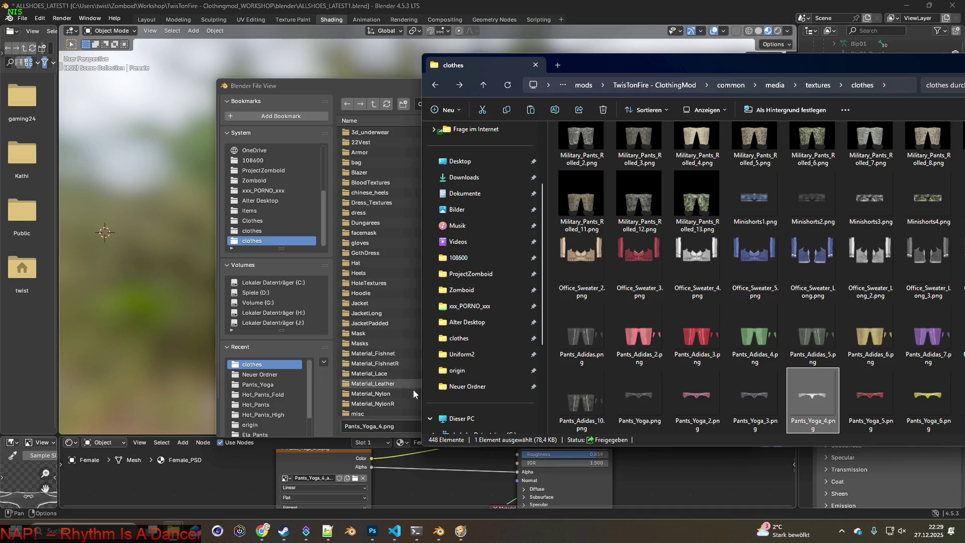
- Paste it into the Pants_Yoga folder, replacing the existing Pants_Yoga_4.png
{"action": "key", "text": "alt+Tab"}
{"action": "key", "text": "Tab"}
{"action": "key", "text": "Tab"}
{"action": "key", "text": "Tab"}
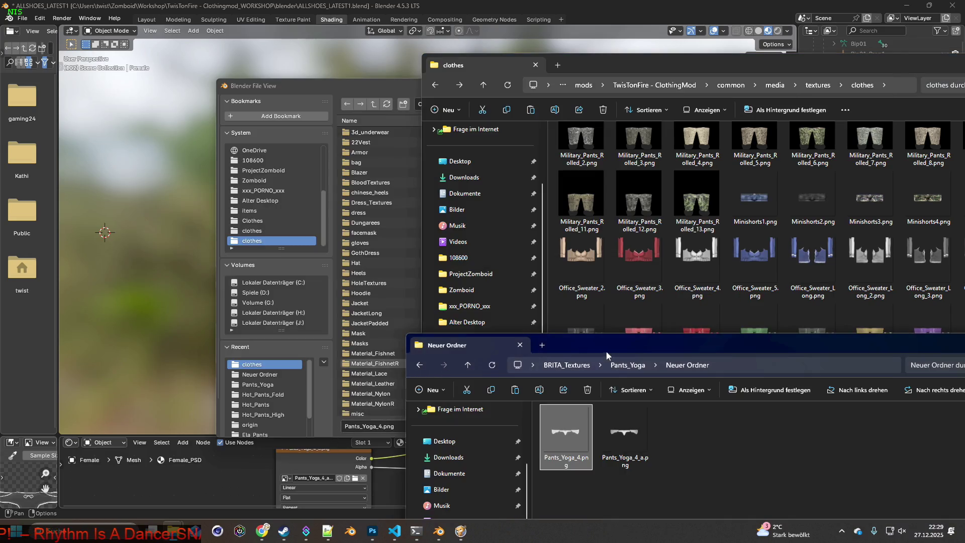
{"action": "left_click_drag", "start_coordinate": [605, 351], "coordinate": [431, 285]}
{"action": "left_click", "coordinate": [422, 308]}
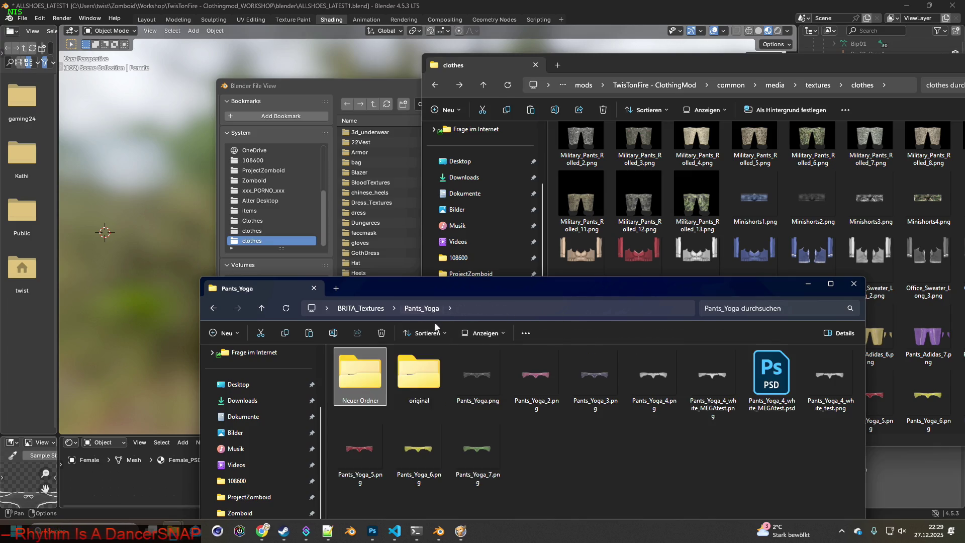
{"action": "right_click", "coordinate": [586, 470]}
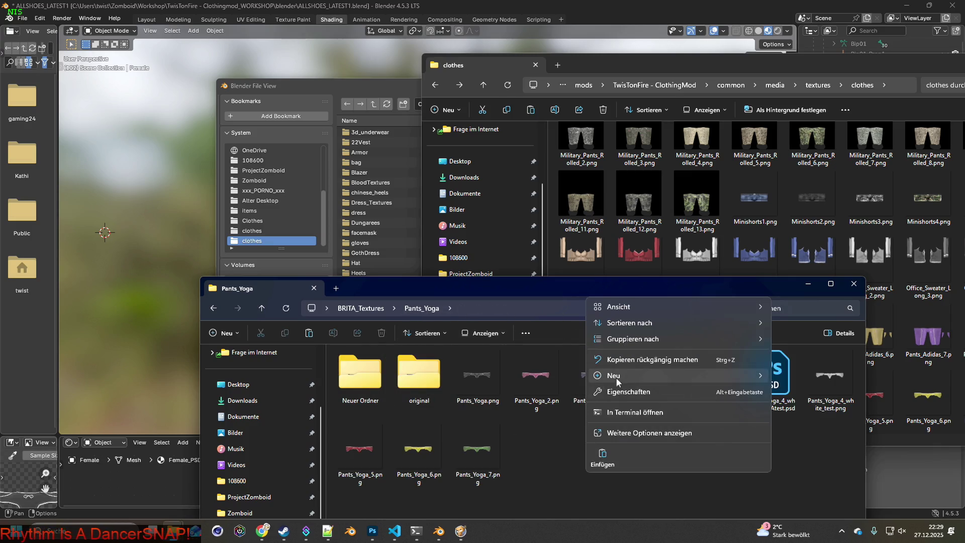
{"action": "left_click", "coordinate": [607, 455]}
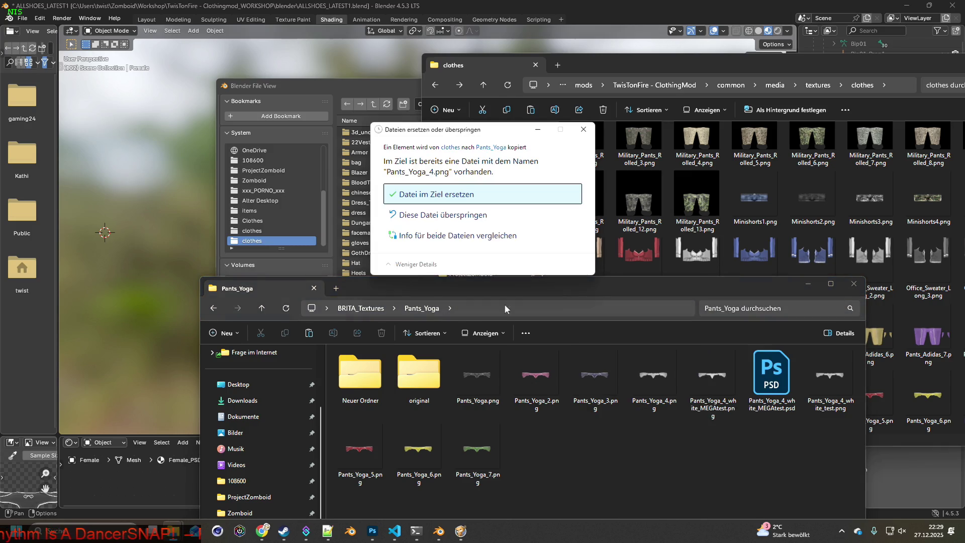
{"action": "left_click", "coordinate": [460, 200]}
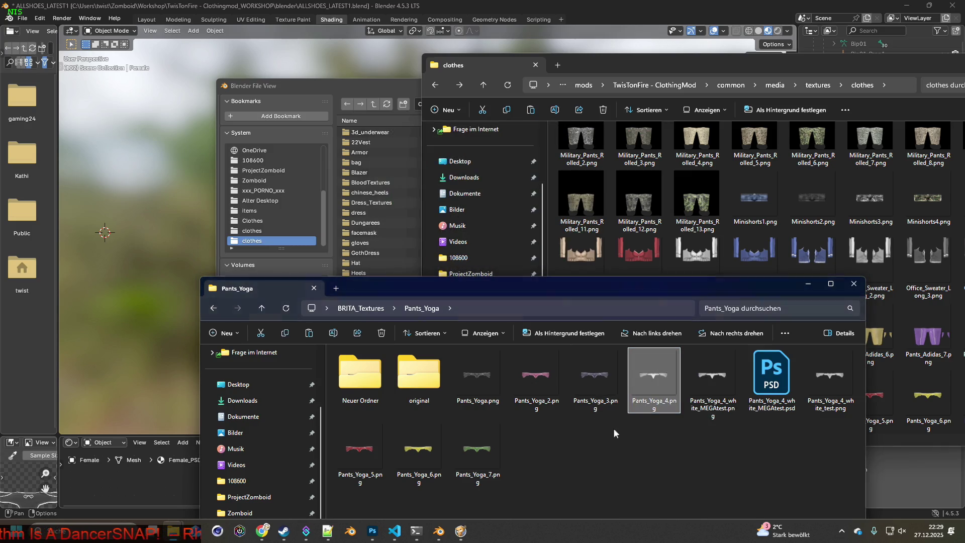
- Select the MEGAtest.png, MEGAtest.psd and test.png white test files, then switch to Photoshop
{"action": "mouse_move", "coordinate": [651, 300]}
{"action": "left_mouse_down"}
{"action": "mouse_move", "coordinate": [640, 257]}
{"action": "mouse_move", "coordinate": [574, 142]}
{"action": "left_mouse_up"}
{"action": "left_click", "coordinate": [632, 219]}
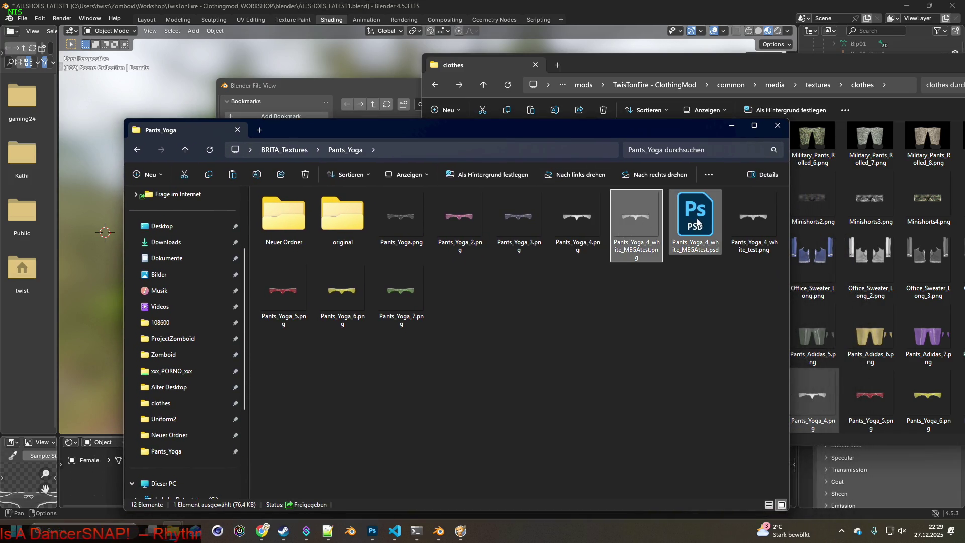
{"action": "left_click", "coordinate": [756, 218], "text": "shift"}
{"action": "left_click", "coordinate": [376, 531]}
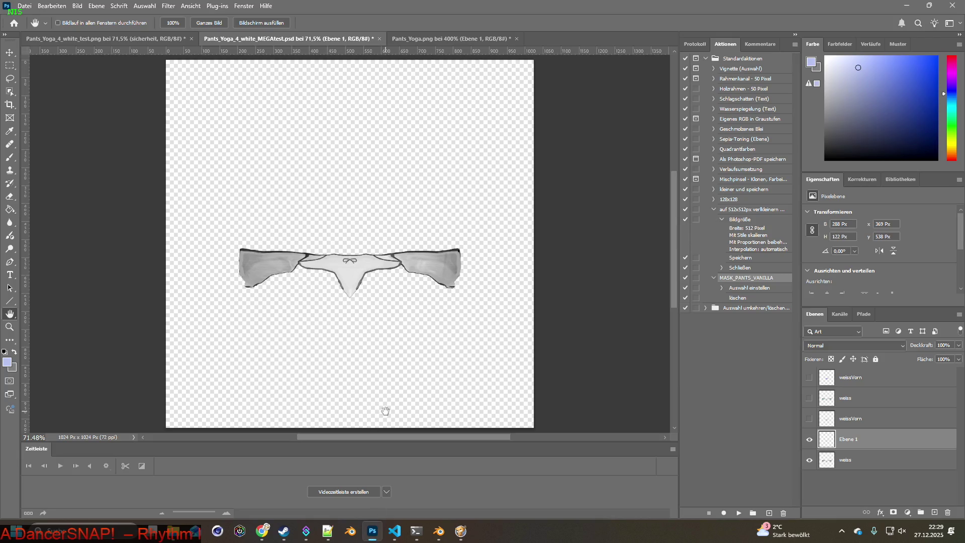
- Close the MEGAtest PSD, Pants_Yoga.png and test.png documents without saving
{"action": "left_click", "coordinate": [379, 39]}
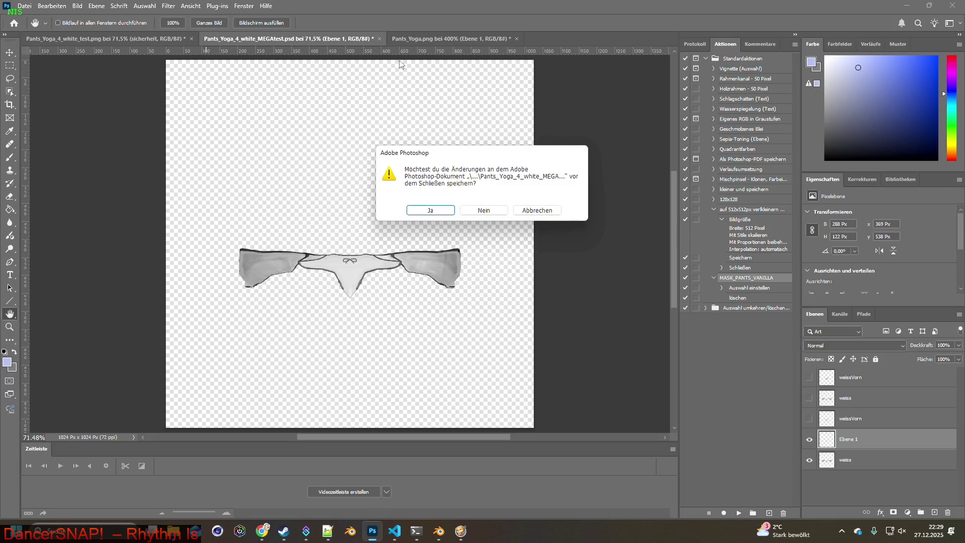
{"action": "left_click", "coordinate": [483, 210]}
{"action": "left_click", "coordinate": [331, 39]}
{"action": "left_click", "coordinate": [483, 210]}
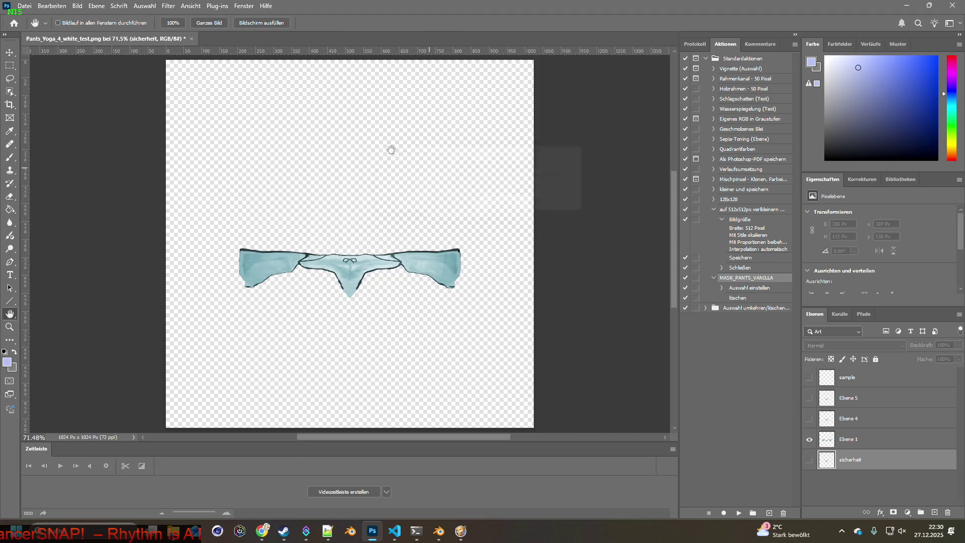
{"action": "left_click", "coordinate": [192, 38]}
{"action": "left_click", "coordinate": [484, 210]}
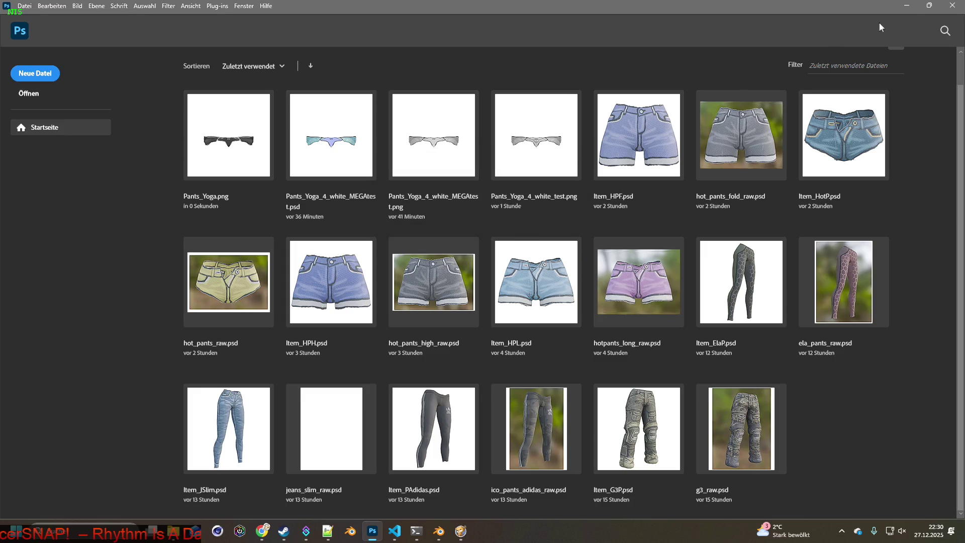
- Minimize Photoshop and select the three white test files in Explorer
{"action": "left_click", "coordinate": [907, 5]}
{"action": "left_click", "coordinate": [635, 219]}
{"action": "key", "text": "shift+Right"}
{"action": "key", "text": "shift+Right"}
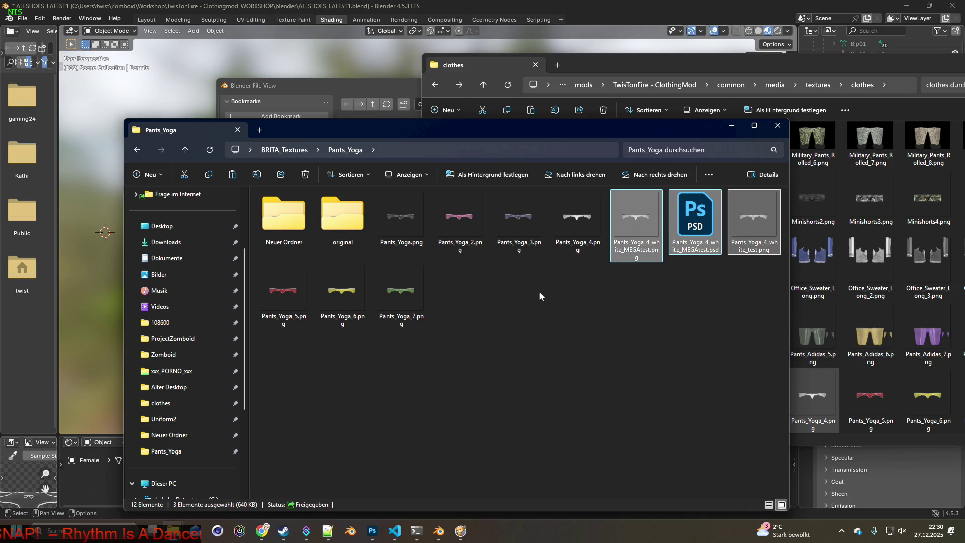
- Create a new folder named murks in Pants_Yoga
{"action": "right_click", "coordinate": [496, 298]}
{"action": "mouse_move", "coordinate": [580, 405]}
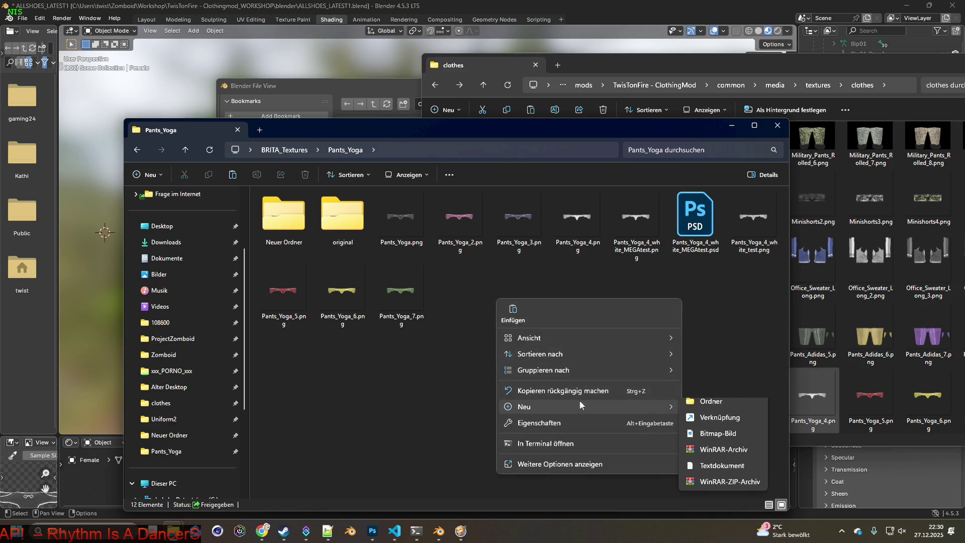
{"action": "left_click", "coordinate": [697, 409]}
{"action": "type", "text": "mru"}
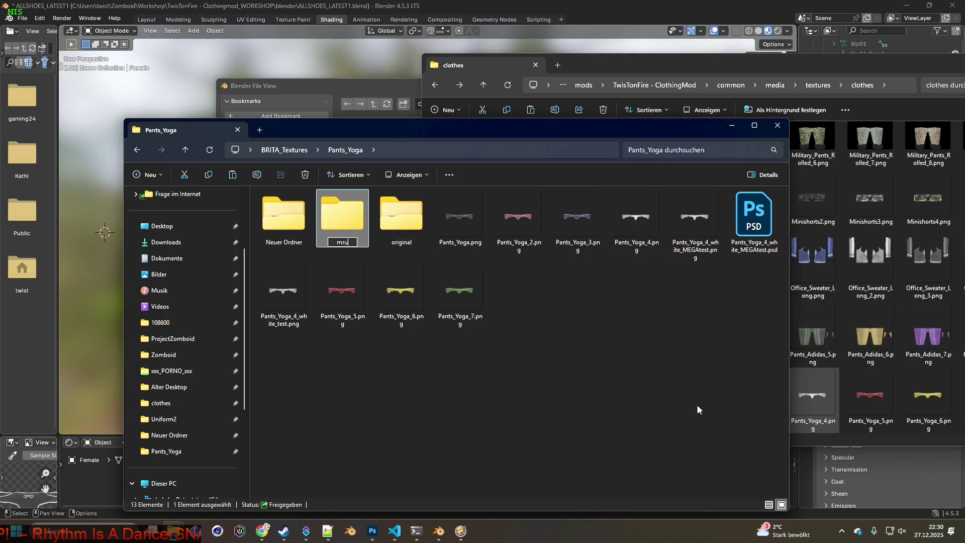
{"action": "type", "text": "s"}
{"action": "key", "text": "Return"}
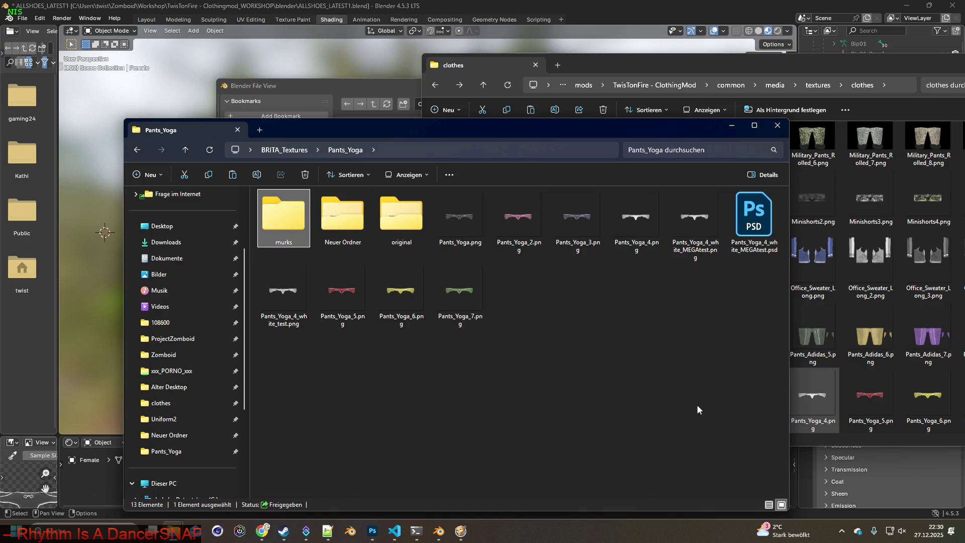
- Move the three white test files into murks and return to Blender
{"action": "mouse_move", "coordinate": [690, 313]}
{"action": "left_mouse_down"}
{"action": "mouse_move", "coordinate": [663, 330]}
{"action": "mouse_move", "coordinate": [713, 251]}
{"action": "mouse_move", "coordinate": [736, 246]}
{"action": "left_mouse_up"}
{"action": "left_click", "coordinate": [304, 309], "text": "ctrl"}
{"action": "mouse_move", "coordinate": [301, 302]}
{"action": "right_mouse_down"}
{"action": "mouse_move", "coordinate": [342, 216]}
{"action": "mouse_move", "coordinate": [280, 211]}
{"action": "right_mouse_up"}
{"action": "left_click", "coordinate": [321, 235]}
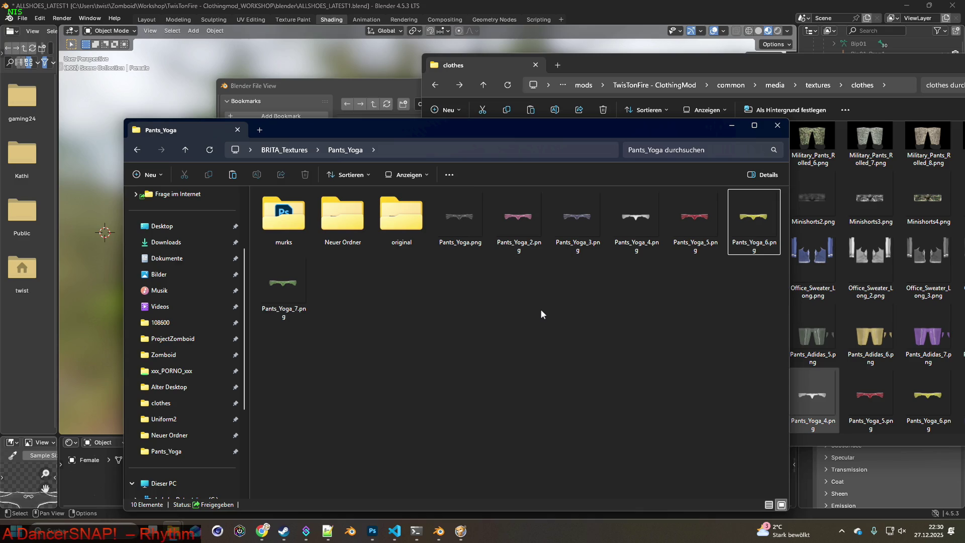
{"action": "left_click", "coordinate": [514, 9]}
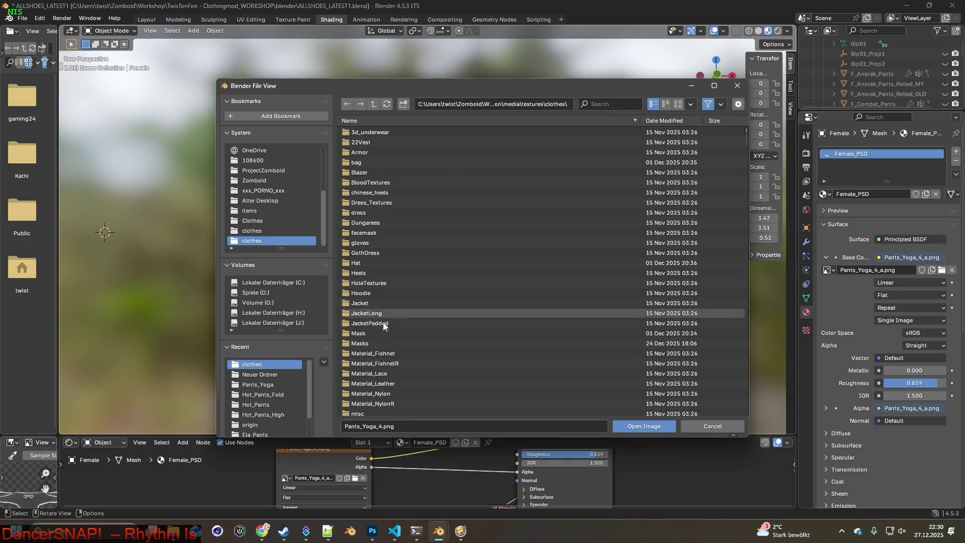
- Load Pants_Yoga.png from the Pants_Yoga folder as the pants texture
{"action": "left_click", "coordinate": [257, 385]}
{"action": "left_click", "coordinate": [422, 163]}
{"action": "left_click", "coordinate": [653, 427]}
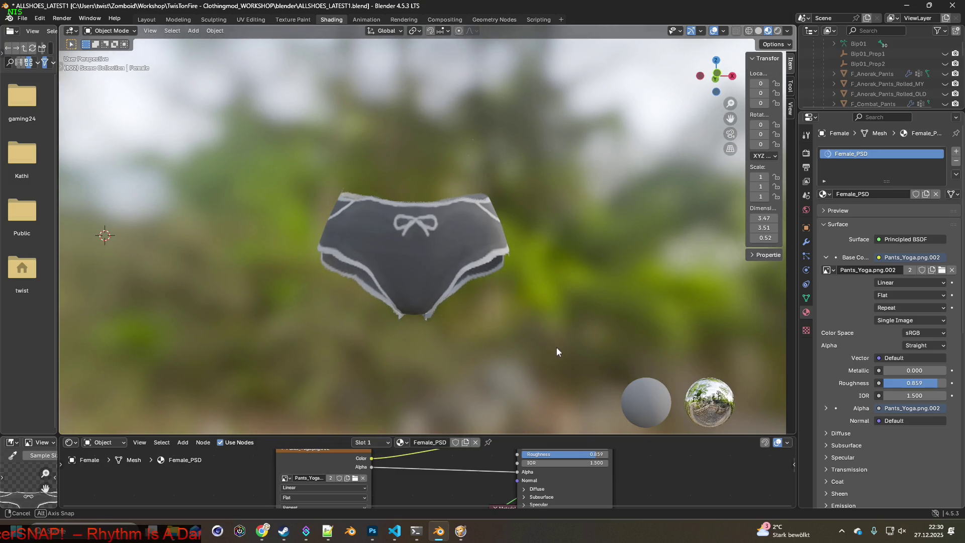
{"action": "mouse_move", "coordinate": [556, 347]}
{"action": "middle_mouse_down"}
{"action": "mouse_move", "coordinate": [547, 361]}
{"action": "mouse_move", "coordinate": [550, 274]}
{"action": "mouse_move", "coordinate": [472, 307]}
{"action": "mouse_move", "coordinate": [424, 389]}
{"action": "mouse_move", "coordinate": [470, 326]}
{"action": "mouse_move", "coordinate": [380, 416]}
{"action": "middle_mouse_up"}
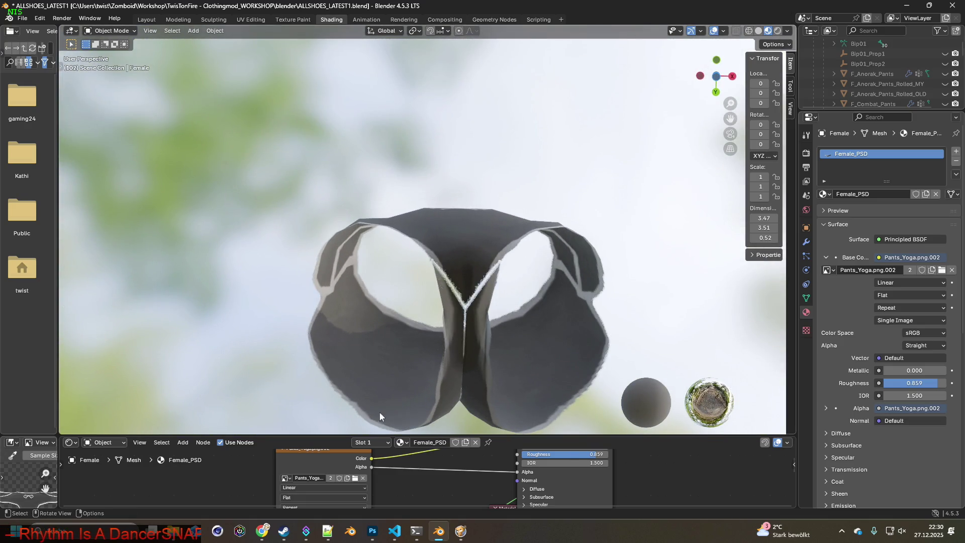
- Switch to Texture Paint and orbit to view the crotch seam from below
{"action": "left_click", "coordinate": [293, 19]}
{"action": "middle_click_drag", "start_coordinate": [516, 322], "coordinate": [528, 227]}
{"action": "mouse_move", "coordinate": [514, 296]}
{"action": "middle_mouse_down"}
{"action": "mouse_move", "coordinate": [463, 307]}
{"action": "mouse_move", "coordinate": [496, 297]}
{"action": "middle_mouse_up"}
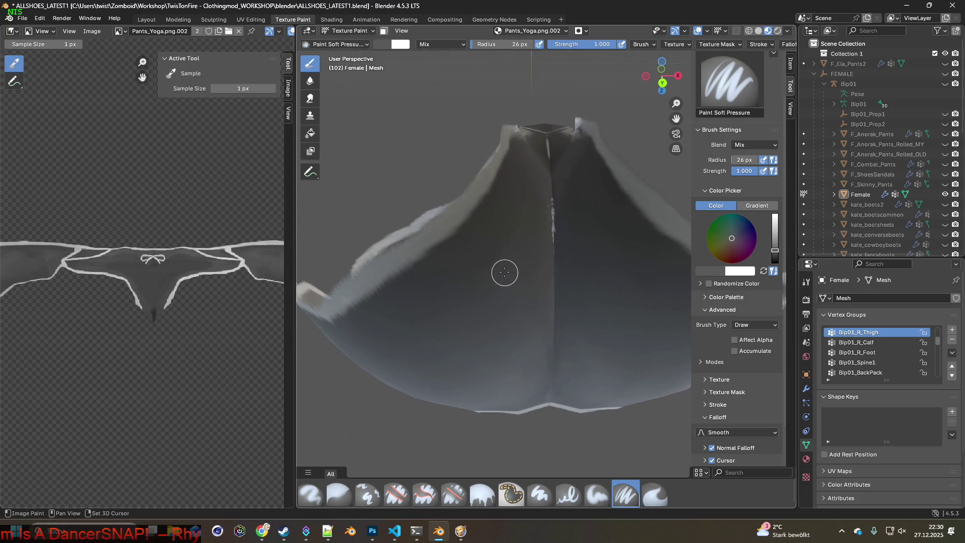
- Select the Clone brush, set a source beside the seam, and paint over the light seam line
{"action": "key", "text": "s"}
{"action": "key", "text": "c"}
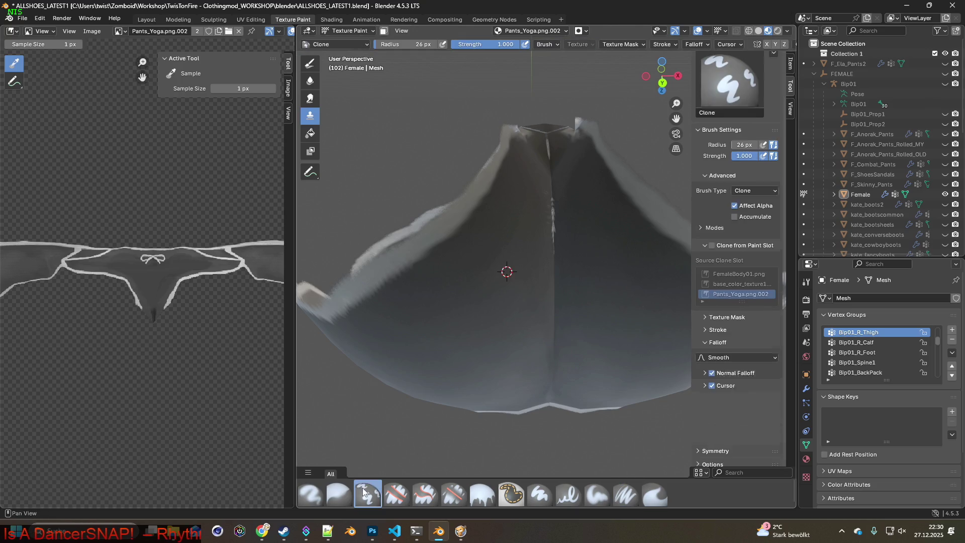
{"action": "middle_click_drag", "start_coordinate": [523, 275], "coordinate": [497, 300], "text": "shift"}
{"action": "left_click", "coordinate": [497, 314], "text": "ctrl"}
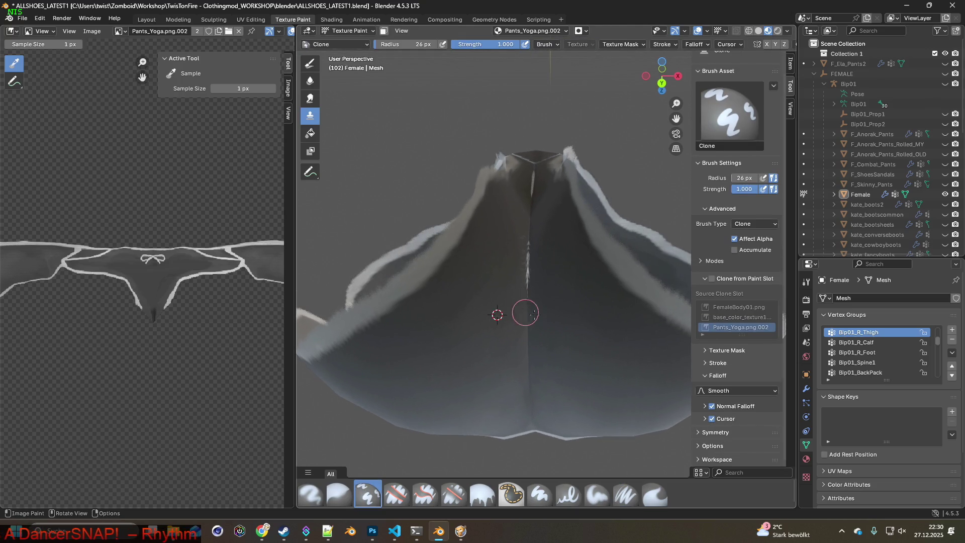
{"action": "left_click_drag", "start_coordinate": [528, 292], "coordinate": [530, 264]}
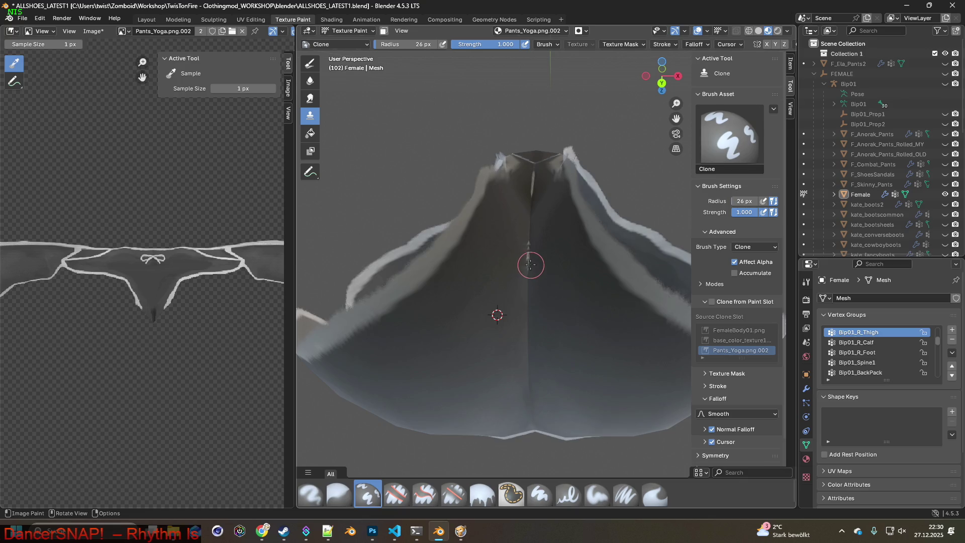
{"action": "middle_click_drag", "start_coordinate": [530, 229], "coordinate": [525, 285]}
{"action": "left_click_drag", "start_coordinate": [527, 274], "coordinate": [529, 246]}
- Clone over the V-shaped seam tip and the remaining seam marks under the crotch
{"action": "middle_click_drag", "start_coordinate": [531, 227], "coordinate": [537, 319]}
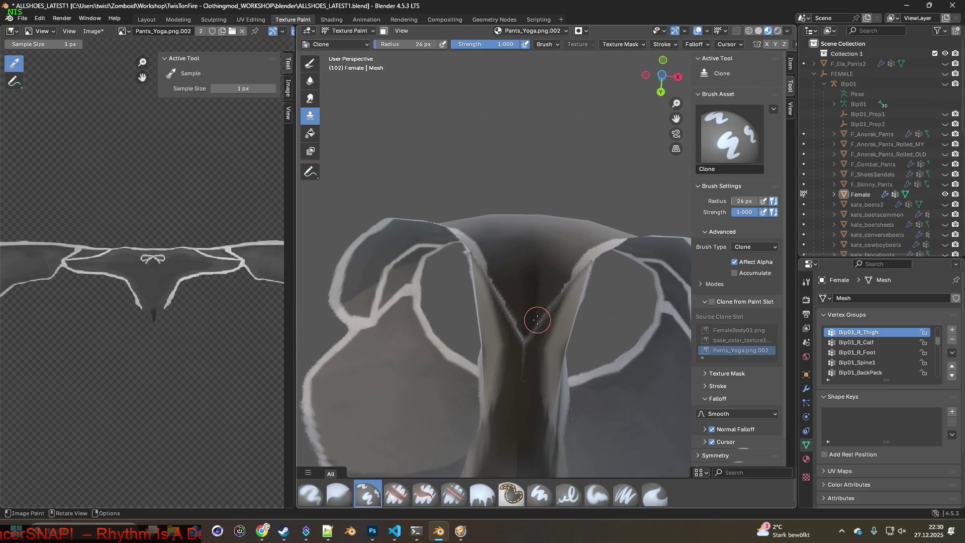
{"action": "left_click_drag", "start_coordinate": [524, 354], "coordinate": [509, 302]}
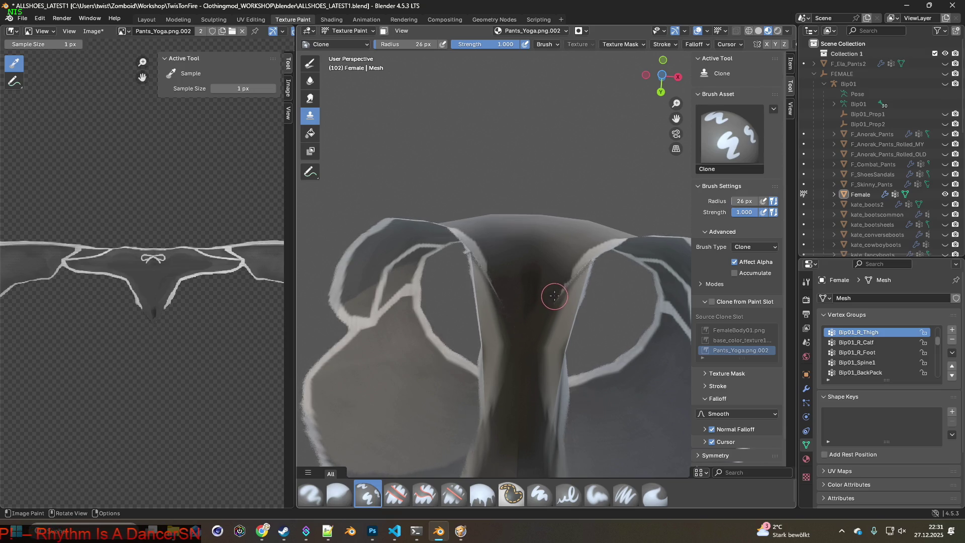
{"action": "mouse_move", "coordinate": [559, 295]}
{"action": "left_mouse_down"}
{"action": "mouse_move", "coordinate": [517, 315]}
{"action": "mouse_move", "coordinate": [508, 334]}
{"action": "left_mouse_up"}
{"action": "mouse_move", "coordinate": [507, 334]}
{"action": "middle_mouse_down"}
{"action": "mouse_move", "coordinate": [510, 422]}
{"action": "mouse_move", "coordinate": [545, 341]}
{"action": "mouse_move", "coordinate": [491, 452]}
{"action": "mouse_move", "coordinate": [519, 307]}
{"action": "middle_mouse_up"}
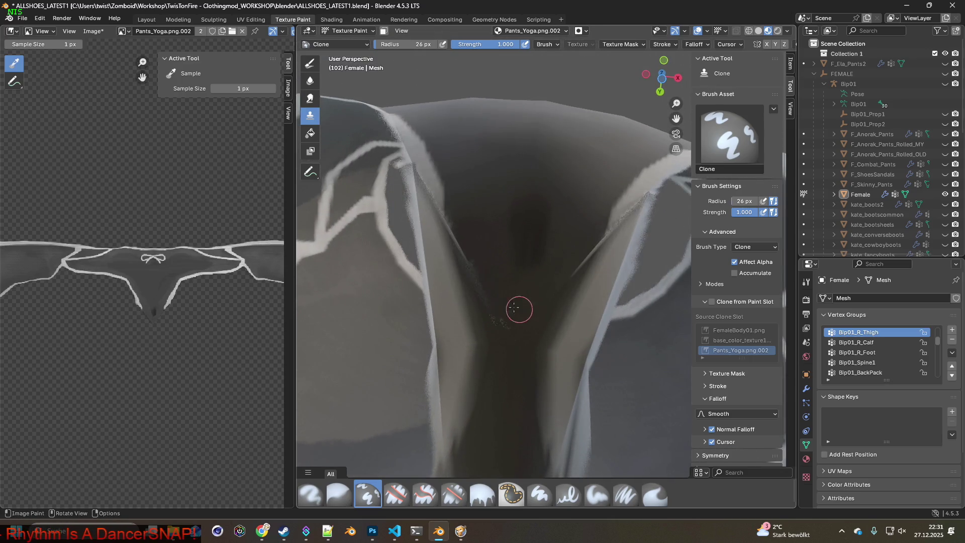
{"action": "mouse_move", "coordinate": [497, 320]}
{"action": "left_mouse_down"}
{"action": "mouse_move", "coordinate": [517, 330]}
{"action": "mouse_move", "coordinate": [556, 283]}
{"action": "mouse_move", "coordinate": [501, 326]}
{"action": "mouse_move", "coordinate": [525, 351]}
{"action": "left_mouse_up"}
{"action": "mouse_move", "coordinate": [539, 289]}
{"action": "middle_mouse_down"}
{"action": "mouse_move", "coordinate": [477, 276]}
{"action": "mouse_move", "coordinate": [542, 330]}
{"action": "middle_mouse_up"}
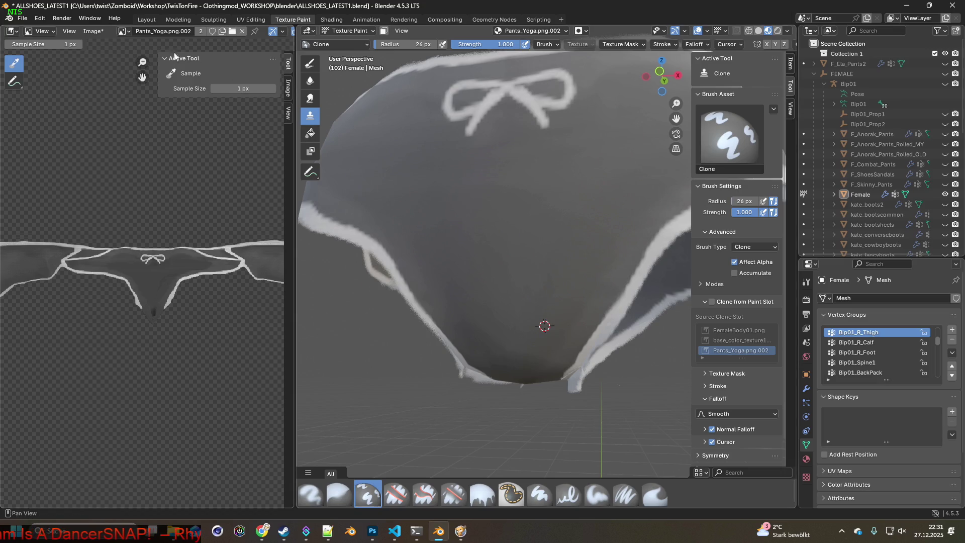
- Save the painted Pants_Yoga.png texture and return to the Shading workspace
{"action": "left_click", "coordinate": [92, 31]}
{"action": "left_click", "coordinate": [111, 133]}
{"action": "middle_click_drag", "start_coordinate": [411, 166], "coordinate": [489, 210]}
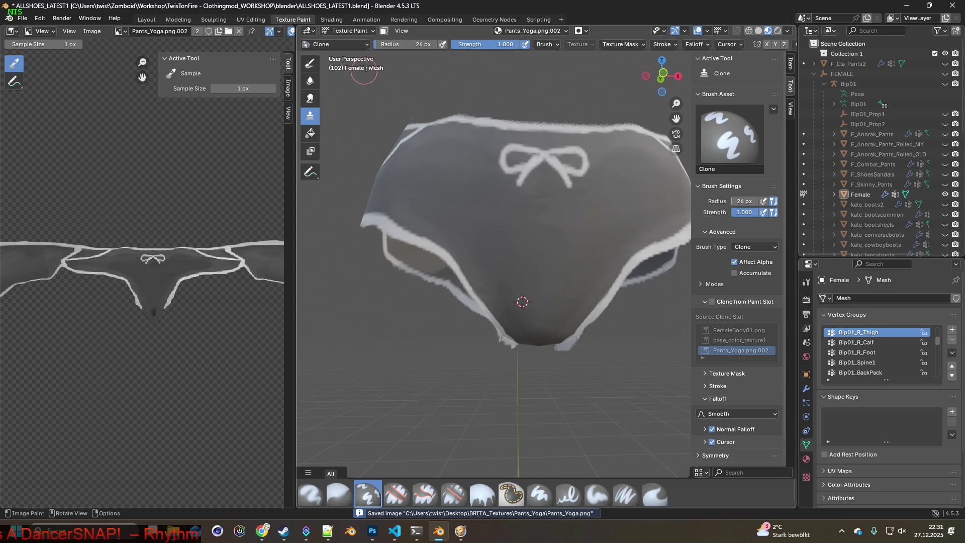
{"action": "left_click", "coordinate": [331, 19]}
- Load Pants_Yoga_2.png into the pants' image texture and return to the Texture Paint workspace
{"action": "mouse_move", "coordinate": [458, 259]}
{"action": "middle_mouse_down"}
{"action": "mouse_move", "coordinate": [458, 321]}
{"action": "mouse_move", "coordinate": [490, 350]}
{"action": "mouse_move", "coordinate": [459, 360]}
{"action": "middle_mouse_up"}
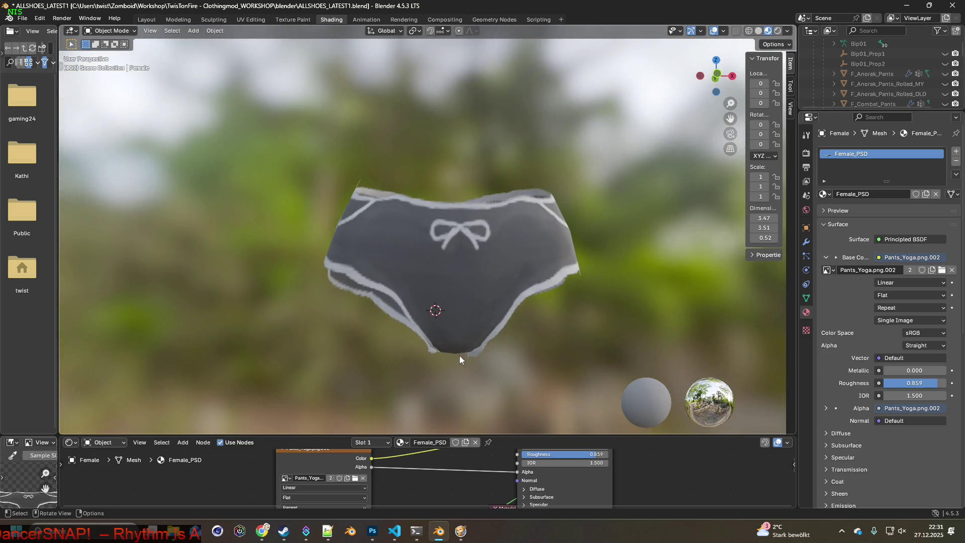
{"action": "left_click", "coordinate": [355, 477]}
{"action": "left_click", "coordinate": [382, 172]}
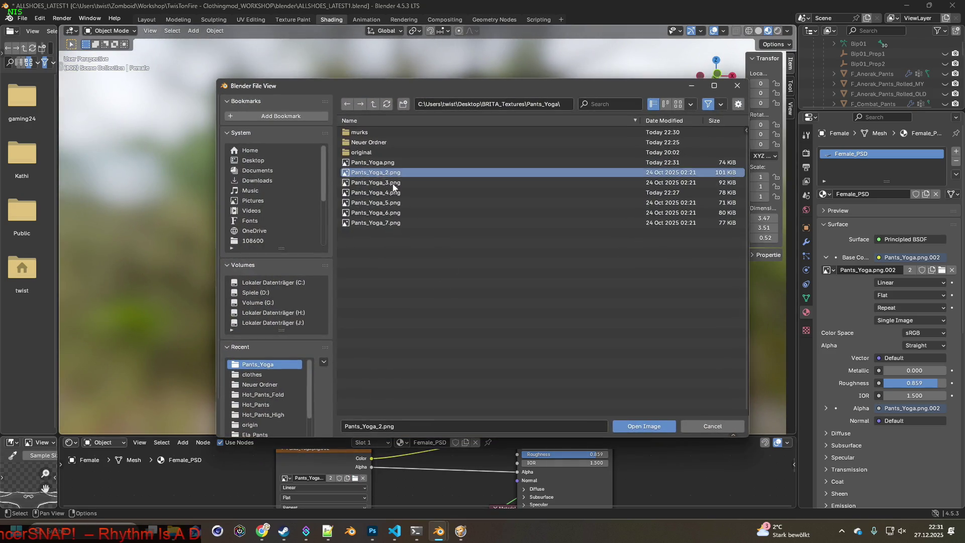
{"action": "left_click", "coordinate": [644, 425]}
{"action": "mouse_move", "coordinate": [482, 301]}
{"action": "middle_mouse_down"}
{"action": "mouse_move", "coordinate": [499, 217]}
{"action": "mouse_move", "coordinate": [463, 304]}
{"action": "mouse_move", "coordinate": [481, 325]}
{"action": "mouse_move", "coordinate": [517, 323]}
{"action": "mouse_move", "coordinate": [507, 313]}
{"action": "middle_mouse_up"}
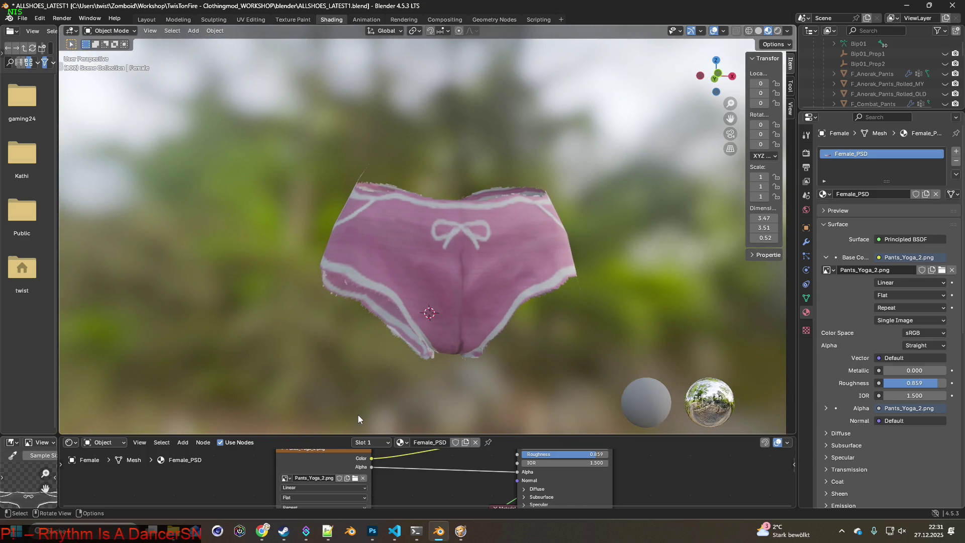
{"action": "mouse_move", "coordinate": [365, 403]}
{"action": "middle_mouse_down"}
{"action": "mouse_move", "coordinate": [371, 384]}
{"action": "mouse_move", "coordinate": [332, 198]}
{"action": "middle_mouse_up"}
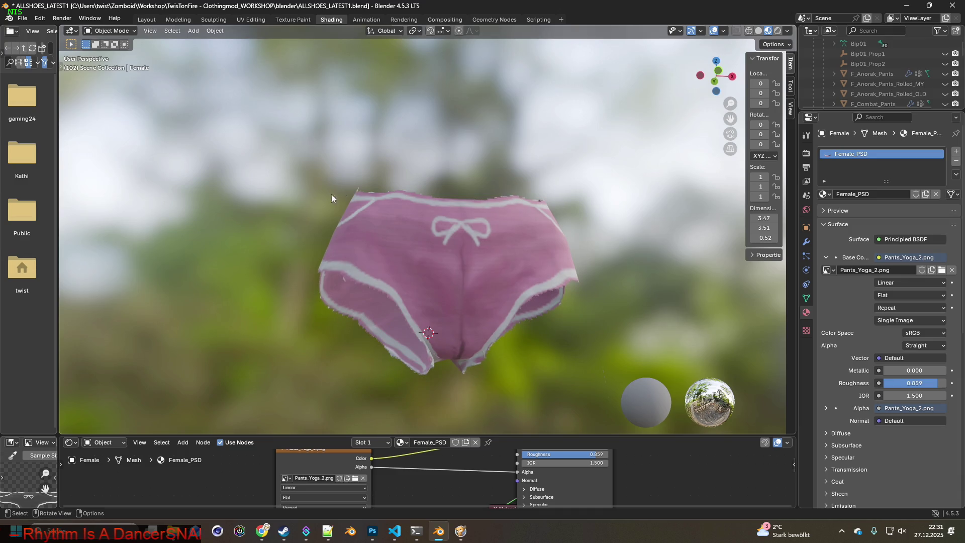
{"action": "mouse_move", "coordinate": [302, 345]}
{"action": "middle_mouse_down"}
{"action": "mouse_move", "coordinate": [401, 351]}
{"action": "mouse_move", "coordinate": [338, 350]}
{"action": "middle_mouse_up"}
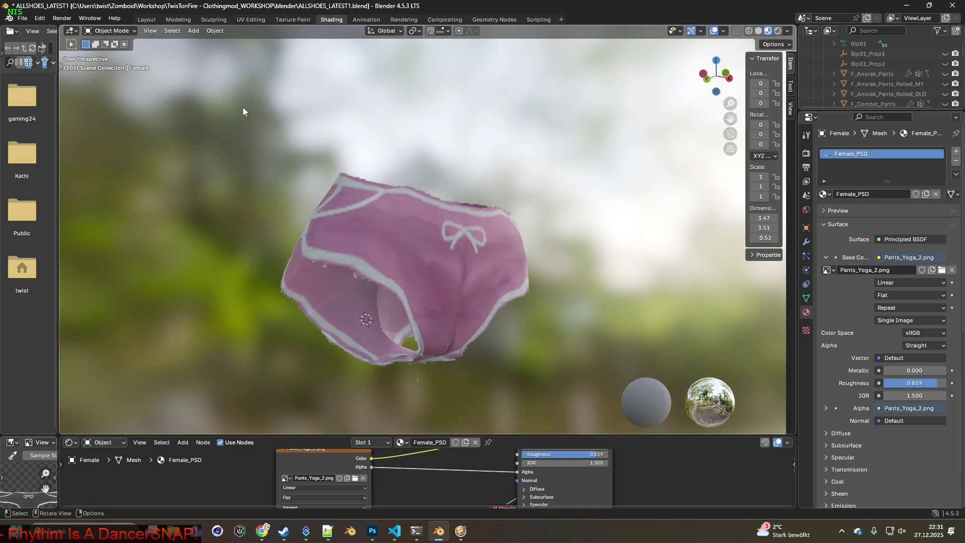
{"action": "left_click", "coordinate": [293, 19]}
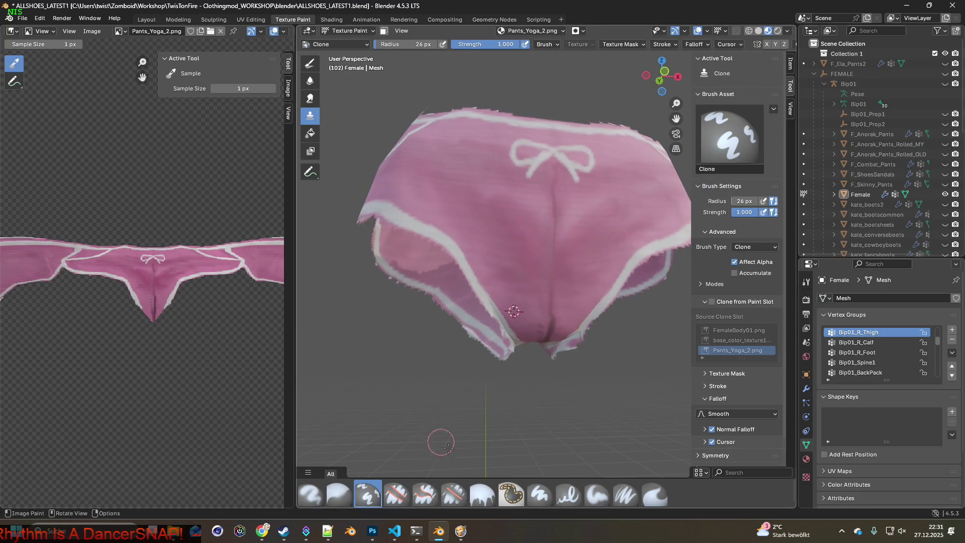
- Pick the Erase Soft brush and erase the ragged top edge of the waistband
{"action": "left_click", "coordinate": [453, 494]}
{"action": "mouse_move", "coordinate": [459, 447]}
{"action": "middle_mouse_down"}
{"action": "mouse_move", "coordinate": [482, 382]}
{"action": "mouse_move", "coordinate": [496, 269]}
{"action": "mouse_move", "coordinate": [490, 312]}
{"action": "mouse_move", "coordinate": [439, 267]}
{"action": "mouse_move", "coordinate": [502, 256]}
{"action": "middle_mouse_up"}
{"action": "scroll", "coordinate": [472, 352], "scroll_direction": "up", "scroll_amount": 3}
{"action": "scroll", "coordinate": [477, 312], "scroll_direction": "up", "scroll_amount": 2}
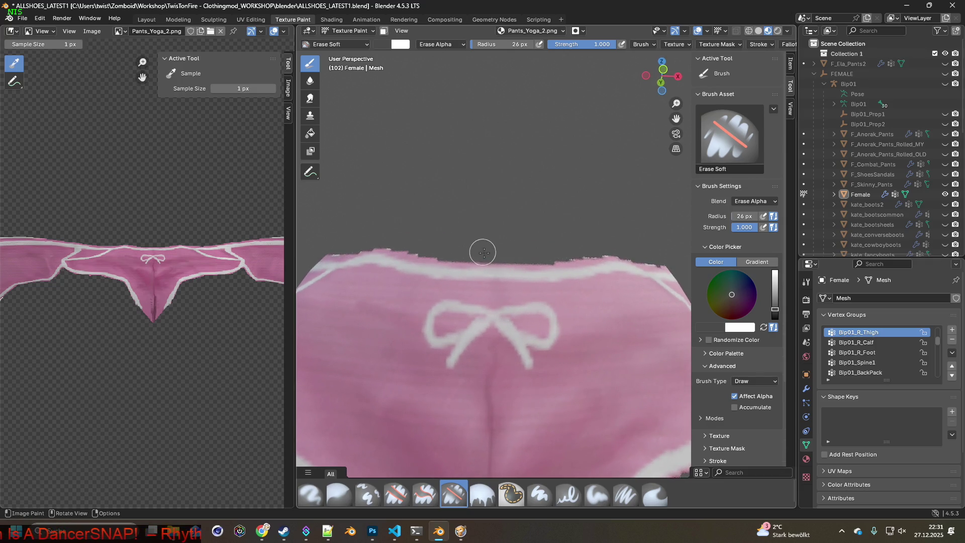
{"action": "mouse_move", "coordinate": [515, 259]}
{"action": "left_mouse_down"}
{"action": "mouse_move", "coordinate": [620, 253]}
{"action": "mouse_move", "coordinate": [460, 259]}
{"action": "mouse_move", "coordinate": [376, 245]}
{"action": "mouse_move", "coordinate": [391, 252]}
{"action": "left_mouse_up"}
{"action": "middle_click_drag", "start_coordinate": [391, 252], "coordinate": [462, 237]}
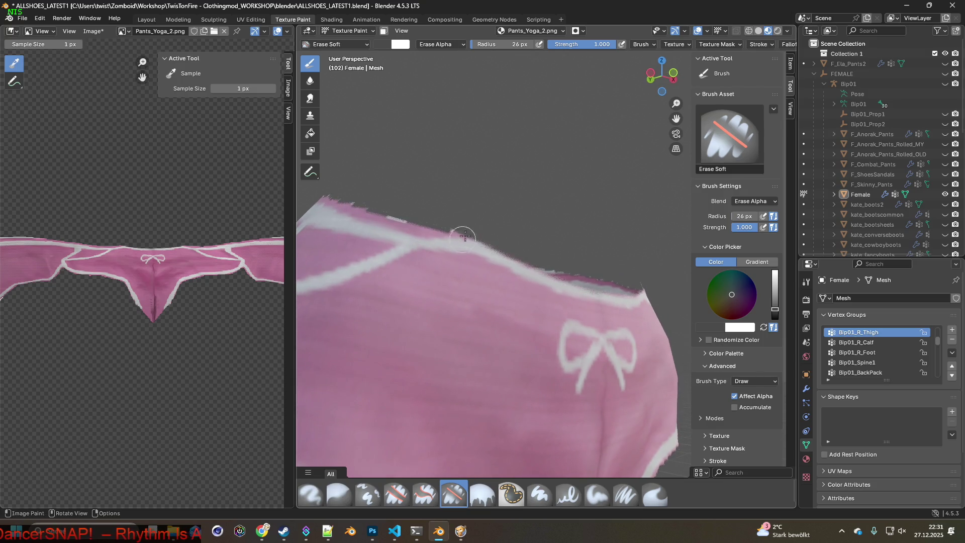
{"action": "left_click_drag", "start_coordinate": [466, 230], "coordinate": [416, 225]}
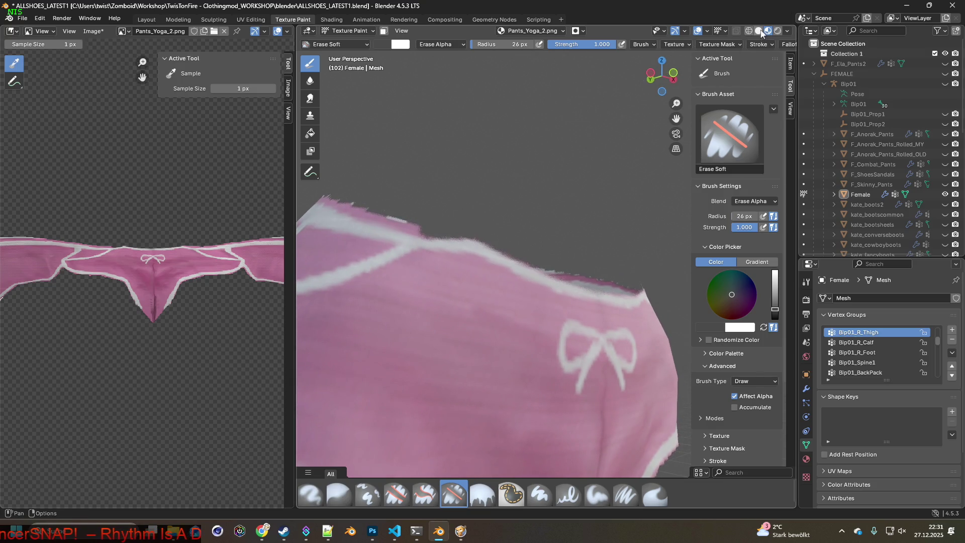
- Switch to plain solid shading and erase the white rim strip along the waistband top
{"action": "left_click", "coordinate": [760, 31]}
{"action": "middle_click_drag", "start_coordinate": [445, 261], "coordinate": [481, 249]}
{"action": "mouse_move", "coordinate": [473, 234]}
{"action": "left_mouse_down"}
{"action": "mouse_move", "coordinate": [364, 191]}
{"action": "mouse_move", "coordinate": [404, 216]}
{"action": "left_mouse_up"}
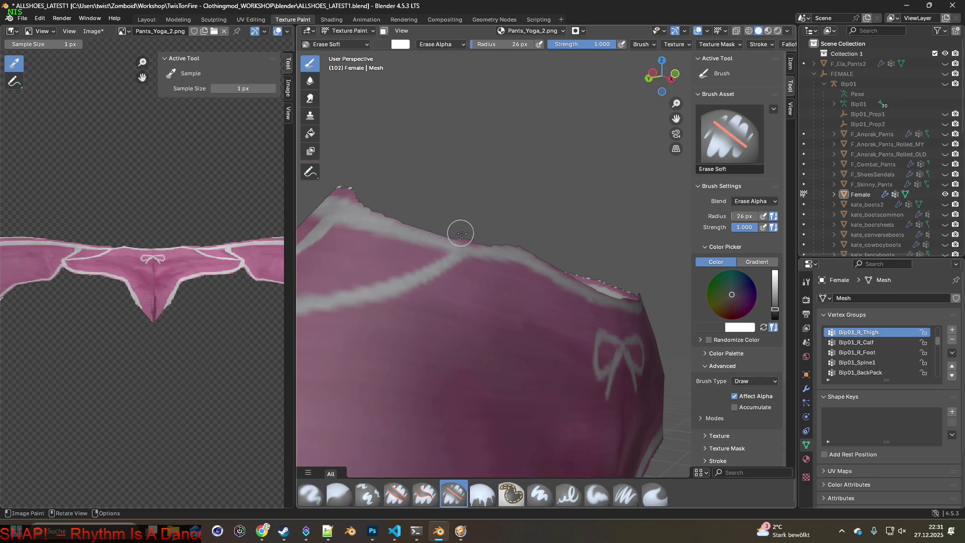
{"action": "middle_click_drag", "start_coordinate": [437, 215], "coordinate": [497, 276]}
{"action": "middle_click_drag", "start_coordinate": [417, 254], "coordinate": [586, 297]}
{"action": "mouse_move", "coordinate": [643, 307]}
{"action": "left_mouse_down"}
{"action": "mouse_move", "coordinate": [585, 281]}
{"action": "mouse_move", "coordinate": [523, 277]}
{"action": "left_mouse_up"}
{"action": "middle_click_drag", "start_coordinate": [522, 277], "coordinate": [616, 300]}
- Continue erasing the grey rim texture around the other side of the waistband
{"action": "middle_click_drag", "start_coordinate": [524, 308], "coordinate": [533, 283]}
{"action": "left_click_drag", "start_coordinate": [516, 283], "coordinate": [397, 292]}
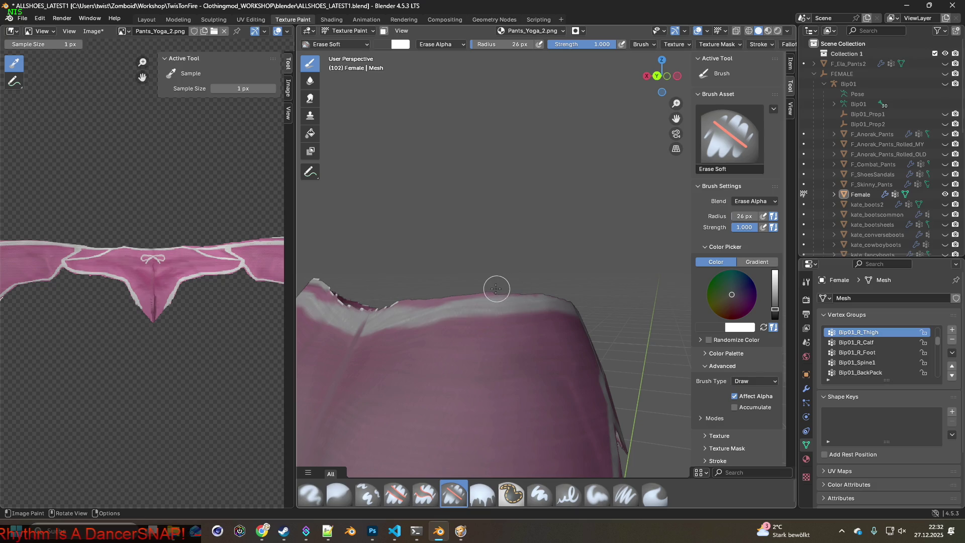
{"action": "mouse_move", "coordinate": [397, 300]}
{"action": "middle_mouse_down"}
{"action": "mouse_move", "coordinate": [458, 293]}
{"action": "mouse_move", "coordinate": [366, 303]}
{"action": "mouse_move", "coordinate": [429, 318]}
{"action": "mouse_move", "coordinate": [523, 304]}
{"action": "middle_mouse_up"}
{"action": "mouse_move", "coordinate": [555, 270]}
{"action": "left_mouse_down"}
{"action": "mouse_move", "coordinate": [518, 272]}
{"action": "mouse_move", "coordinate": [390, 246]}
{"action": "left_mouse_up"}
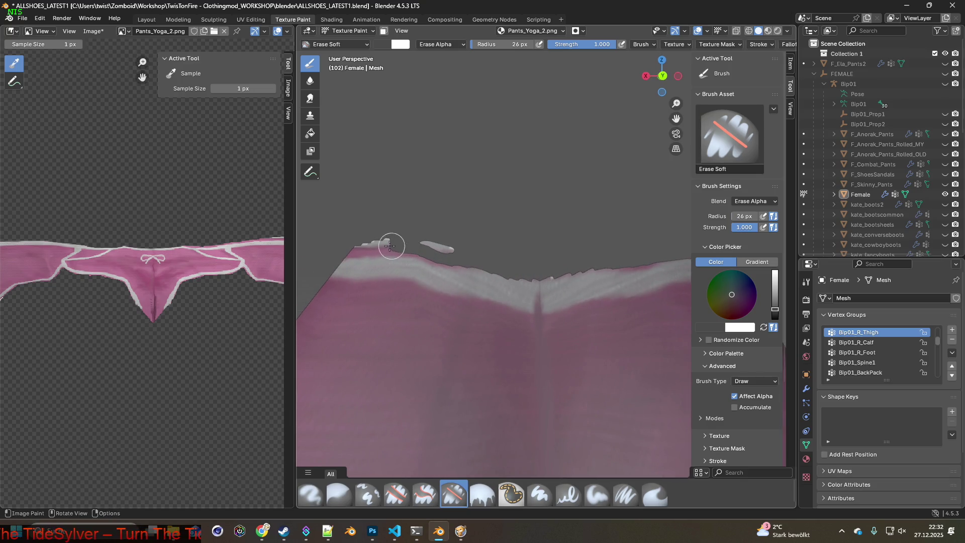
{"action": "mouse_move", "coordinate": [452, 263]}
{"action": "middle_mouse_down"}
{"action": "mouse_move", "coordinate": [579, 289]}
{"action": "mouse_move", "coordinate": [628, 274]}
{"action": "middle_mouse_up"}
{"action": "left_click_drag", "start_coordinate": [657, 256], "coordinate": [522, 284]}
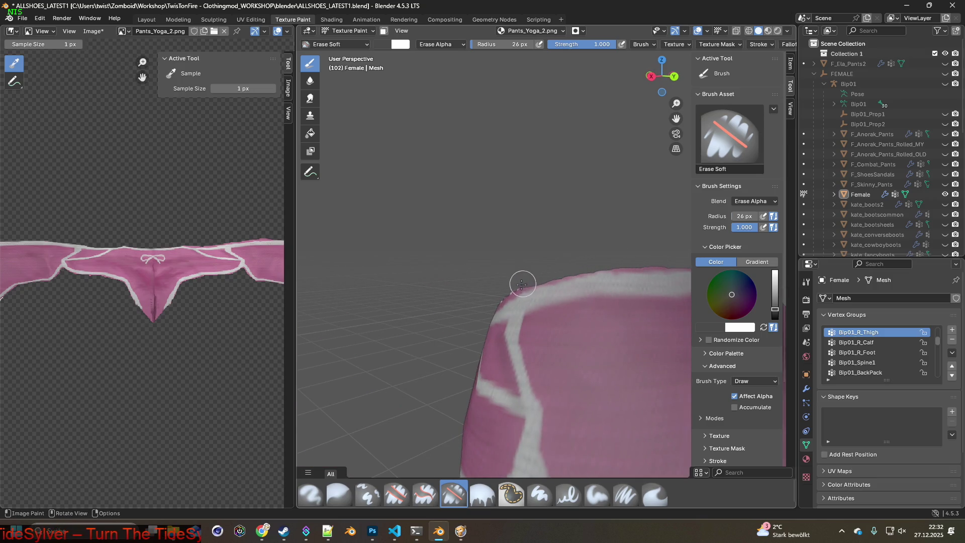
{"action": "mouse_move", "coordinate": [493, 296]}
{"action": "middle_mouse_down"}
{"action": "mouse_move", "coordinate": [489, 316]}
{"action": "mouse_move", "coordinate": [529, 300]}
{"action": "middle_mouse_up"}
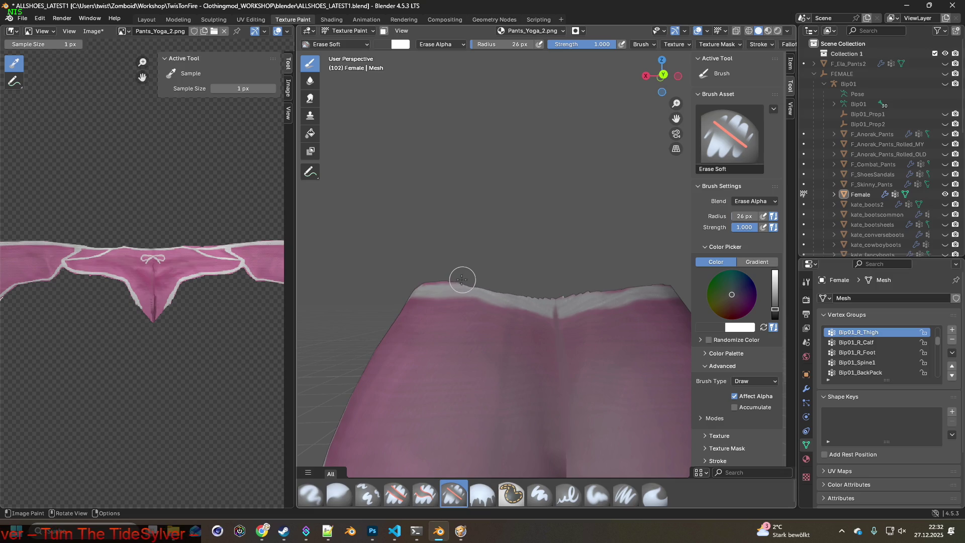
{"action": "mouse_move", "coordinate": [586, 287]}
{"action": "middle_mouse_down"}
{"action": "mouse_move", "coordinate": [555, 286]}
{"action": "mouse_move", "coordinate": [625, 296]}
{"action": "mouse_move", "coordinate": [470, 287]}
{"action": "middle_mouse_up"}
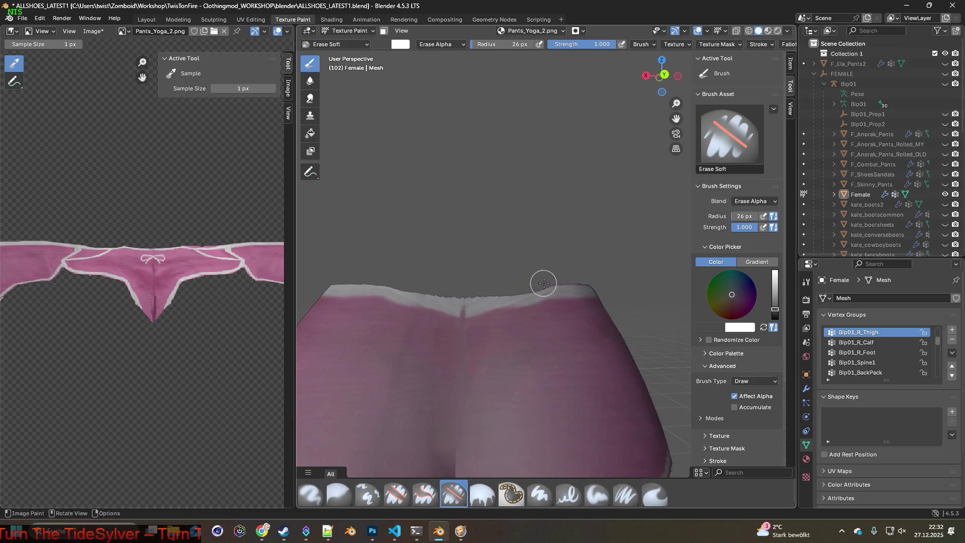
{"action": "mouse_move", "coordinate": [605, 271]}
{"action": "middle_mouse_down"}
{"action": "mouse_move", "coordinate": [623, 274]}
{"action": "mouse_move", "coordinate": [579, 277]}
{"action": "middle_mouse_up"}
- Trim the stepped waistband edge near the bow side, then widen the 3D view over the image panel
{"action": "mouse_move", "coordinate": [667, 280]}
{"action": "middle_mouse_down"}
{"action": "mouse_move", "coordinate": [621, 292]}
{"action": "mouse_move", "coordinate": [637, 286]}
{"action": "mouse_move", "coordinate": [396, 242]}
{"action": "middle_mouse_up"}
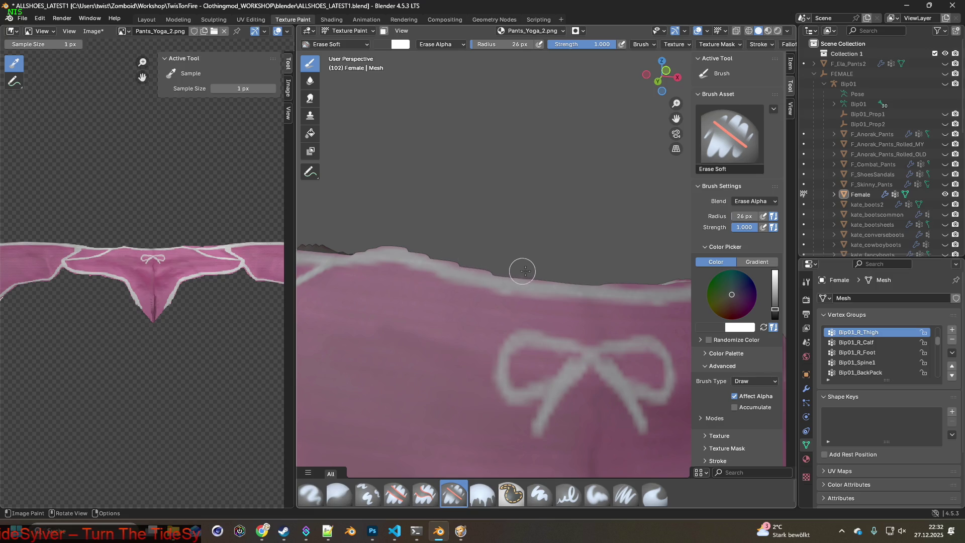
{"action": "middle_click_drag", "start_coordinate": [662, 277], "coordinate": [435, 267]}
{"action": "left_click_drag", "start_coordinate": [488, 268], "coordinate": [603, 247]}
{"action": "middle_click_drag", "start_coordinate": [625, 255], "coordinate": [383, 262]}
{"action": "left_click_drag", "start_coordinate": [381, 275], "coordinate": [449, 265]}
{"action": "middle_click_drag", "start_coordinate": [422, 263], "coordinate": [445, 289]}
{"action": "mouse_move", "coordinate": [517, 281]}
{"action": "middle_mouse_down"}
{"action": "mouse_move", "coordinate": [557, 405]}
{"action": "mouse_move", "coordinate": [592, 430]}
{"action": "mouse_move", "coordinate": [560, 437]}
{"action": "mouse_move", "coordinate": [630, 324]}
{"action": "mouse_move", "coordinate": [534, 327]}
{"action": "mouse_move", "coordinate": [581, 334]}
{"action": "mouse_move", "coordinate": [578, 357]}
{"action": "middle_mouse_up"}
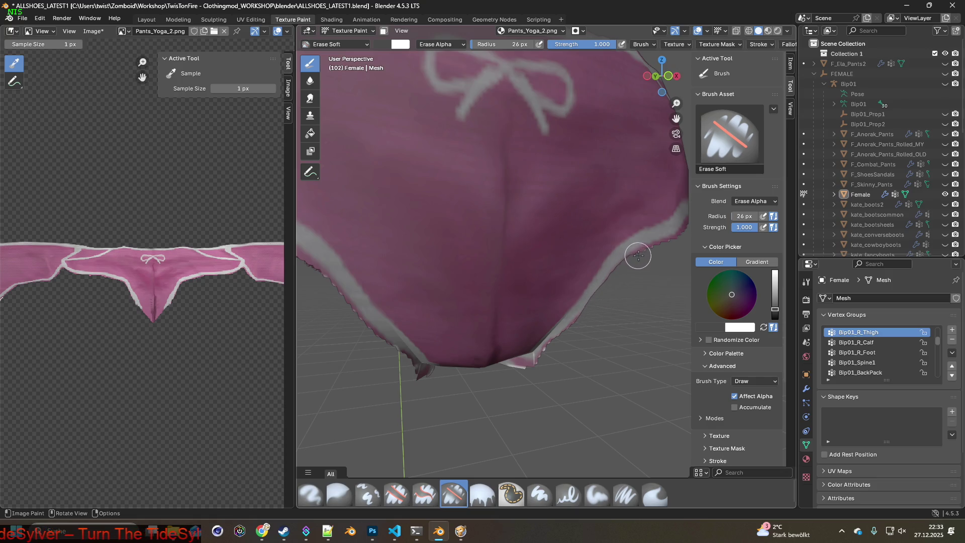
{"action": "middle_click_drag", "start_coordinate": [671, 239], "coordinate": [384, 362]}
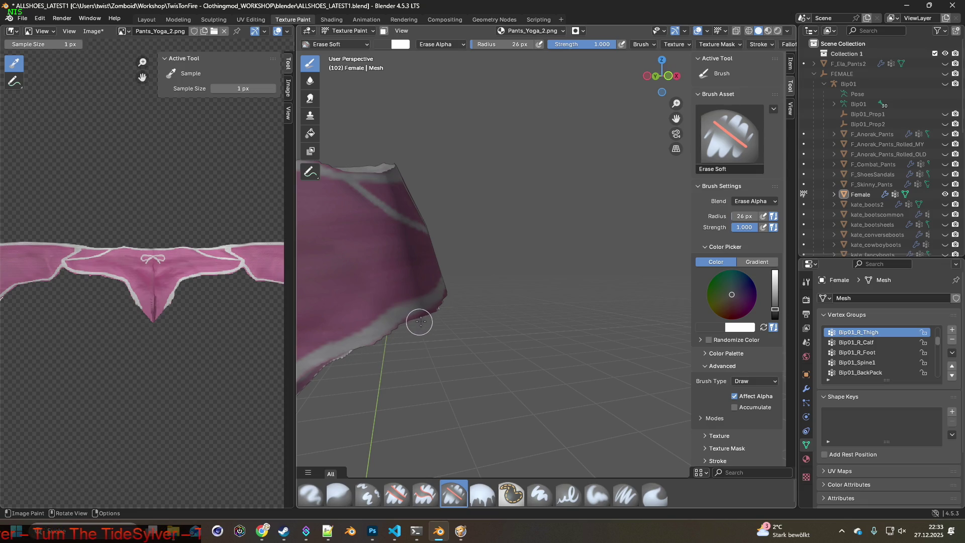
{"action": "left_click_drag", "start_coordinate": [296, 319], "coordinate": [68, 318]}
{"action": "mouse_move", "coordinate": [241, 367]}
{"action": "middle_mouse_down"}
{"action": "mouse_move", "coordinate": [377, 360]}
{"action": "mouse_move", "coordinate": [490, 372]}
{"action": "mouse_move", "coordinate": [523, 358]}
{"action": "mouse_move", "coordinate": [534, 422]}
{"action": "mouse_move", "coordinate": [541, 336]}
{"action": "middle_mouse_up"}
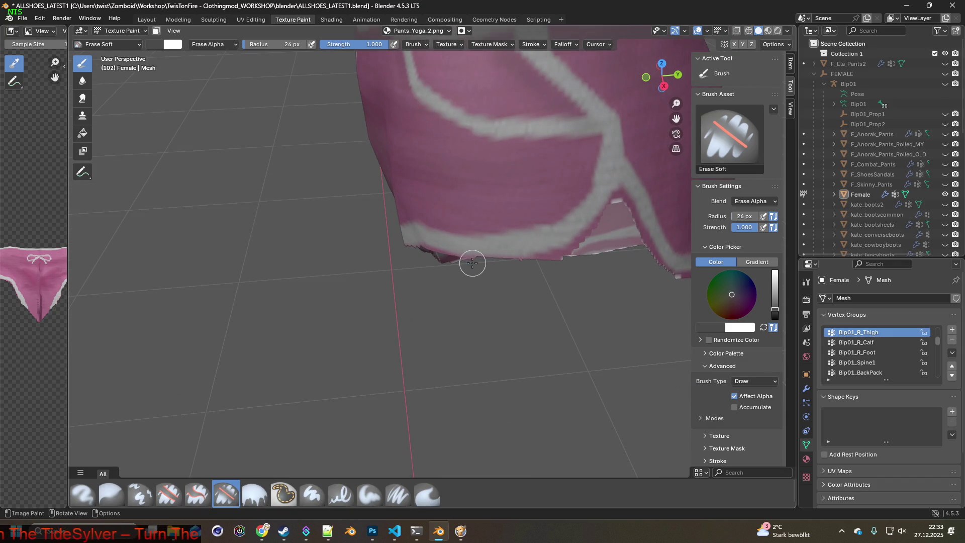
- Erase the white specks along the leg-opening's lower edge
{"action": "middle_click_drag", "start_coordinate": [438, 262], "coordinate": [455, 238]}
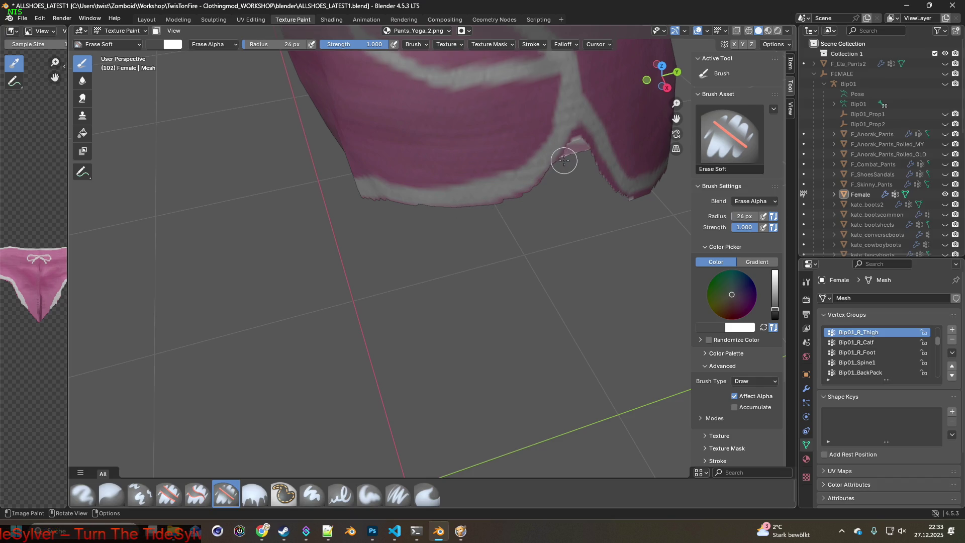
{"action": "middle_click_drag", "start_coordinate": [584, 192], "coordinate": [504, 280]}
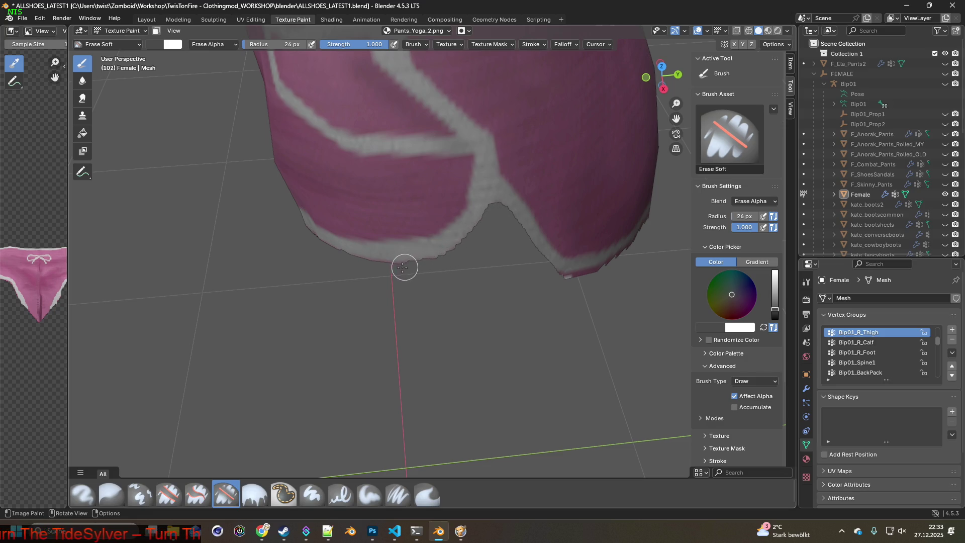
{"action": "mouse_move", "coordinate": [531, 287]}
{"action": "middle_mouse_down"}
{"action": "mouse_move", "coordinate": [577, 338]}
{"action": "mouse_move", "coordinate": [403, 267]}
{"action": "middle_mouse_up"}
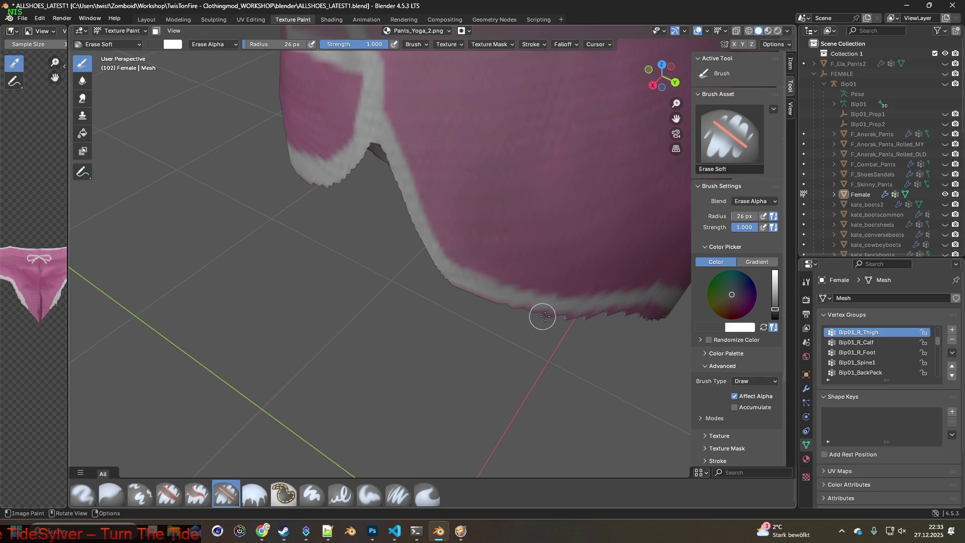
{"action": "middle_click_drag", "start_coordinate": [440, 287], "coordinate": [316, 252]}
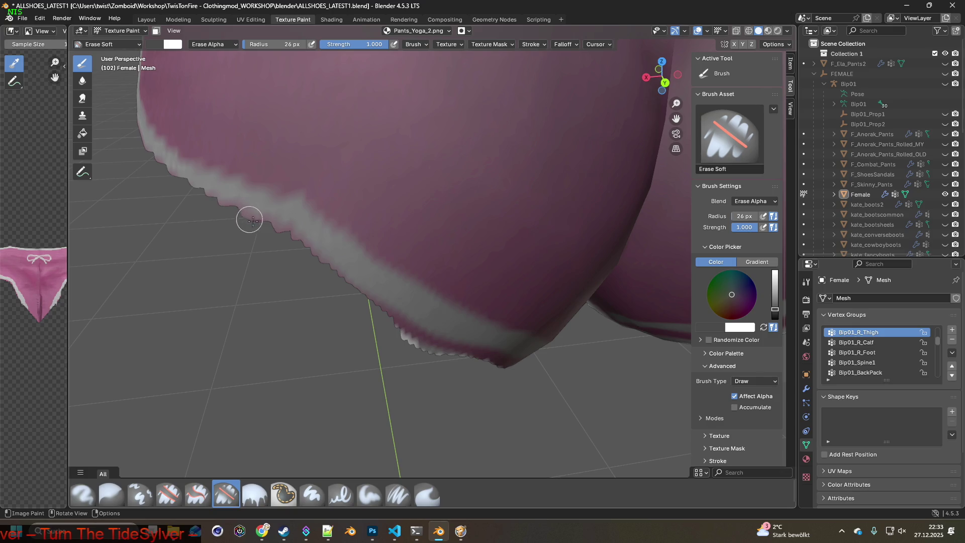
{"action": "mouse_move", "coordinate": [341, 276]}
{"action": "left_mouse_down"}
{"action": "mouse_move", "coordinate": [399, 330]}
{"action": "mouse_move", "coordinate": [459, 357]}
{"action": "mouse_move", "coordinate": [370, 300]}
{"action": "left_mouse_up"}
{"action": "mouse_move", "coordinate": [478, 356]}
{"action": "middle_mouse_down"}
{"action": "mouse_move", "coordinate": [481, 347]}
{"action": "mouse_move", "coordinate": [338, 260]}
{"action": "middle_mouse_up"}
{"action": "mouse_move", "coordinate": [340, 255]}
{"action": "left_mouse_down"}
{"action": "mouse_move", "coordinate": [452, 328]}
{"action": "mouse_move", "coordinate": [420, 311]}
{"action": "left_mouse_up"}
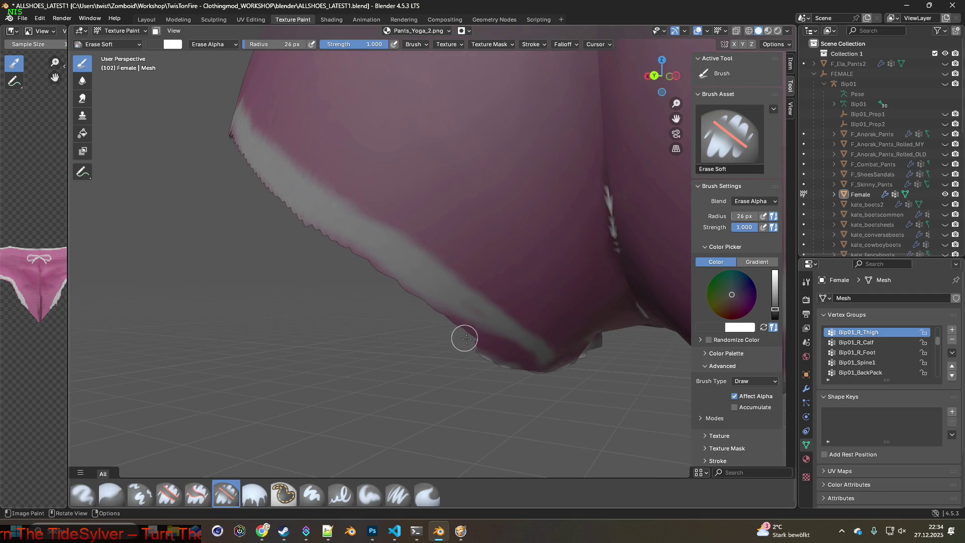
{"action": "middle_click_drag", "start_coordinate": [508, 366], "coordinate": [394, 341]}
{"action": "mouse_move", "coordinate": [352, 290]}
{"action": "left_mouse_down"}
{"action": "mouse_move", "coordinate": [398, 295]}
{"action": "mouse_move", "coordinate": [448, 326]}
{"action": "left_mouse_up"}
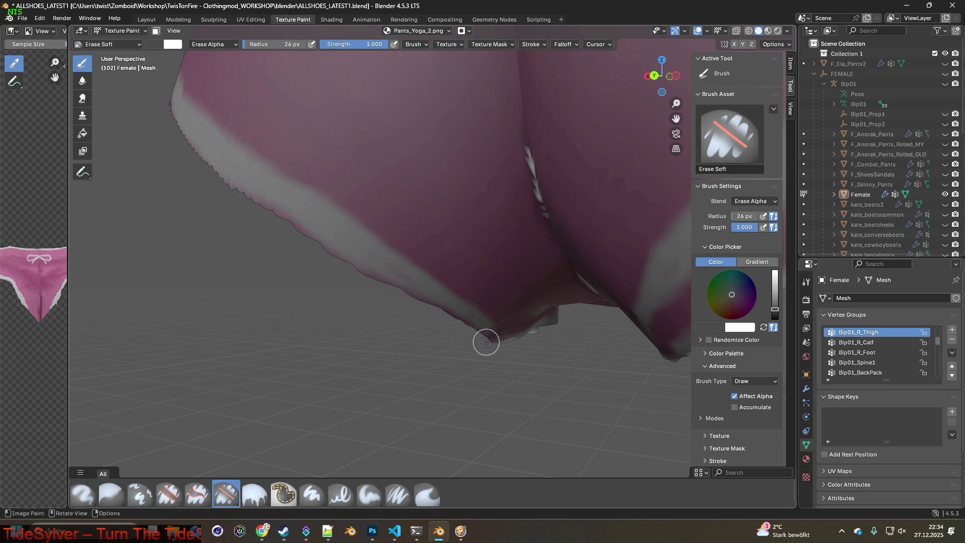
- Erase the jagged white hem fringe and the stray speck on the leg opening
{"action": "mouse_move", "coordinate": [493, 348]}
{"action": "middle_mouse_down"}
{"action": "mouse_move", "coordinate": [555, 377]}
{"action": "mouse_move", "coordinate": [442, 347]}
{"action": "mouse_move", "coordinate": [302, 358]}
{"action": "middle_mouse_up"}
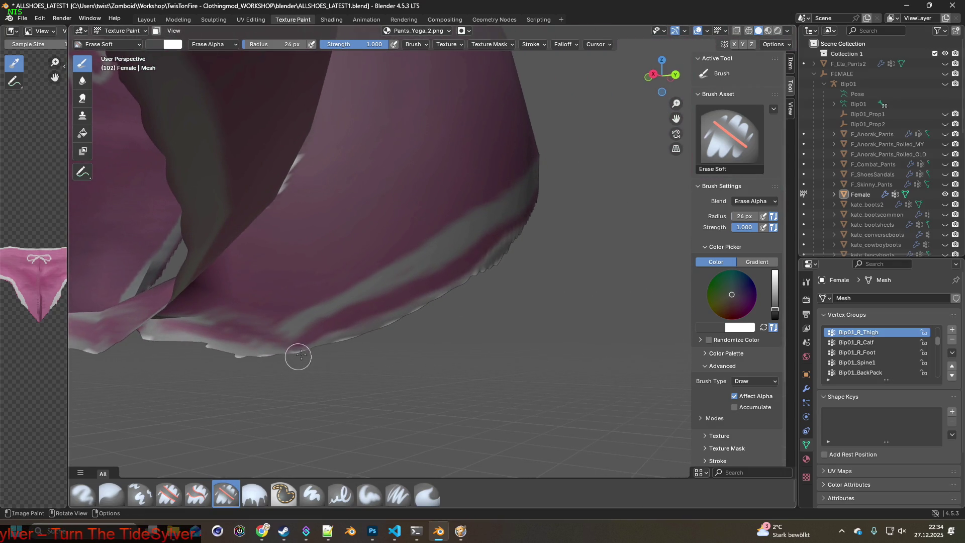
{"action": "mouse_move", "coordinate": [326, 342]}
{"action": "left_mouse_down"}
{"action": "mouse_move", "coordinate": [469, 273]}
{"action": "mouse_move", "coordinate": [508, 241]}
{"action": "mouse_move", "coordinate": [270, 355]}
{"action": "mouse_move", "coordinate": [201, 351]}
{"action": "left_mouse_up"}
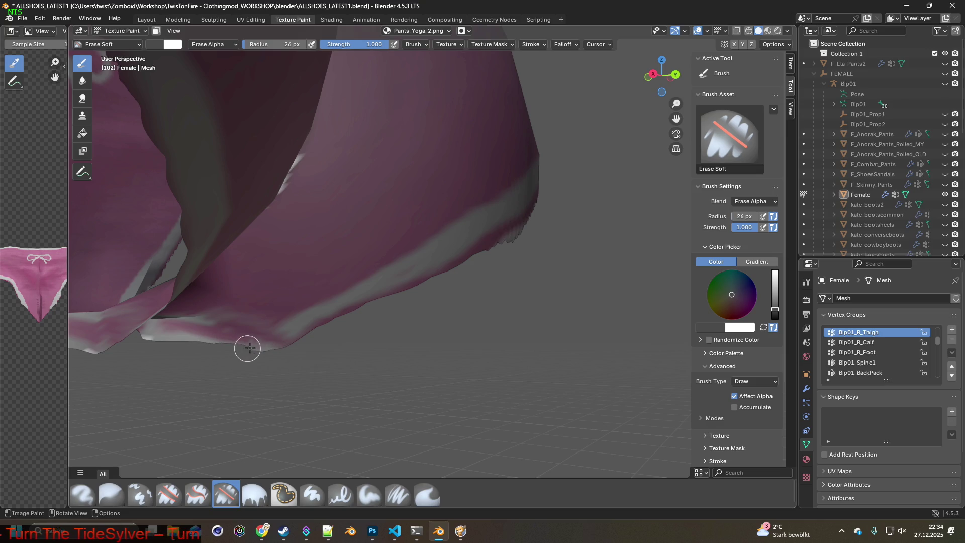
{"action": "mouse_move", "coordinate": [441, 321]}
{"action": "middle_mouse_down"}
{"action": "mouse_move", "coordinate": [475, 327]}
{"action": "mouse_move", "coordinate": [355, 394]}
{"action": "middle_mouse_up"}
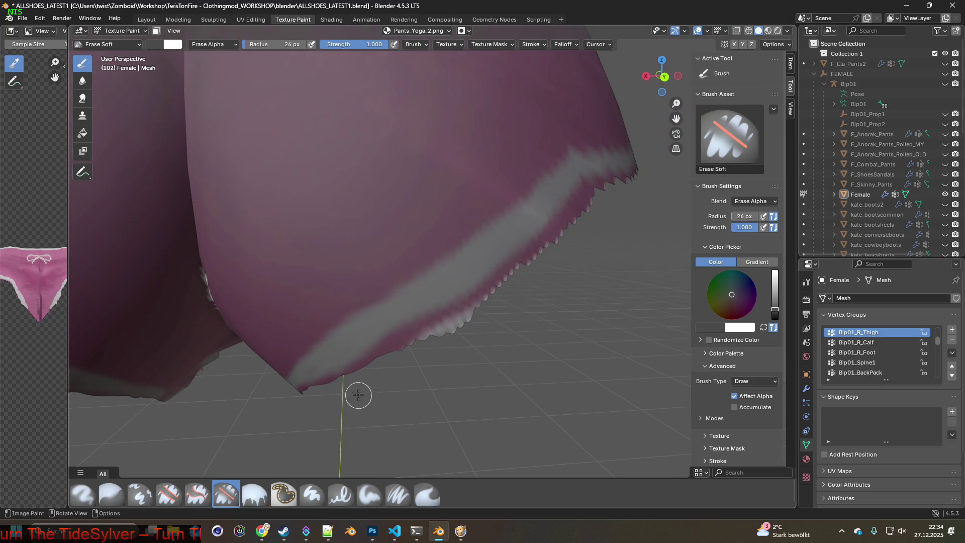
{"action": "mouse_move", "coordinate": [348, 386]}
{"action": "left_mouse_down"}
{"action": "mouse_move", "coordinate": [341, 378]}
{"action": "mouse_move", "coordinate": [396, 341]}
{"action": "mouse_move", "coordinate": [487, 299]}
{"action": "left_mouse_up"}
{"action": "mouse_move", "coordinate": [382, 363]}
{"action": "left_mouse_down"}
{"action": "mouse_move", "coordinate": [526, 258]}
{"action": "mouse_move", "coordinate": [426, 341]}
{"action": "mouse_move", "coordinate": [460, 306]}
{"action": "mouse_move", "coordinate": [293, 394]}
{"action": "mouse_move", "coordinate": [422, 338]}
{"action": "mouse_move", "coordinate": [377, 355]}
{"action": "mouse_move", "coordinate": [538, 241]}
{"action": "left_mouse_up"}
{"action": "middle_click_drag", "start_coordinate": [538, 241], "coordinate": [289, 417], "text": "shift"}
{"action": "mouse_move", "coordinate": [289, 417]}
{"action": "left_mouse_down"}
{"action": "mouse_move", "coordinate": [383, 338]}
{"action": "mouse_move", "coordinate": [342, 385]}
{"action": "mouse_move", "coordinate": [409, 312]}
{"action": "mouse_move", "coordinate": [398, 345]}
{"action": "mouse_move", "coordinate": [402, 317]}
{"action": "mouse_move", "coordinate": [440, 293]}
{"action": "mouse_move", "coordinate": [465, 293]}
{"action": "mouse_move", "coordinate": [409, 306]}
{"action": "mouse_move", "coordinate": [357, 355]}
{"action": "mouse_move", "coordinate": [435, 332]}
{"action": "mouse_move", "coordinate": [437, 287]}
{"action": "mouse_move", "coordinate": [415, 314]}
{"action": "mouse_move", "coordinate": [462, 280]}
{"action": "mouse_move", "coordinate": [530, 254]}
{"action": "left_mouse_up"}
{"action": "scroll", "coordinate": [530, 254], "scroll_direction": "down", "scroll_amount": 4}
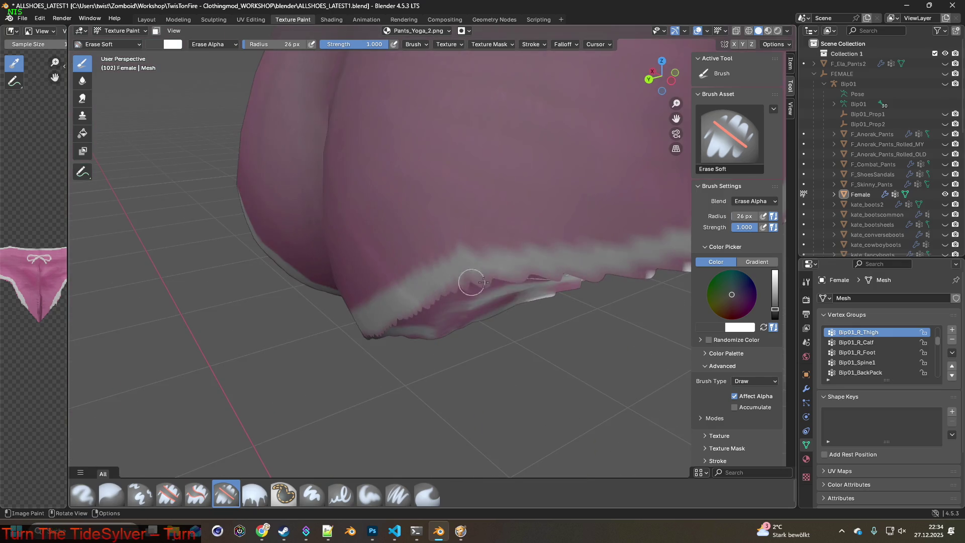
- Soft-erase the white trim along the garment's lower edge
{"action": "mouse_move", "coordinate": [534, 293]}
{"action": "middle_mouse_down"}
{"action": "mouse_move", "coordinate": [393, 409]}
{"action": "mouse_move", "coordinate": [360, 381]}
{"action": "middle_mouse_up"}
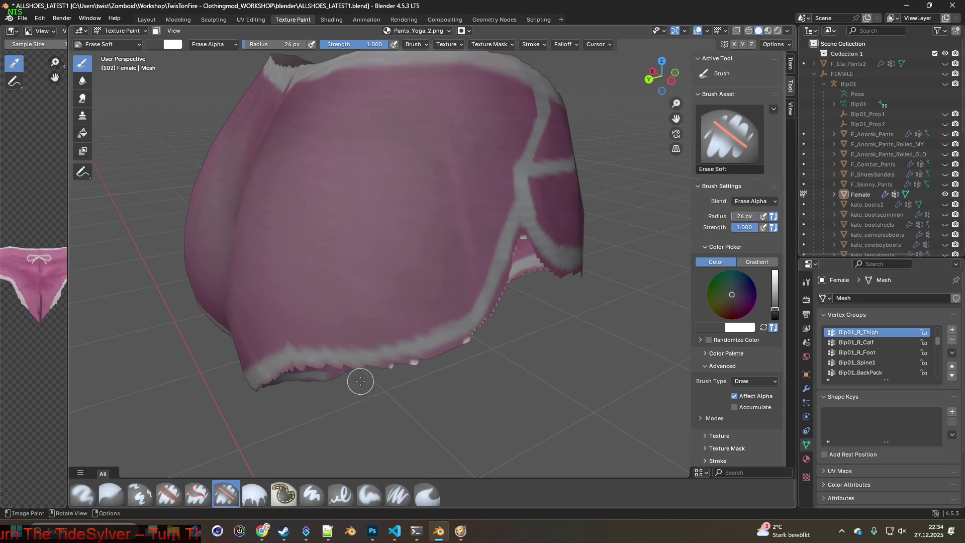
{"action": "middle_click_drag", "start_coordinate": [535, 304], "coordinate": [334, 442]}
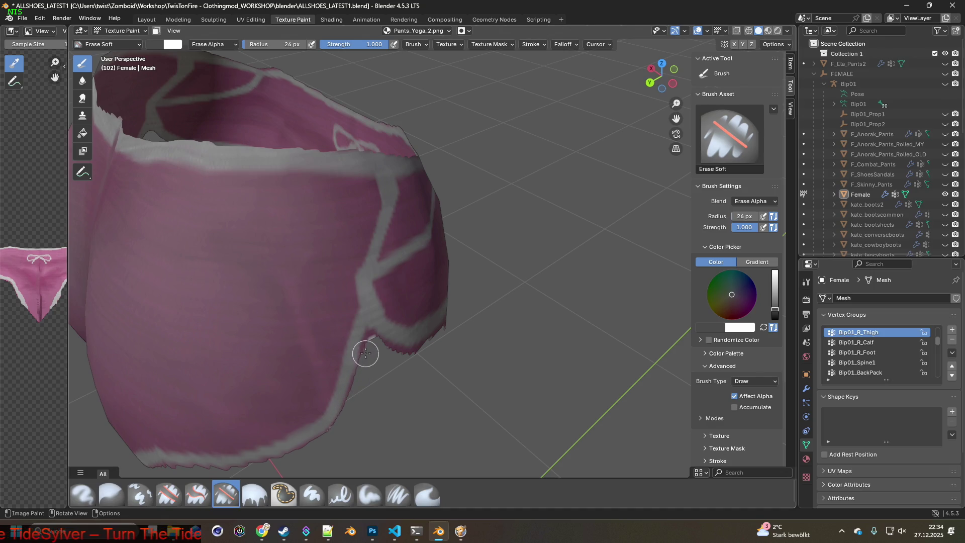
{"action": "middle_click_drag", "start_coordinate": [370, 341], "coordinate": [380, 362]}
{"action": "mouse_move", "coordinate": [380, 363]}
{"action": "left_mouse_down"}
{"action": "mouse_move", "coordinate": [372, 330]}
{"action": "mouse_move", "coordinate": [395, 336]}
{"action": "left_mouse_up"}
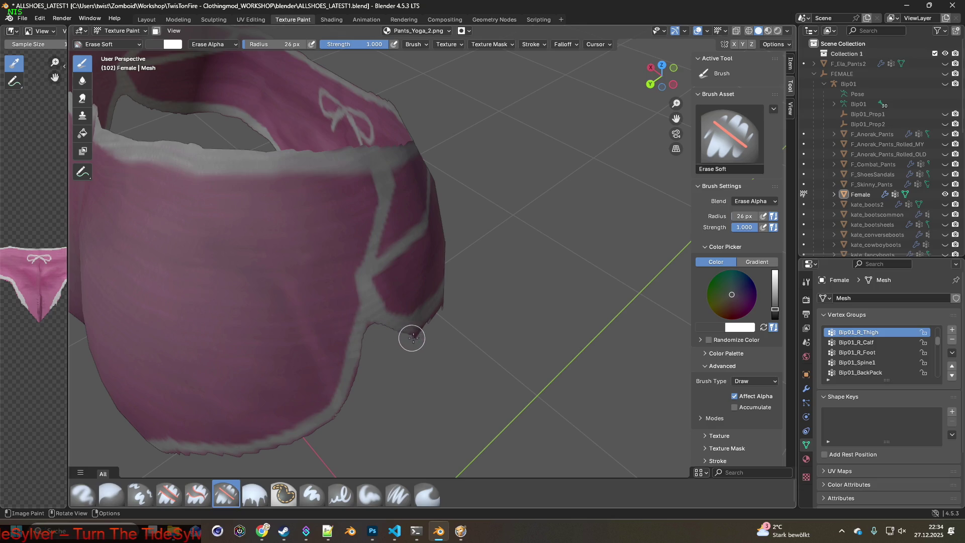
{"action": "mouse_move", "coordinate": [456, 333]}
{"action": "middle_mouse_down"}
{"action": "mouse_move", "coordinate": [396, 319]}
{"action": "mouse_move", "coordinate": [349, 370]}
{"action": "mouse_move", "coordinate": [297, 372]}
{"action": "middle_mouse_up"}
{"action": "left_click_drag", "start_coordinate": [338, 367], "coordinate": [427, 370]}
{"action": "mouse_move", "coordinate": [427, 370]}
{"action": "middle_mouse_down"}
{"action": "mouse_move", "coordinate": [503, 420]}
{"action": "mouse_move", "coordinate": [334, 344]}
{"action": "mouse_move", "coordinate": [356, 349]}
{"action": "middle_mouse_up"}
{"action": "scroll", "coordinate": [503, 420], "scroll_direction": "up", "scroll_amount": 3}
{"action": "mouse_move", "coordinate": [374, 318]}
{"action": "left_mouse_down"}
{"action": "mouse_move", "coordinate": [447, 348]}
{"action": "mouse_move", "coordinate": [487, 393]}
{"action": "mouse_move", "coordinate": [437, 342]}
{"action": "mouse_move", "coordinate": [361, 313]}
{"action": "left_mouse_up"}
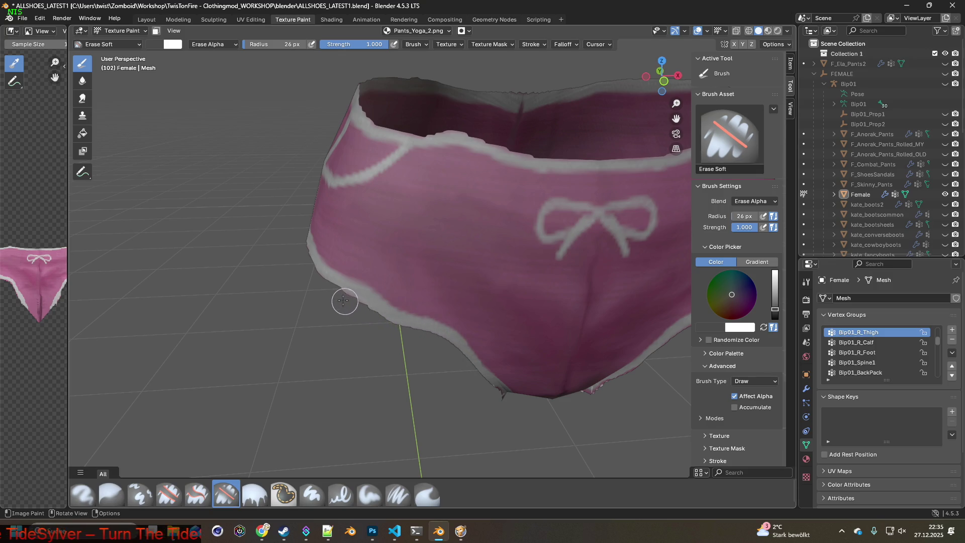
- Clean the lace fringe along the lower hem around the crotch, then switch to the game
{"action": "scroll", "coordinate": [427, 350], "scroll_direction": "up", "scroll_amount": 3}
{"action": "mouse_move", "coordinate": [459, 348]}
{"action": "middle_mouse_down"}
{"action": "mouse_move", "coordinate": [327, 234]}
{"action": "mouse_move", "coordinate": [271, 263]}
{"action": "middle_mouse_up"}
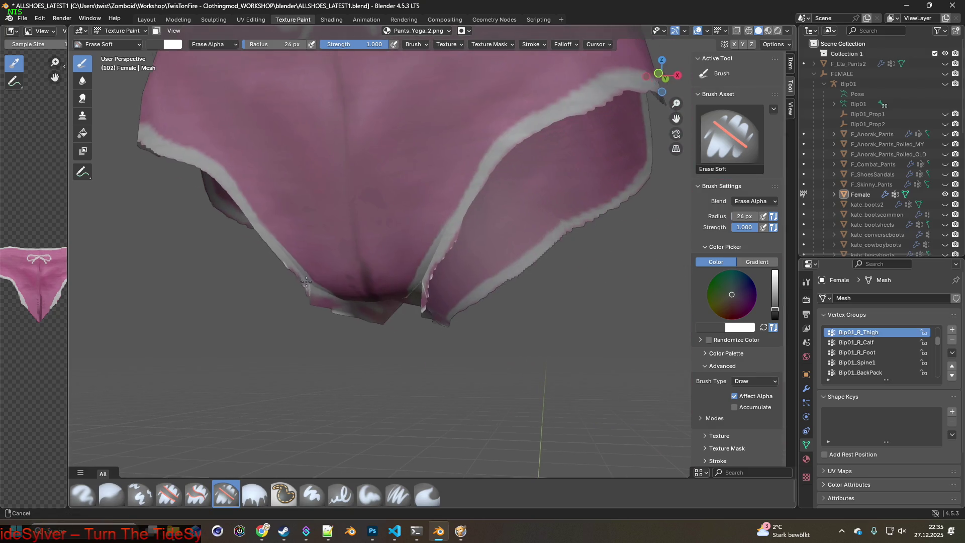
{"action": "scroll", "coordinate": [321, 304], "scroll_direction": "up", "scroll_amount": 2}
{"action": "middle_click_drag", "start_coordinate": [324, 306], "coordinate": [404, 377]}
{"action": "mouse_move", "coordinate": [321, 306]}
{"action": "left_mouse_down"}
{"action": "mouse_move", "coordinate": [392, 360]}
{"action": "mouse_move", "coordinate": [476, 379]}
{"action": "left_mouse_up"}
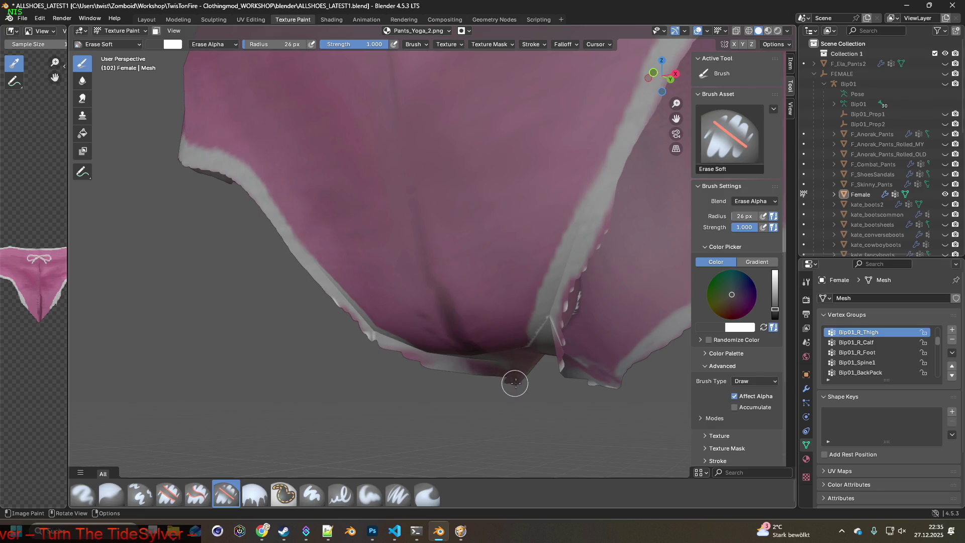
{"action": "mouse_move", "coordinate": [504, 390]}
{"action": "middle_mouse_down"}
{"action": "mouse_move", "coordinate": [510, 321]}
{"action": "mouse_move", "coordinate": [469, 377]}
{"action": "middle_mouse_up"}
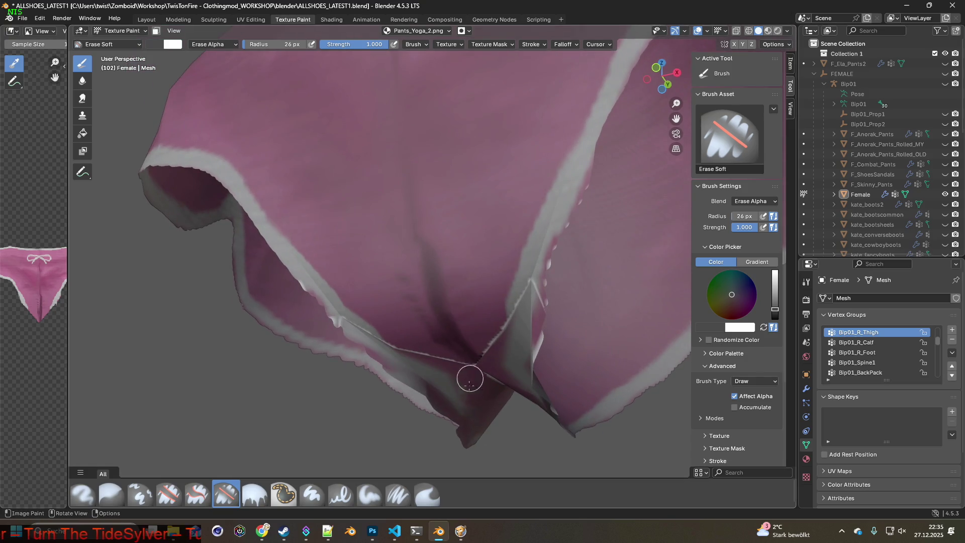
{"action": "mouse_move", "coordinate": [467, 442]}
{"action": "middle_mouse_down"}
{"action": "mouse_move", "coordinate": [459, 409]}
{"action": "mouse_move", "coordinate": [424, 384]}
{"action": "mouse_move", "coordinate": [482, 394]}
{"action": "mouse_move", "coordinate": [470, 369]}
{"action": "middle_mouse_up"}
{"action": "mouse_move", "coordinate": [470, 369]}
{"action": "left_mouse_down"}
{"action": "mouse_move", "coordinate": [485, 344]}
{"action": "mouse_move", "coordinate": [545, 317]}
{"action": "left_mouse_up"}
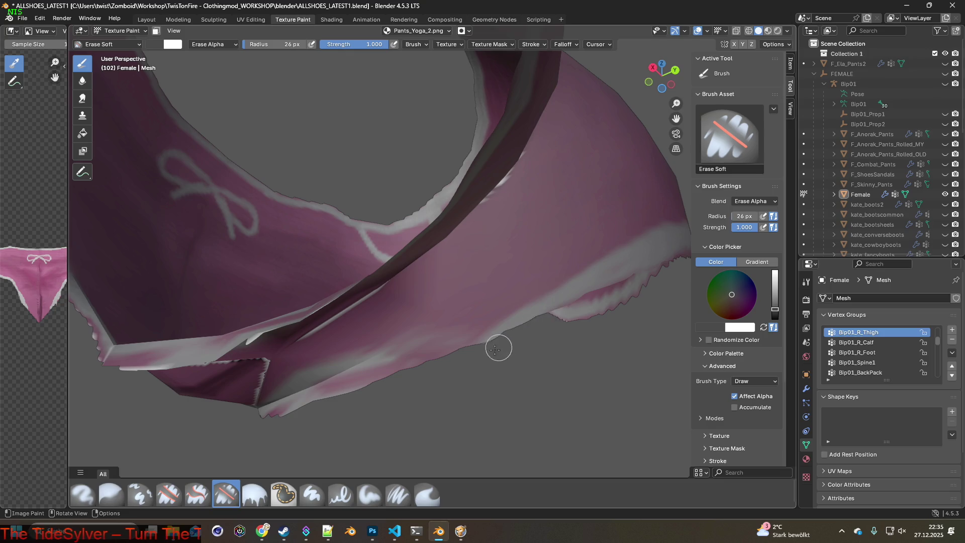
{"action": "mouse_move", "coordinate": [445, 383]}
{"action": "middle_mouse_down"}
{"action": "mouse_move", "coordinate": [444, 363]}
{"action": "mouse_move", "coordinate": [413, 355]}
{"action": "mouse_move", "coordinate": [424, 315]}
{"action": "mouse_move", "coordinate": [461, 267]}
{"action": "mouse_move", "coordinate": [450, 368]}
{"action": "middle_mouse_up"}
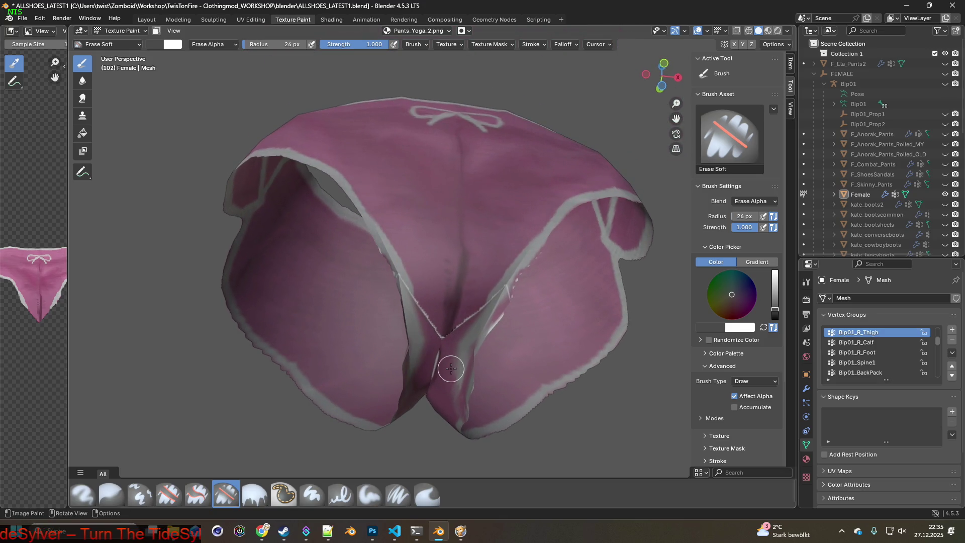
{"action": "key", "text": "alt+Tab"}
{"action": "key", "text": "alt+Tab"}
{"action": "key", "text": "alt+Tab"}
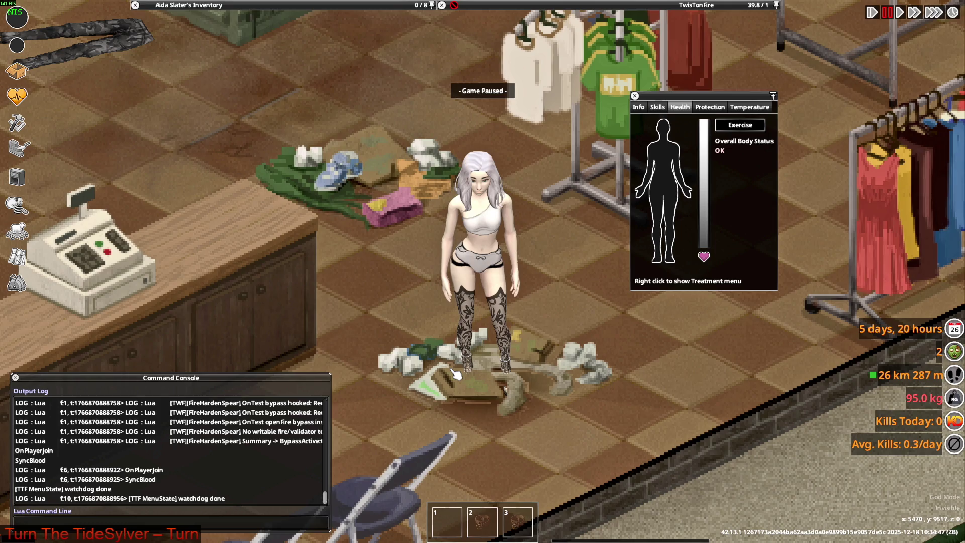
- Unpause the game and walk the character out of the store along the street
{"action": "key", "text": "space"}
{"action": "key", "text": "w"}
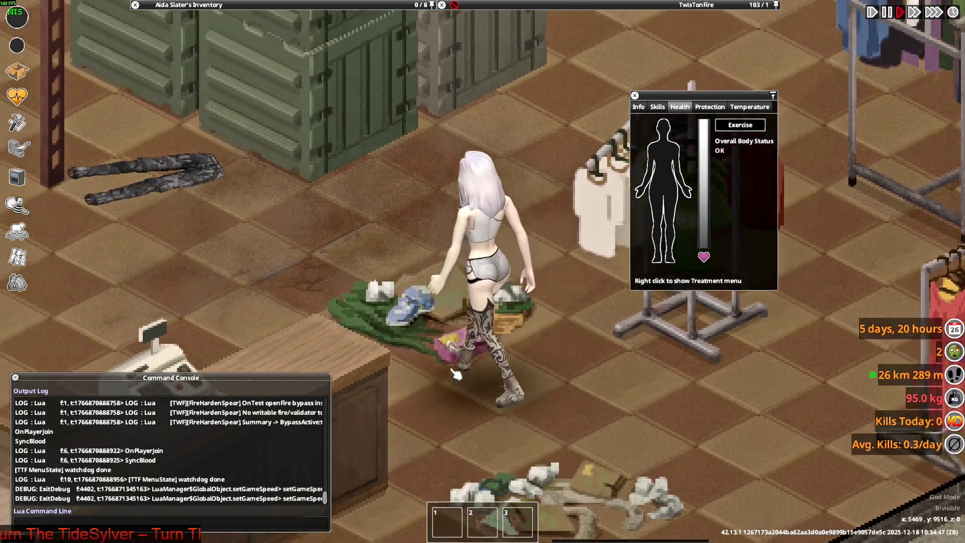
{"action": "scroll", "coordinate": [455, 373], "scroll_direction": "down", "scroll_amount": 4}
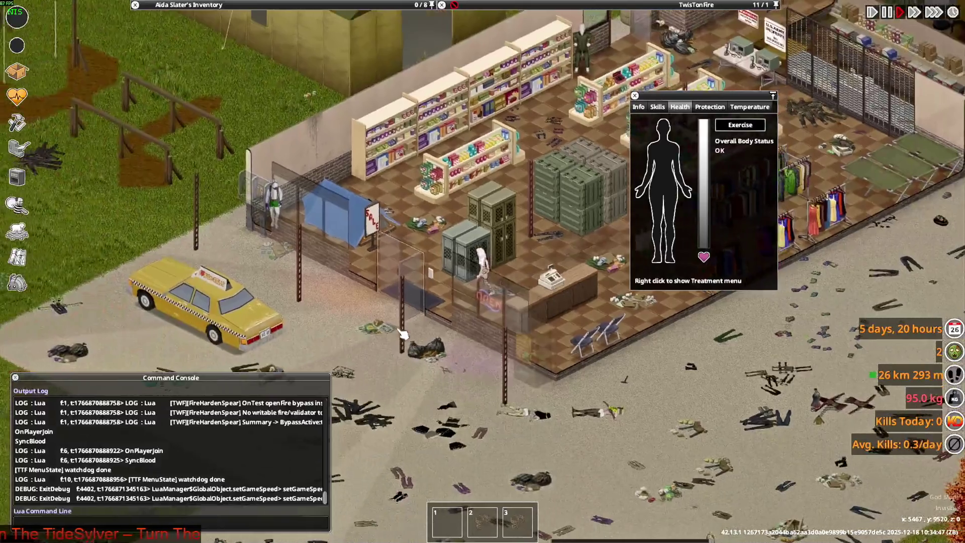
{"action": "key", "text": "s"}
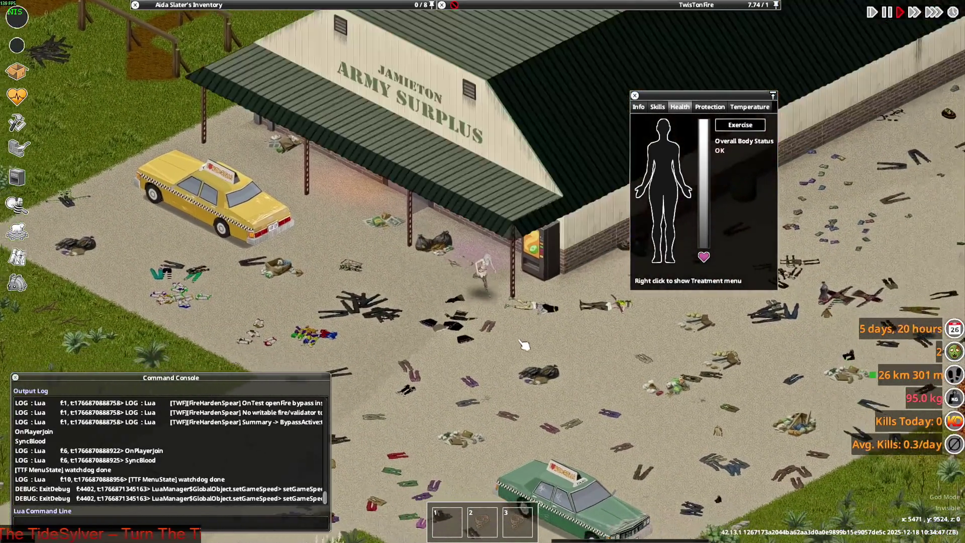
{"action": "key", "text": "d"}
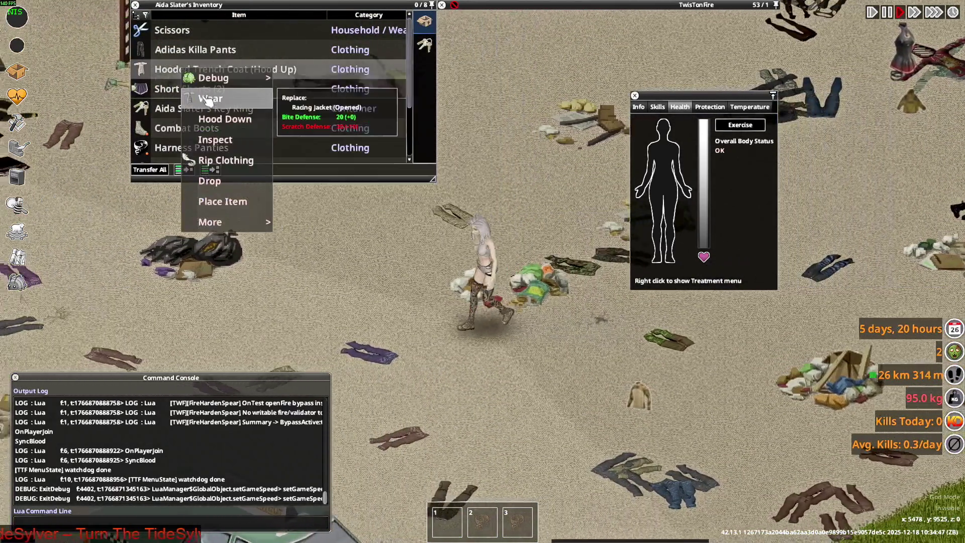
{"action": "scroll", "coordinate": [467, 291], "scroll_direction": "up", "scroll_amount": 1}
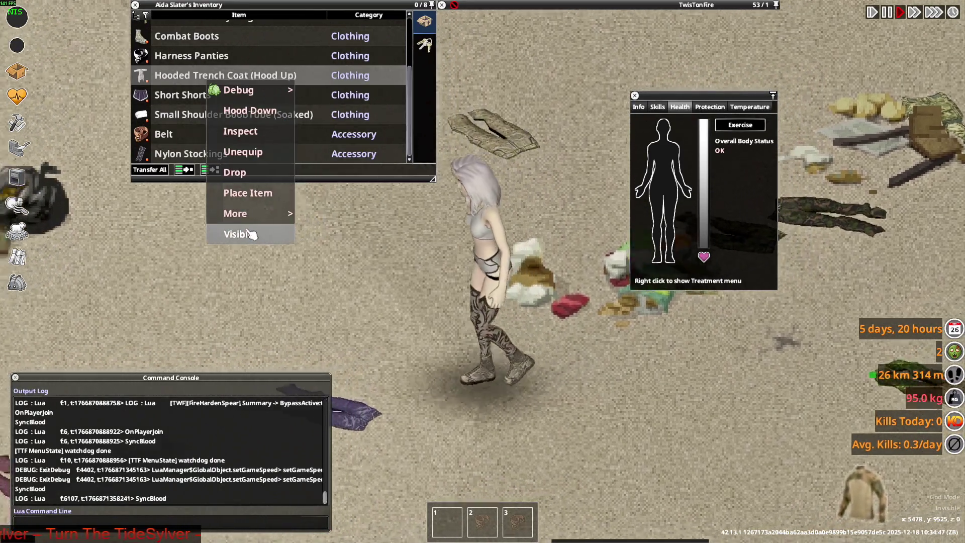
- Make the hooded trench coat visible with its hood down, then show the racing jacket
{"action": "left_click", "coordinate": [248, 234]}
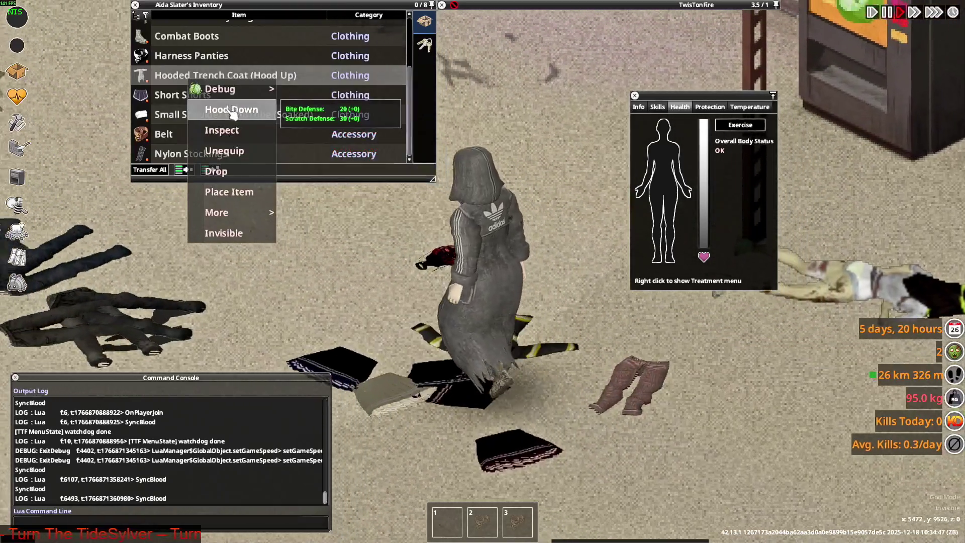
{"action": "left_click", "coordinate": [232, 110]}
{"action": "key", "text": "a"}
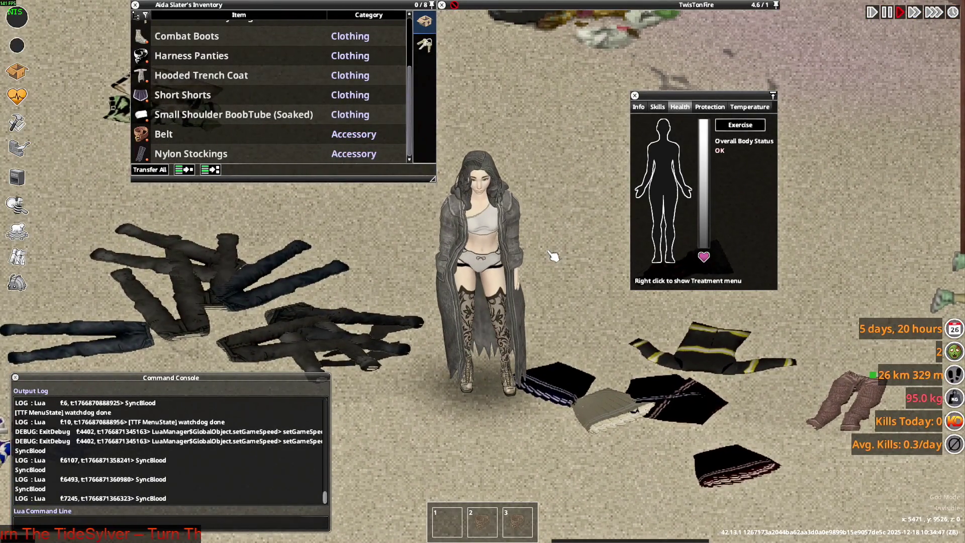
{"action": "key", "text": "a"}
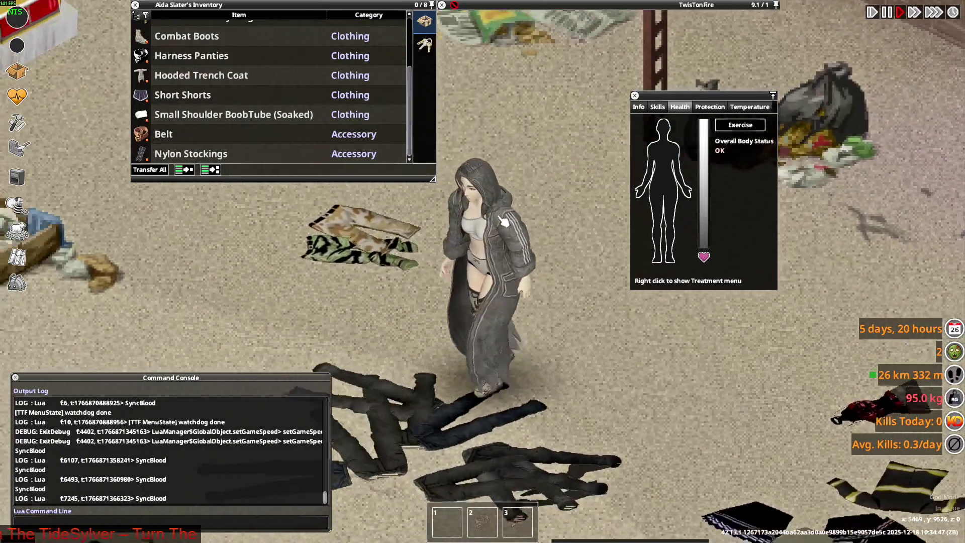
{"action": "scroll", "coordinate": [504, 221], "scroll_direction": "down", "scroll_amount": 3}
{"action": "key", "text": "w"}
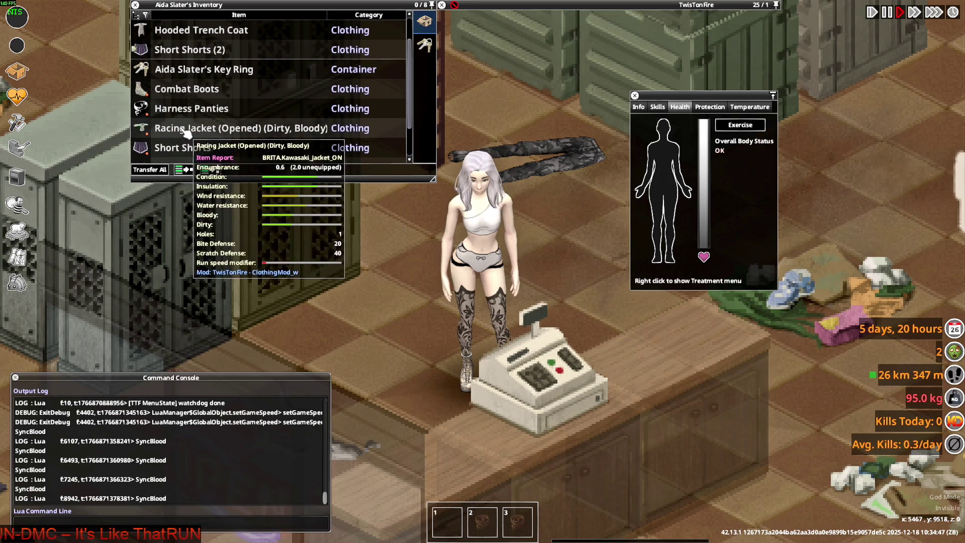
{"action": "left_click", "coordinate": [221, 282]}
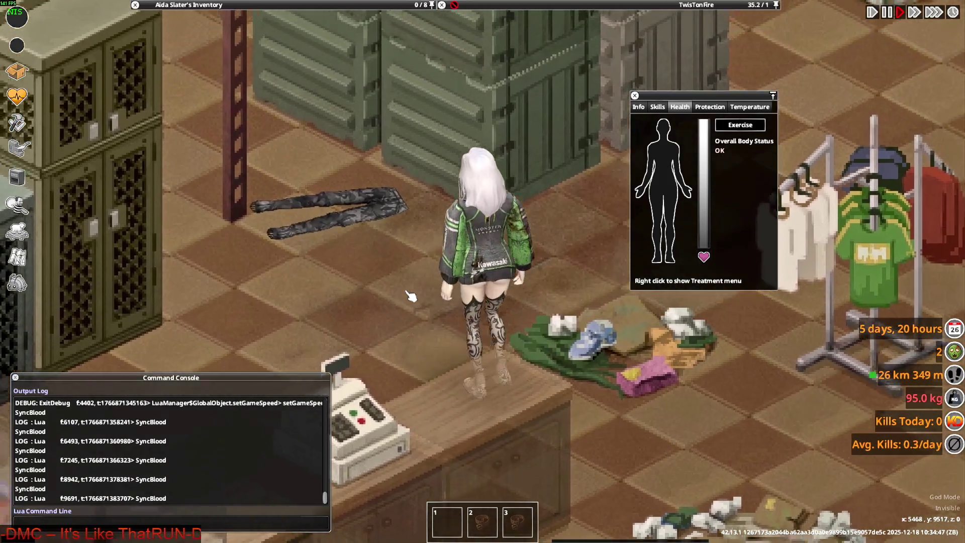
{"action": "scroll", "coordinate": [411, 296], "scroll_direction": "up", "scroll_amount": 1}
{"action": "scroll", "coordinate": [401, 283], "scroll_direction": "down", "scroll_amount": 4}
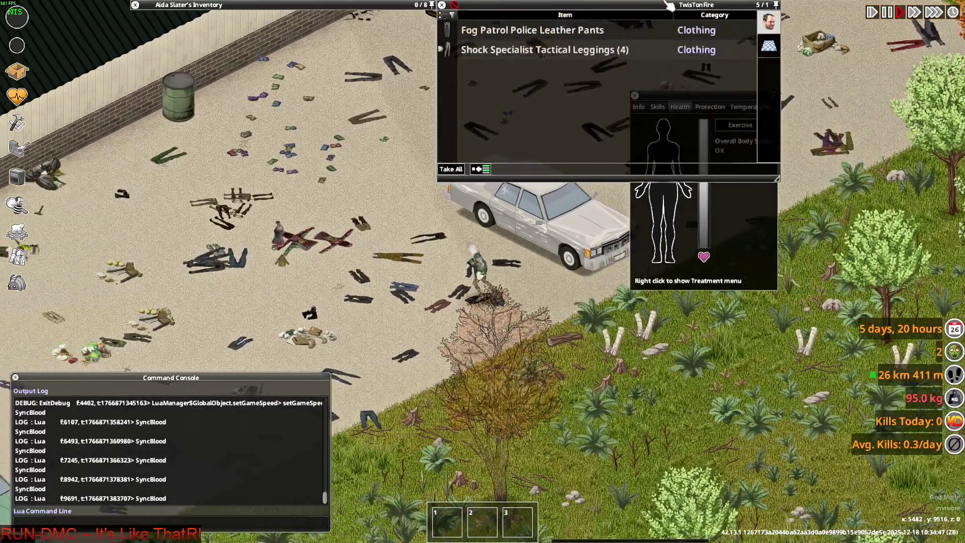
- Walk the character between ground clothing piles to the one holding Check Pants and Tactical Pants
{"action": "key", "text": "a+s"}
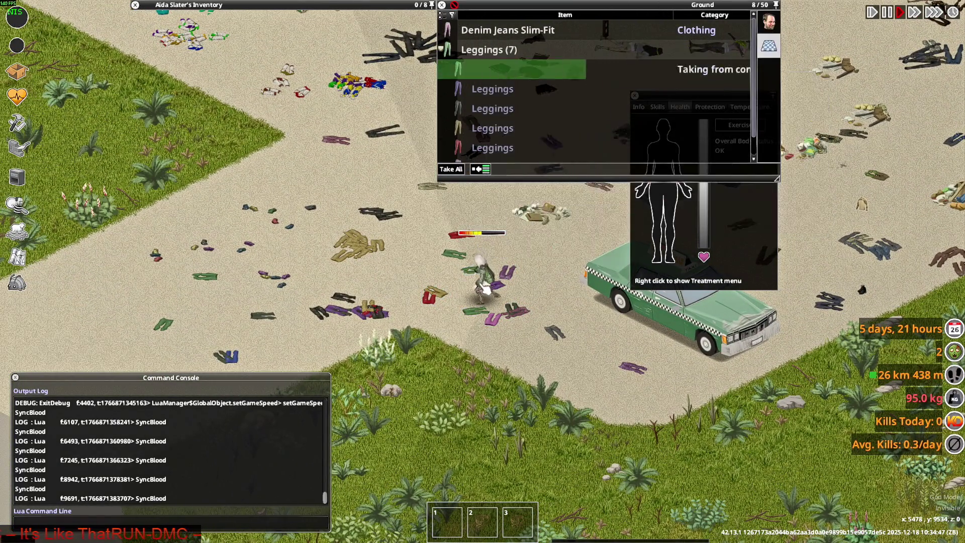
{"action": "key", "text": "s"}
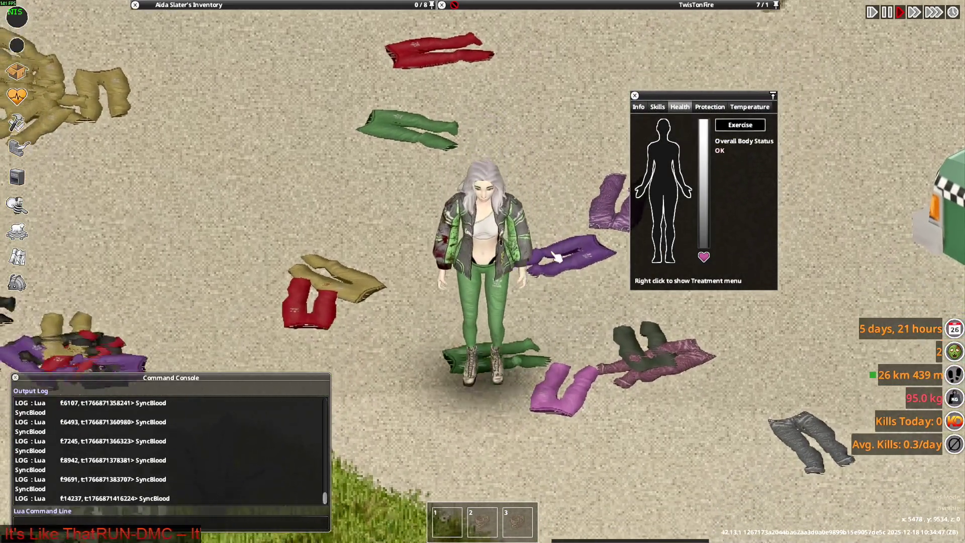
{"action": "key", "text": "a"}
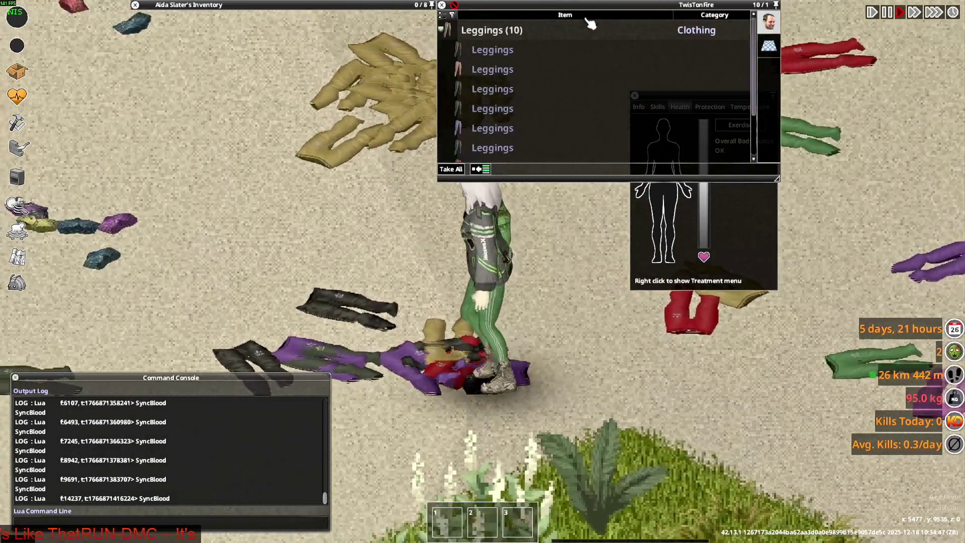
{"action": "key", "text": "s"}
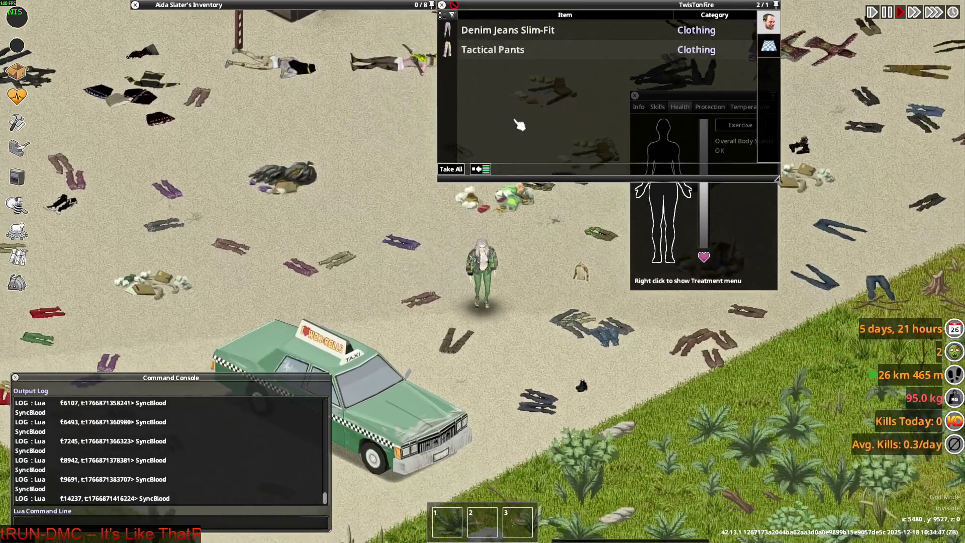
{"action": "key", "text": "s"}
{"action": "key", "text": "w"}
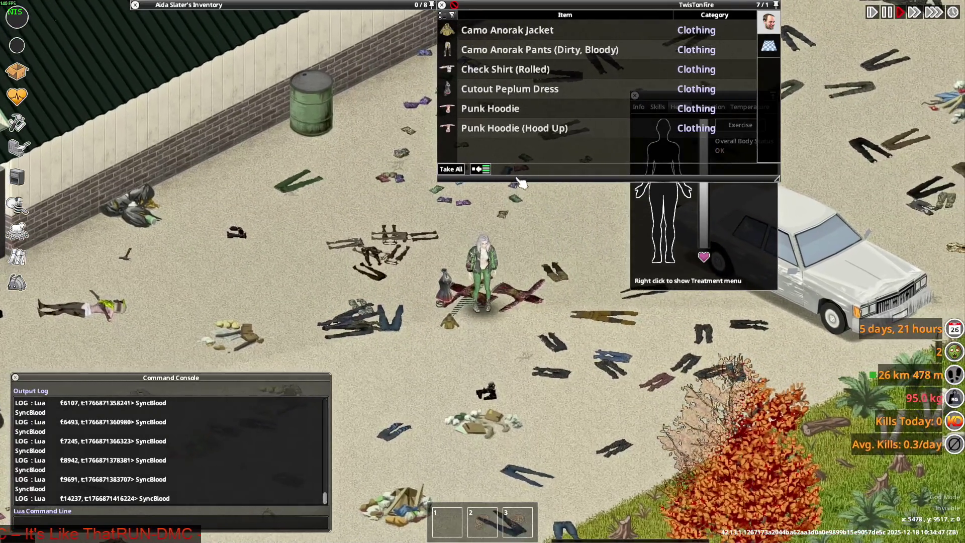
{"action": "key", "text": "s"}
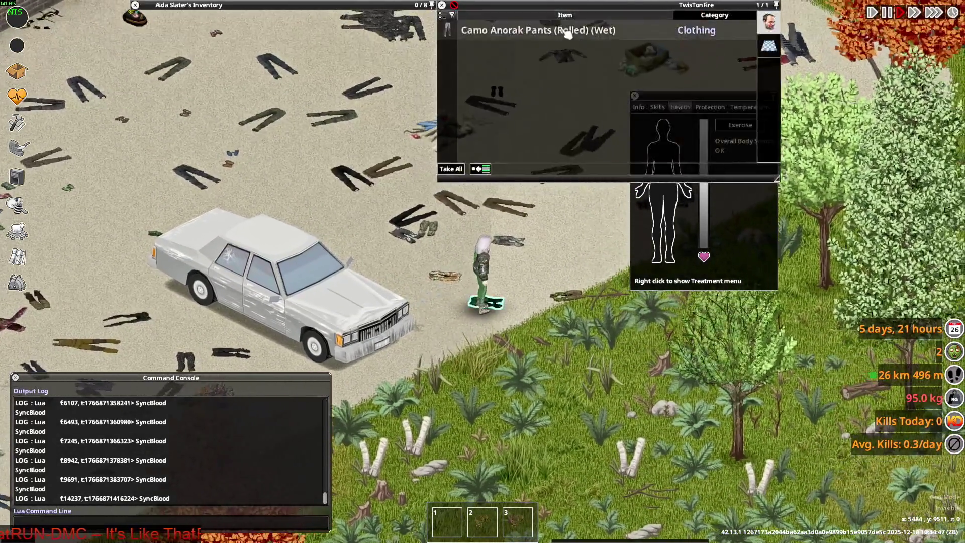
{"action": "scroll", "coordinate": [526, 271], "scroll_direction": "up", "scroll_amount": 2}
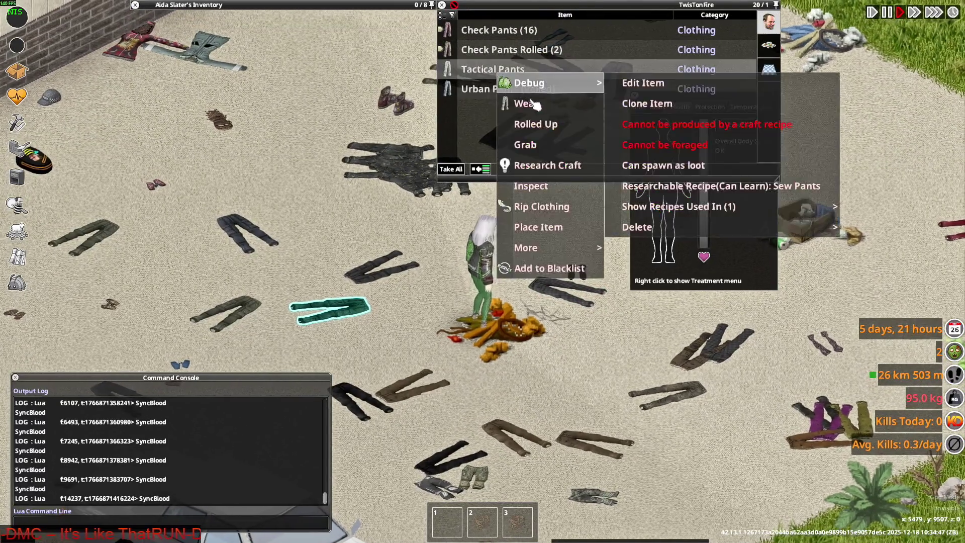
- Pick up a pair of Adidas Track Pants from the ground and turn the character to face the camera
{"action": "key", "text": "s"}
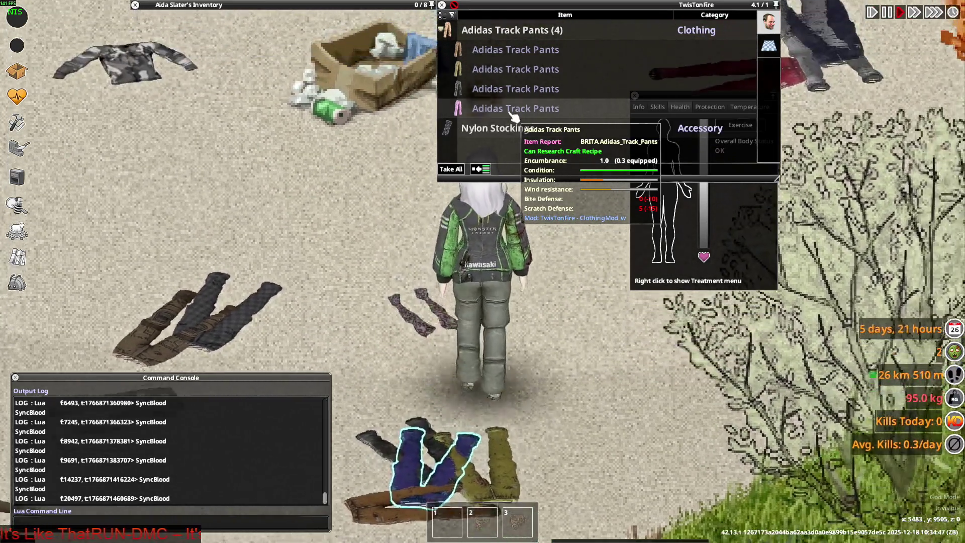
{"action": "key", "text": "w"}
{"action": "key", "text": "s"}
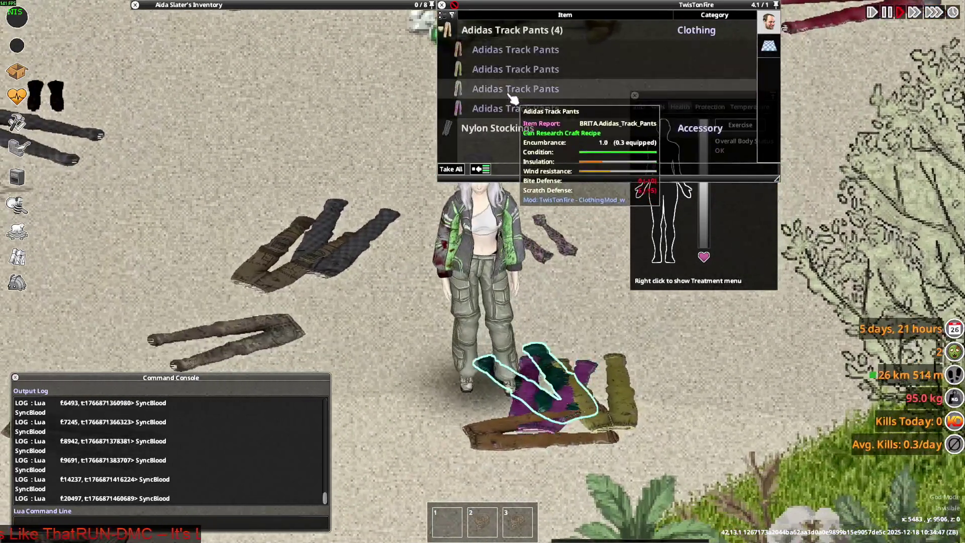
{"action": "double_click", "coordinate": [511, 90]}
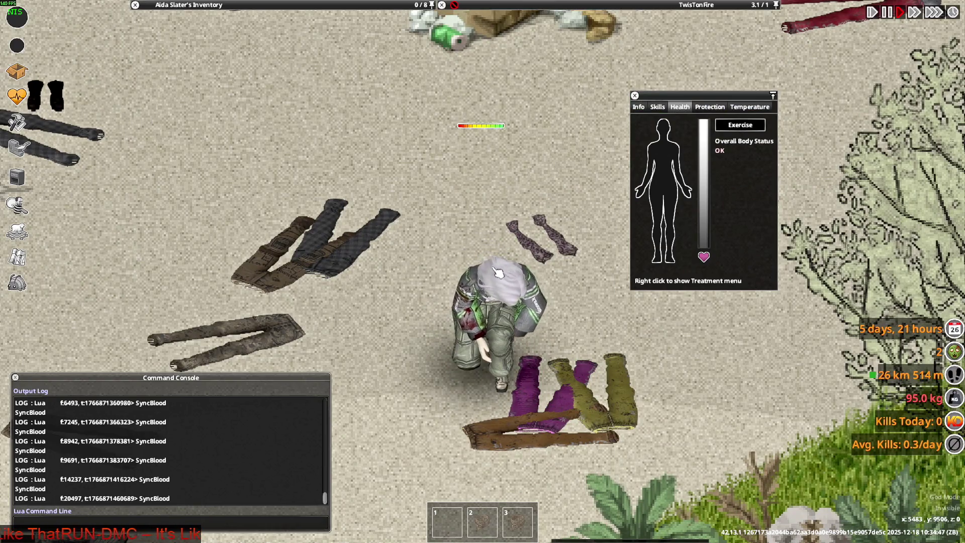
{"action": "key", "text": "s"}
{"action": "key", "text": "a"}
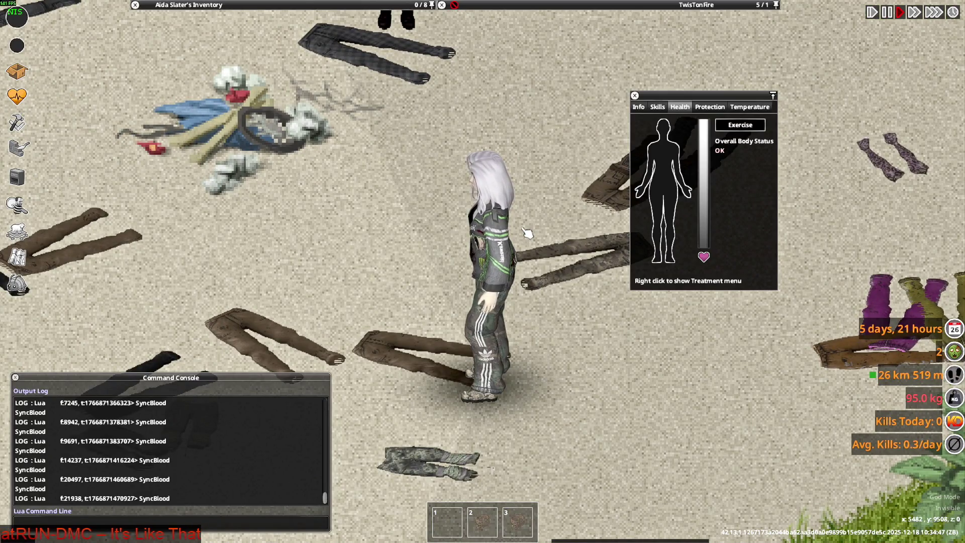
{"action": "key", "text": "s"}
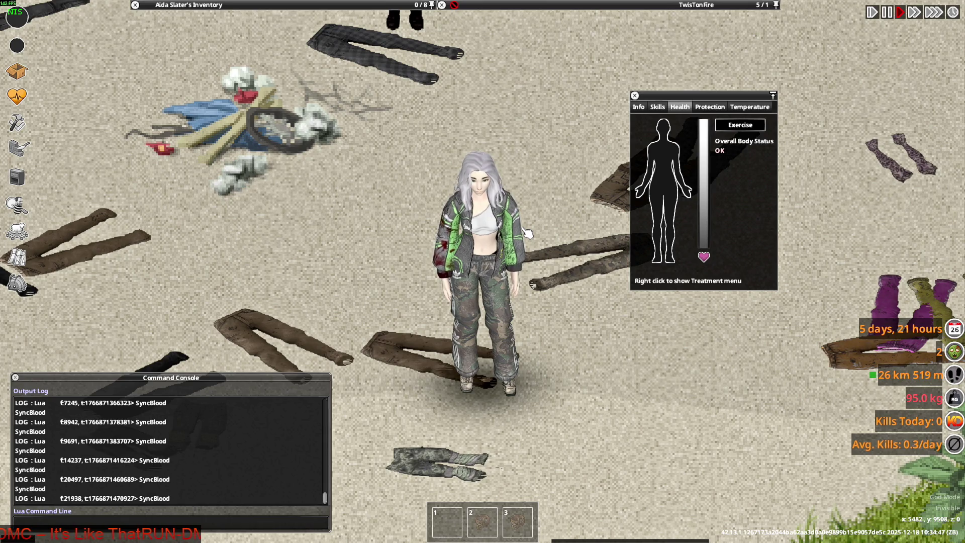
- Return to Blender and view the pink briefs up close at the crotch
{"action": "key", "text": "alt+Tab"}
{"action": "mouse_move", "coordinate": [541, 269]}
{"action": "middle_mouse_down"}
{"action": "mouse_move", "coordinate": [541, 247]}
{"action": "mouse_move", "coordinate": [499, 259]}
{"action": "middle_mouse_up"}
{"action": "scroll", "coordinate": [512, 257], "scroll_direction": "up", "scroll_amount": 3}
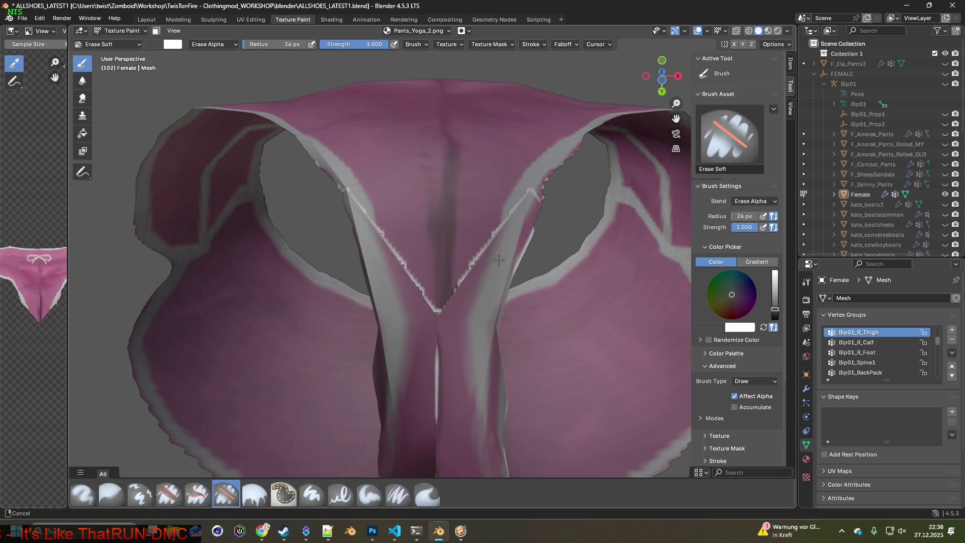
- Switch to the Paint Soft Pressure brush and sample the trim's light grey as its colour
{"action": "left_click", "coordinate": [151, 491]}
{"action": "middle_click_drag", "start_coordinate": [393, 197], "coordinate": [390, 225]}
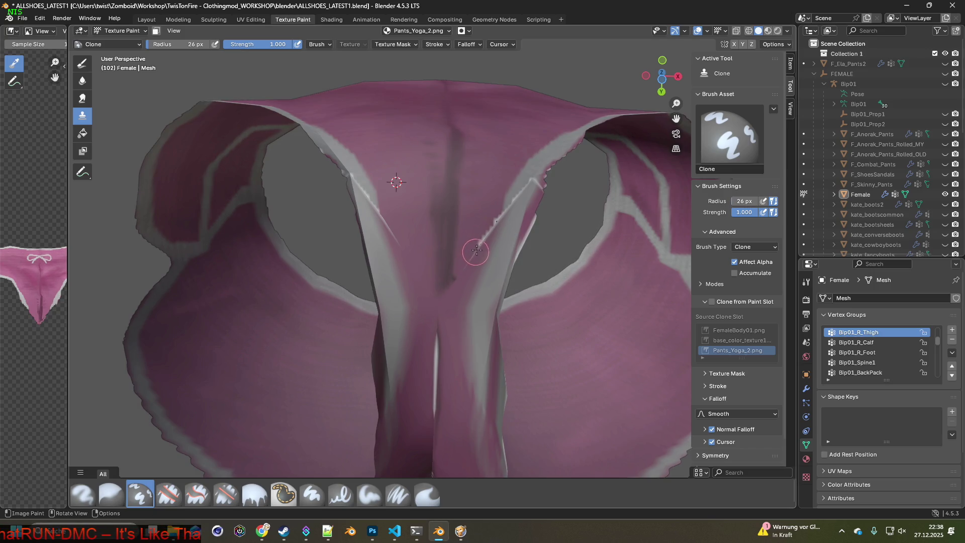
{"action": "mouse_move", "coordinate": [489, 218]}
{"action": "middle_mouse_down"}
{"action": "mouse_move", "coordinate": [394, 281]}
{"action": "mouse_move", "coordinate": [484, 273]}
{"action": "mouse_move", "coordinate": [500, 282]}
{"action": "mouse_move", "coordinate": [422, 295]}
{"action": "middle_mouse_up"}
{"action": "left_click", "coordinate": [398, 495]}
{"action": "mouse_move", "coordinate": [352, 427]}
{"action": "middle_mouse_down"}
{"action": "mouse_move", "coordinate": [271, 321]}
{"action": "mouse_move", "coordinate": [312, 373]}
{"action": "mouse_move", "coordinate": [372, 304]}
{"action": "mouse_move", "coordinate": [312, 338]}
{"action": "middle_mouse_up"}
{"action": "key", "text": "s"}
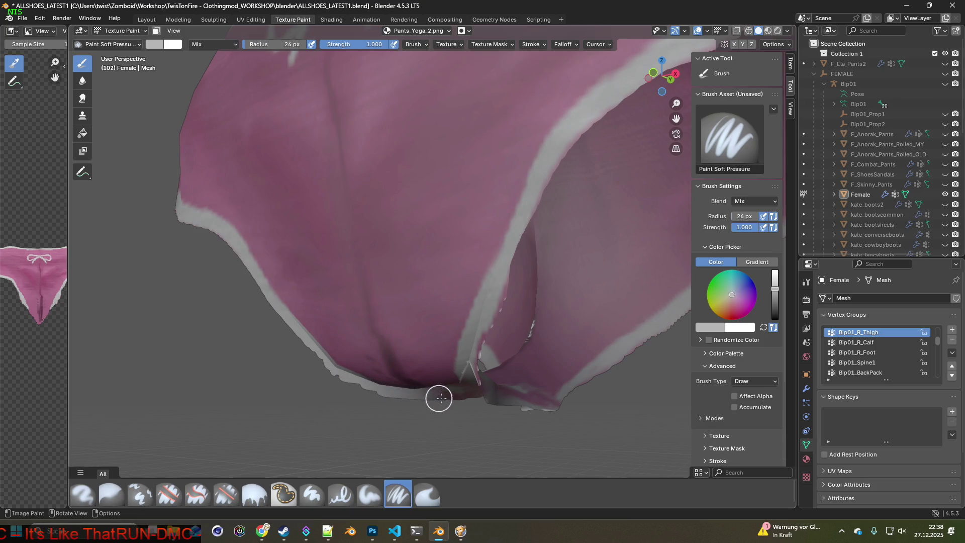
- Paint white along the lower leg-opening edge on the side and front of the pants
{"action": "middle_click_drag", "start_coordinate": [475, 395], "coordinate": [621, 368]}
{"action": "mouse_move", "coordinate": [573, 387]}
{"action": "left_mouse_down"}
{"action": "mouse_move", "coordinate": [611, 367]}
{"action": "mouse_move", "coordinate": [511, 405]}
{"action": "mouse_move", "coordinate": [532, 401]}
{"action": "left_mouse_up"}
{"action": "middle_click_drag", "start_coordinate": [528, 402], "coordinate": [564, 390]}
{"action": "middle_click_drag", "start_coordinate": [493, 398], "coordinate": [430, 415]}
{"action": "mouse_move", "coordinate": [388, 406]}
{"action": "left_mouse_down"}
{"action": "mouse_move", "coordinate": [437, 420]}
{"action": "mouse_move", "coordinate": [312, 353]}
{"action": "left_mouse_up"}
- Brighten the rear leg-opening edge with several white strokes
{"action": "mouse_move", "coordinate": [276, 327]}
{"action": "middle_mouse_down"}
{"action": "mouse_move", "coordinate": [274, 336]}
{"action": "mouse_move", "coordinate": [379, 393]}
{"action": "middle_mouse_up"}
{"action": "left_click_drag", "start_coordinate": [378, 393], "coordinate": [280, 323]}
{"action": "middle_click_drag", "start_coordinate": [280, 323], "coordinate": [421, 394]}
{"action": "left_click_drag", "start_coordinate": [439, 387], "coordinate": [301, 333]}
{"action": "mouse_move", "coordinate": [416, 377]}
{"action": "middle_mouse_down"}
{"action": "mouse_move", "coordinate": [430, 382]}
{"action": "mouse_move", "coordinate": [334, 356]}
{"action": "middle_mouse_up"}
{"action": "scroll", "coordinate": [387, 355], "scroll_direction": "up", "scroll_amount": 5}
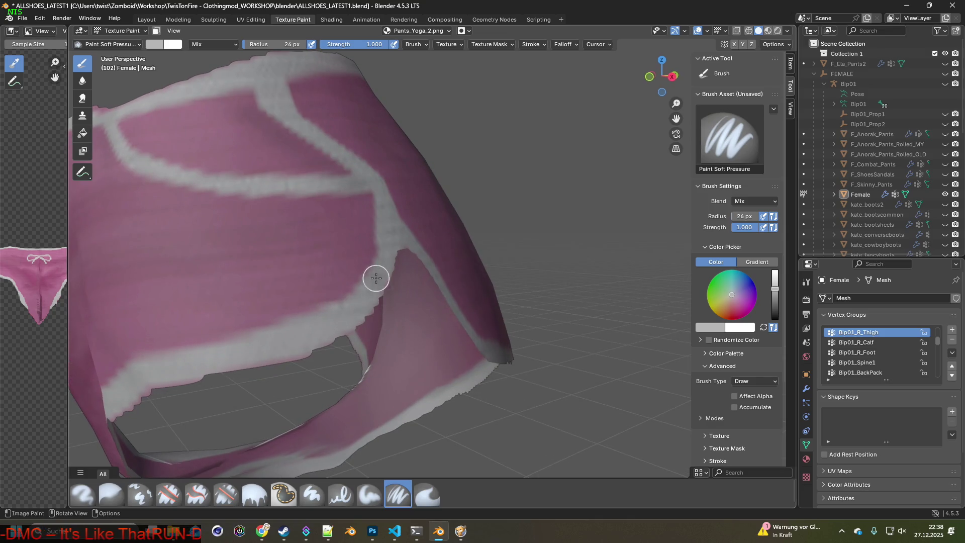
{"action": "middle_click_drag", "start_coordinate": [357, 301], "coordinate": [400, 348]}
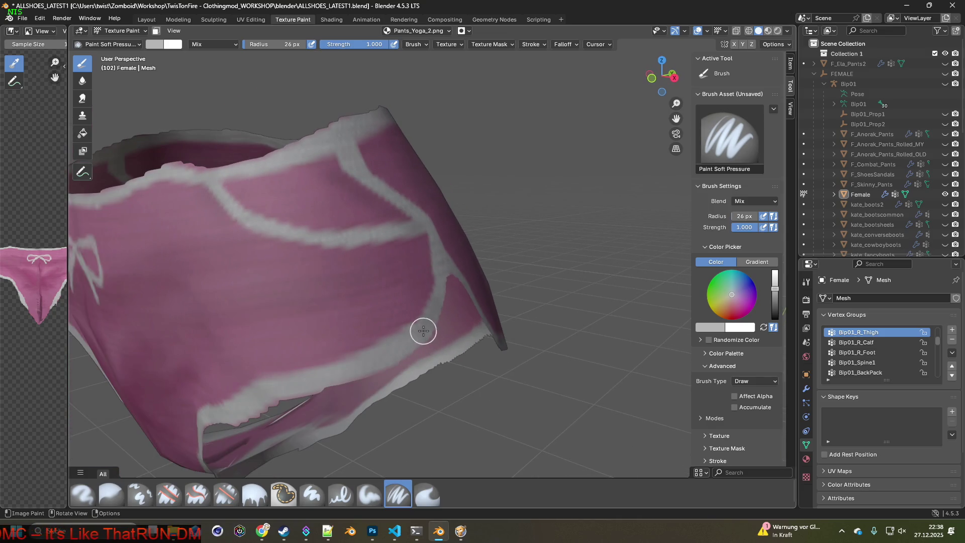
- Sample a lighter paint colour and stroke it along the front leg-opening edge
{"action": "key", "text": "s"}
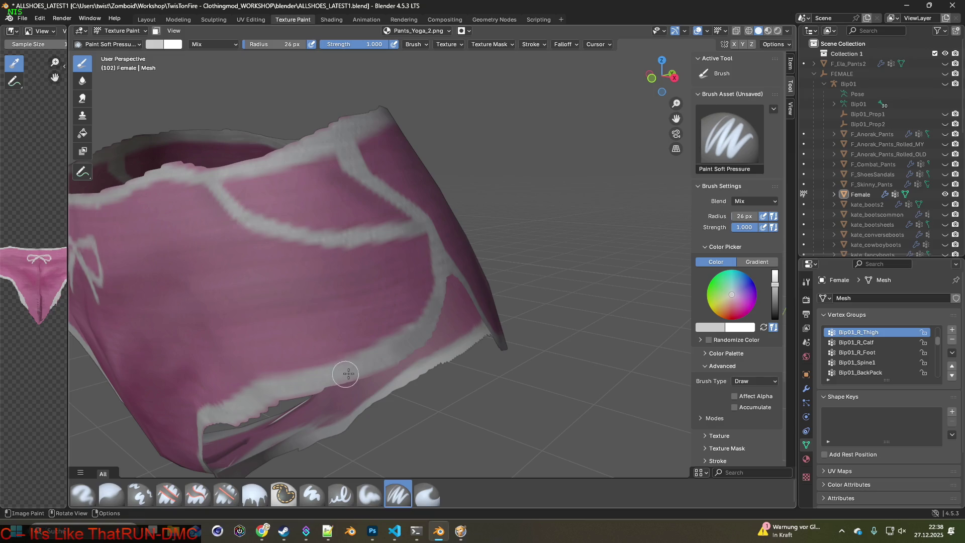
{"action": "mouse_move", "coordinate": [415, 338]}
{"action": "middle_mouse_down"}
{"action": "mouse_move", "coordinate": [424, 395]}
{"action": "mouse_move", "coordinate": [474, 317]}
{"action": "middle_mouse_up"}
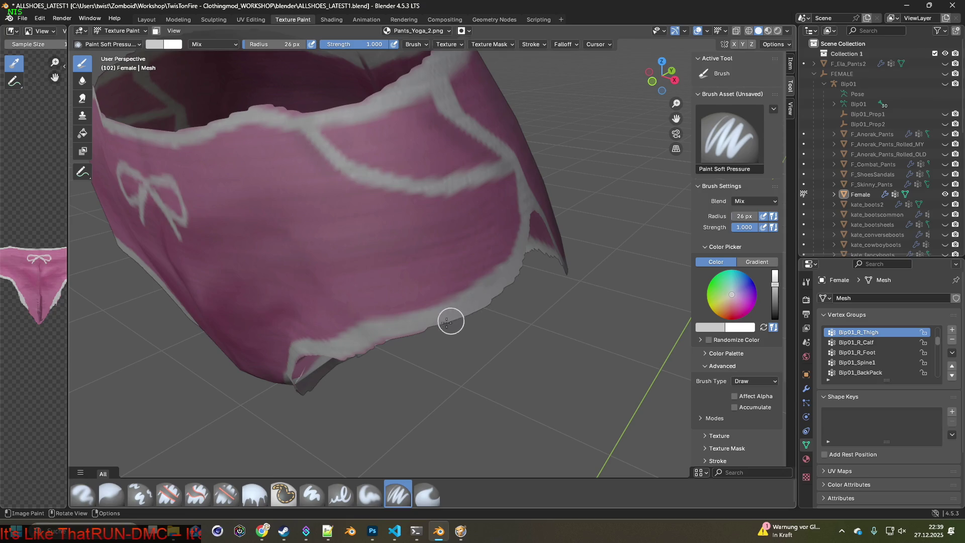
{"action": "middle_click_drag", "start_coordinate": [346, 360], "coordinate": [562, 294]}
{"action": "mouse_move", "coordinate": [518, 319]}
{"action": "left_mouse_down"}
{"action": "mouse_move", "coordinate": [480, 340]}
{"action": "mouse_move", "coordinate": [409, 425]}
{"action": "left_mouse_up"}
{"action": "middle_click_drag", "start_coordinate": [409, 425], "coordinate": [507, 325]}
{"action": "left_click_drag", "start_coordinate": [508, 325], "coordinate": [481, 343]}
- Whiten the side and rear cuff edges with further soft strokes
{"action": "middle_click_drag", "start_coordinate": [446, 368], "coordinate": [475, 302]}
{"action": "mouse_move", "coordinate": [475, 301]}
{"action": "left_mouse_down"}
{"action": "mouse_move", "coordinate": [441, 274]}
{"action": "mouse_move", "coordinate": [400, 261]}
{"action": "left_mouse_up"}
{"action": "middle_click_drag", "start_coordinate": [400, 261], "coordinate": [474, 343]}
{"action": "mouse_move", "coordinate": [474, 343]}
{"action": "left_mouse_down"}
{"action": "mouse_move", "coordinate": [327, 276]}
{"action": "mouse_move", "coordinate": [306, 280]}
{"action": "left_mouse_up"}
{"action": "middle_click_drag", "start_coordinate": [306, 280], "coordinate": [385, 329]}
{"action": "mouse_move", "coordinate": [483, 371]}
{"action": "left_mouse_down"}
{"action": "mouse_move", "coordinate": [351, 274]}
{"action": "mouse_move", "coordinate": [316, 266]}
{"action": "left_mouse_up"}
{"action": "middle_click_drag", "start_coordinate": [316, 265], "coordinate": [442, 344]}
{"action": "left_click_drag", "start_coordinate": [441, 344], "coordinate": [349, 301]}
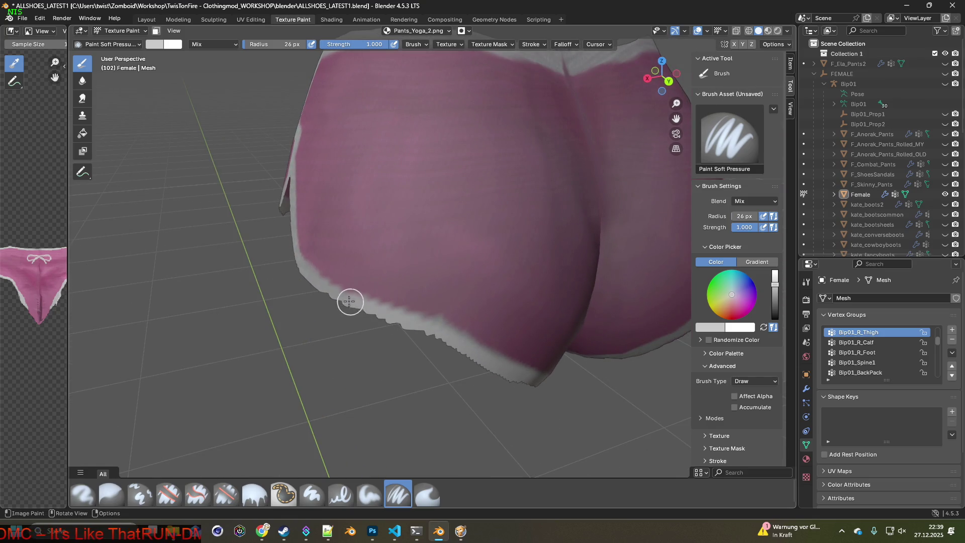
{"action": "middle_click_drag", "start_coordinate": [286, 265], "coordinate": [388, 311]}
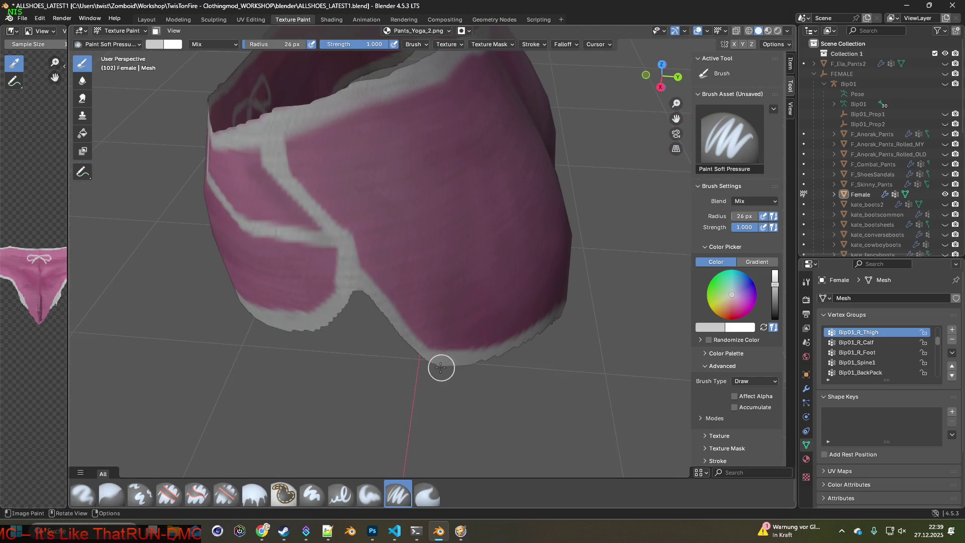
{"action": "mouse_move", "coordinate": [411, 349]}
{"action": "middle_mouse_down"}
{"action": "mouse_move", "coordinate": [459, 286]}
{"action": "mouse_move", "coordinate": [389, 330]}
{"action": "mouse_move", "coordinate": [437, 387]}
{"action": "middle_mouse_up"}
{"action": "scroll", "coordinate": [442, 372], "scroll_direction": "up", "scroll_amount": 8}
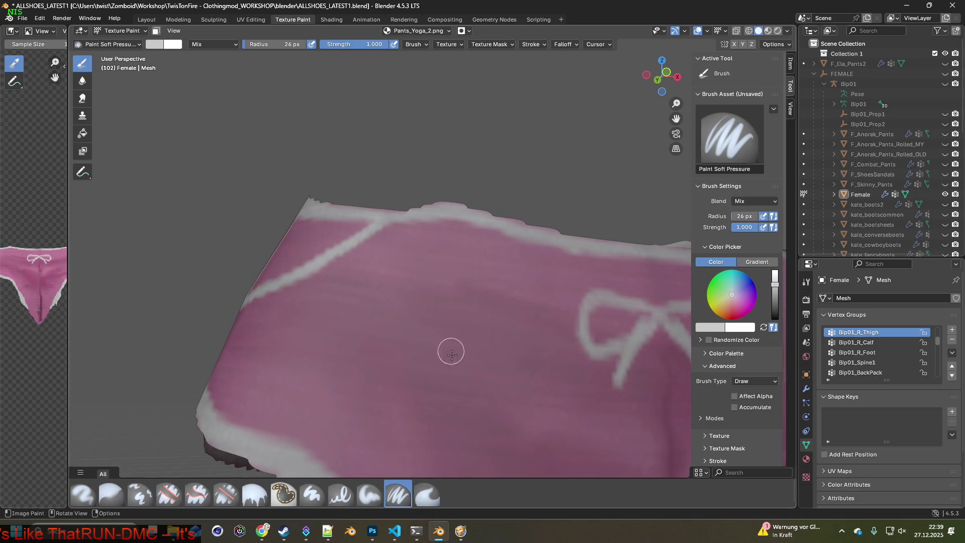
- Paint white along the top edge of the rear waistband
{"action": "middle_click_drag", "start_coordinate": [474, 224], "coordinate": [480, 219]}
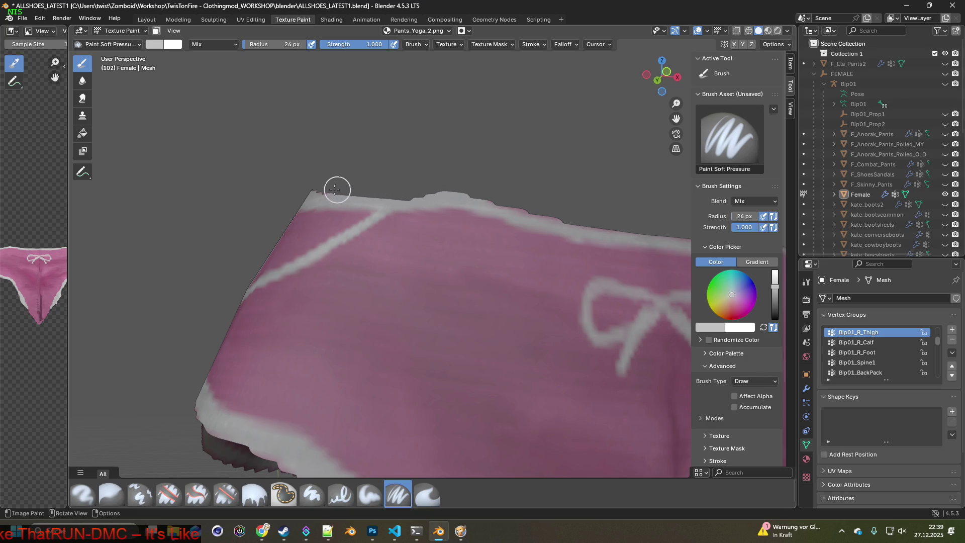
{"action": "middle_click_drag", "start_coordinate": [575, 222], "coordinate": [239, 206], "text": "shift"}
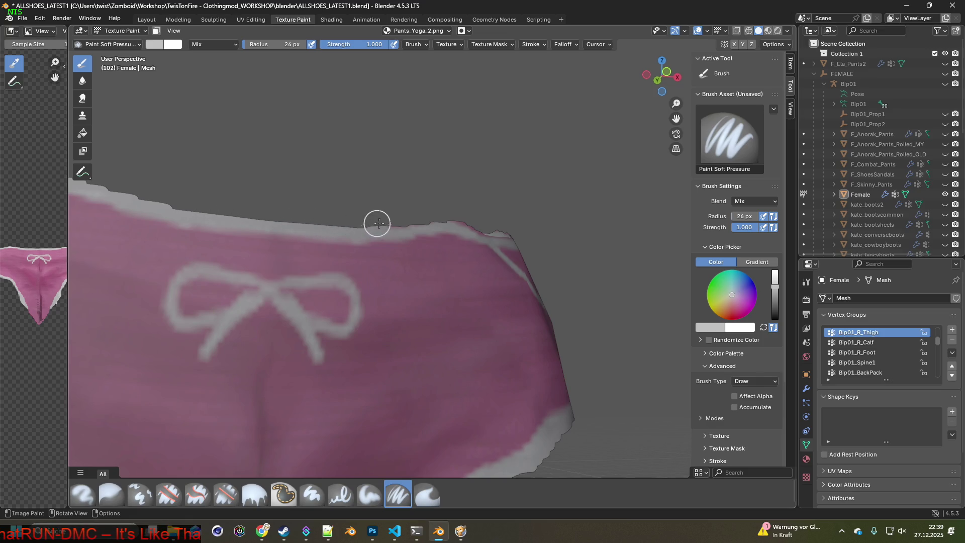
{"action": "mouse_move", "coordinate": [491, 215]}
{"action": "middle_mouse_down"}
{"action": "mouse_move", "coordinate": [380, 225]}
{"action": "mouse_move", "coordinate": [355, 245]}
{"action": "middle_mouse_up"}
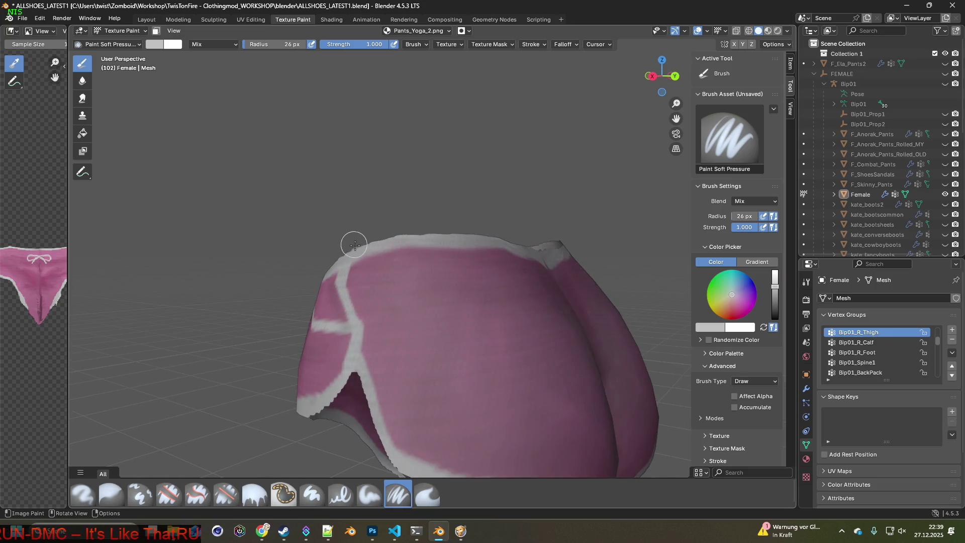
{"action": "middle_click_drag", "start_coordinate": [443, 231], "coordinate": [467, 235]}
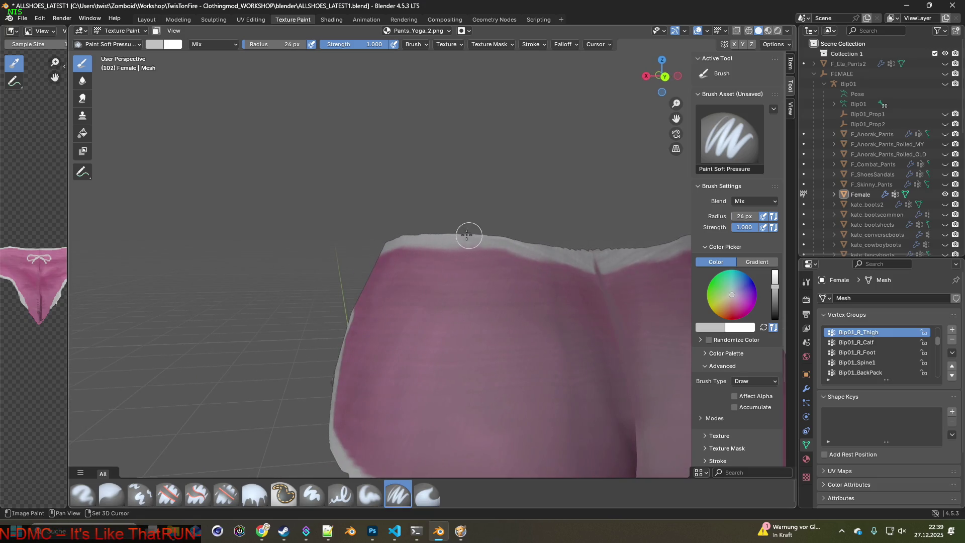
{"action": "left_click_drag", "start_coordinate": [489, 234], "coordinate": [599, 255]}
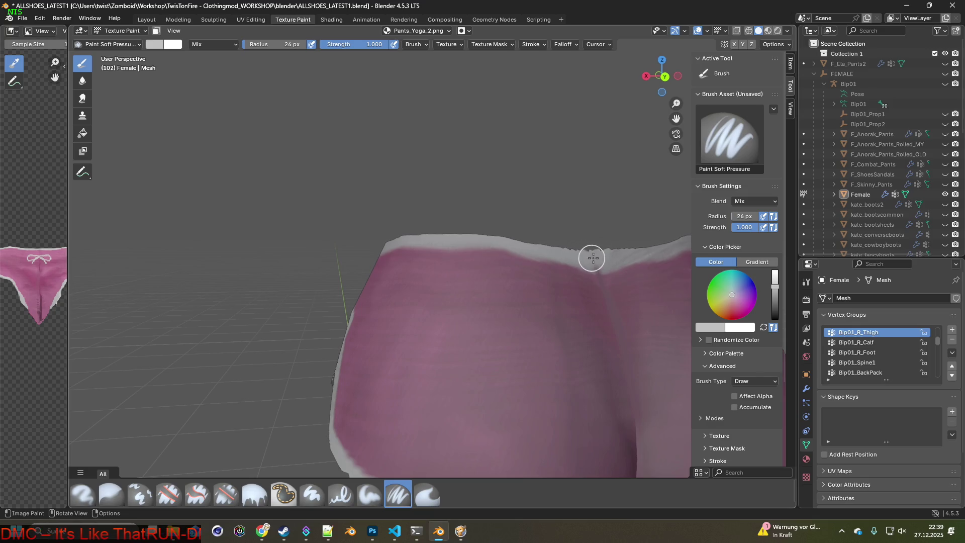
{"action": "middle_click_drag", "start_coordinate": [578, 251], "coordinate": [424, 235]}
{"action": "mouse_move", "coordinate": [476, 237]}
{"action": "left_mouse_down"}
{"action": "mouse_move", "coordinate": [556, 218]}
{"action": "mouse_move", "coordinate": [614, 221]}
{"action": "left_mouse_up"}
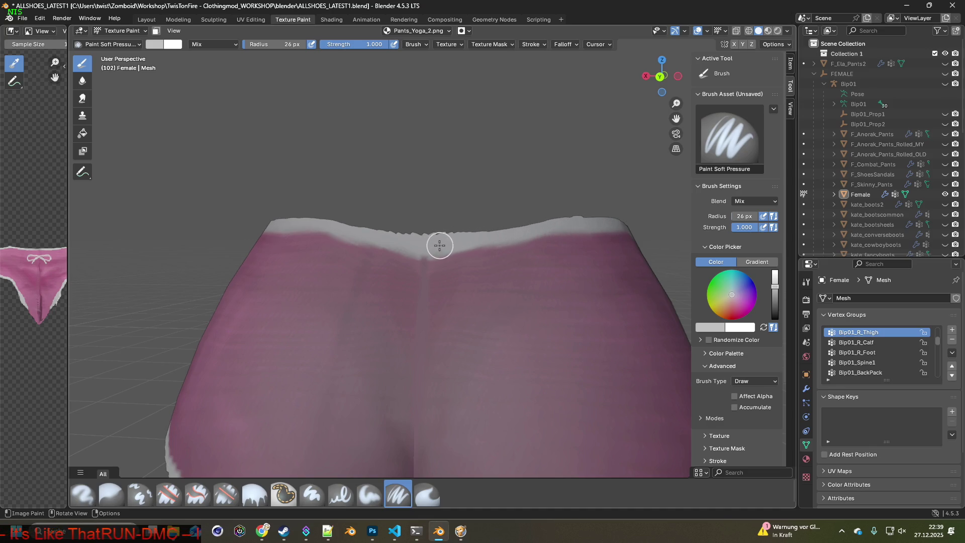
- Orbit around to the front to check the waistband trim near the bow
{"action": "mouse_move", "coordinate": [345, 224]}
{"action": "middle_mouse_down"}
{"action": "mouse_move", "coordinate": [421, 247]}
{"action": "mouse_move", "coordinate": [374, 235]}
{"action": "middle_mouse_up"}
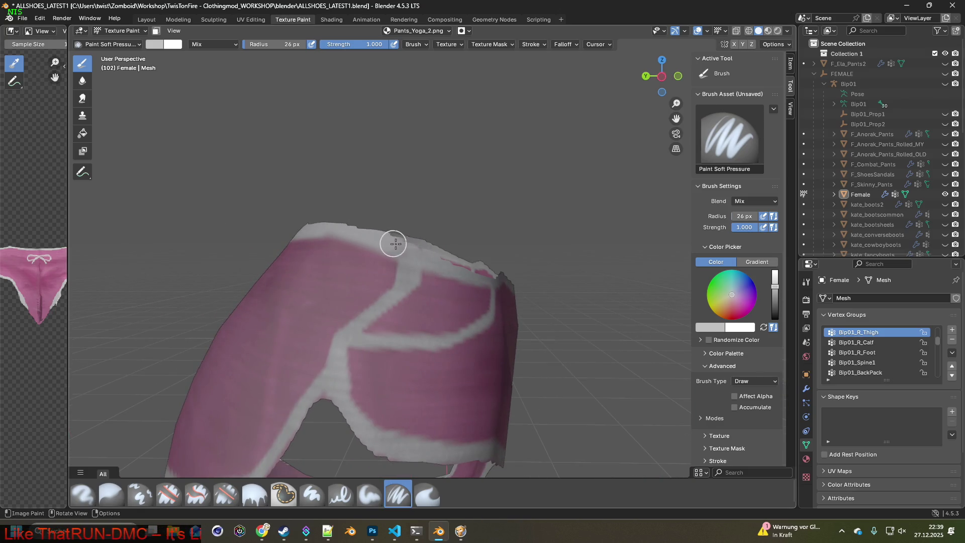
{"action": "middle_click_drag", "start_coordinate": [432, 257], "coordinate": [352, 236]}
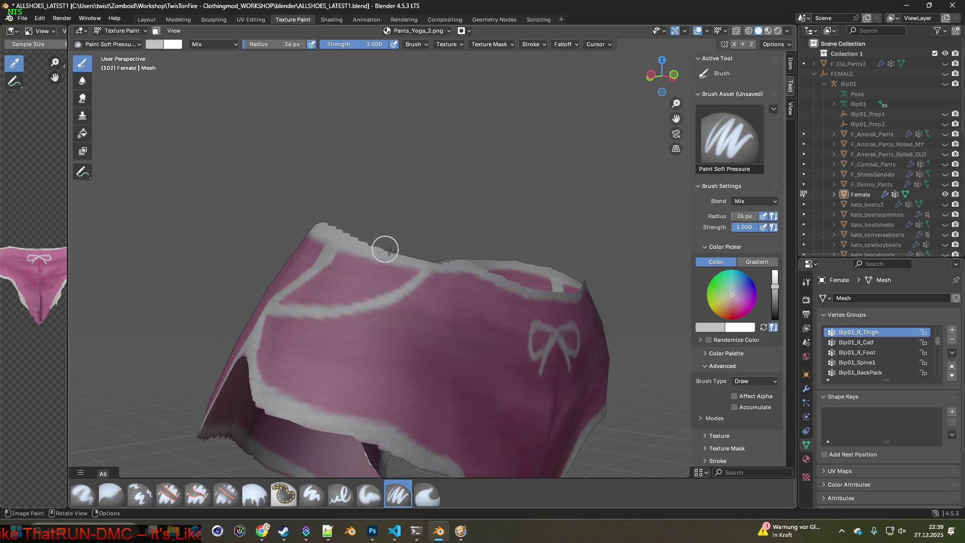
{"action": "middle_click_drag", "start_coordinate": [461, 259], "coordinate": [429, 237]}
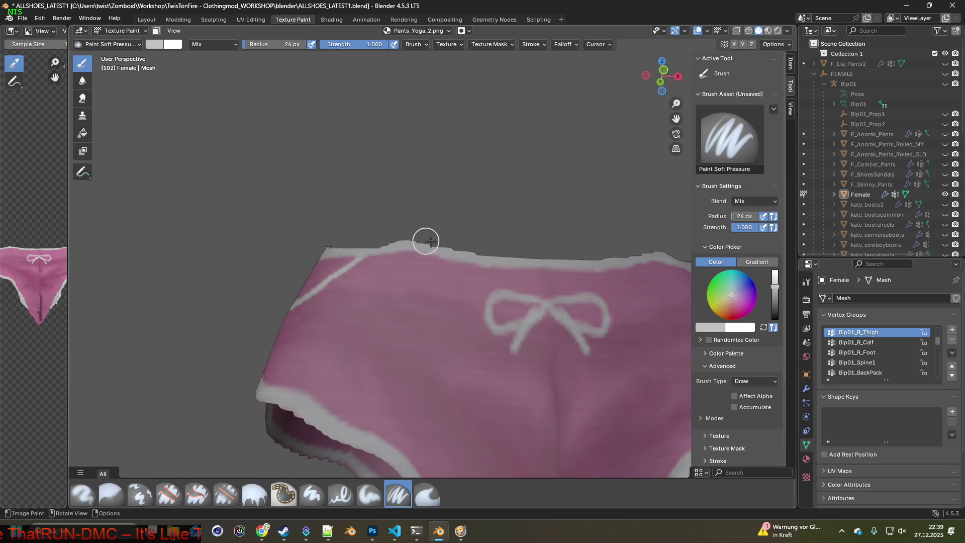
{"action": "middle_click_drag", "start_coordinate": [599, 258], "coordinate": [350, 263], "text": "shift"}
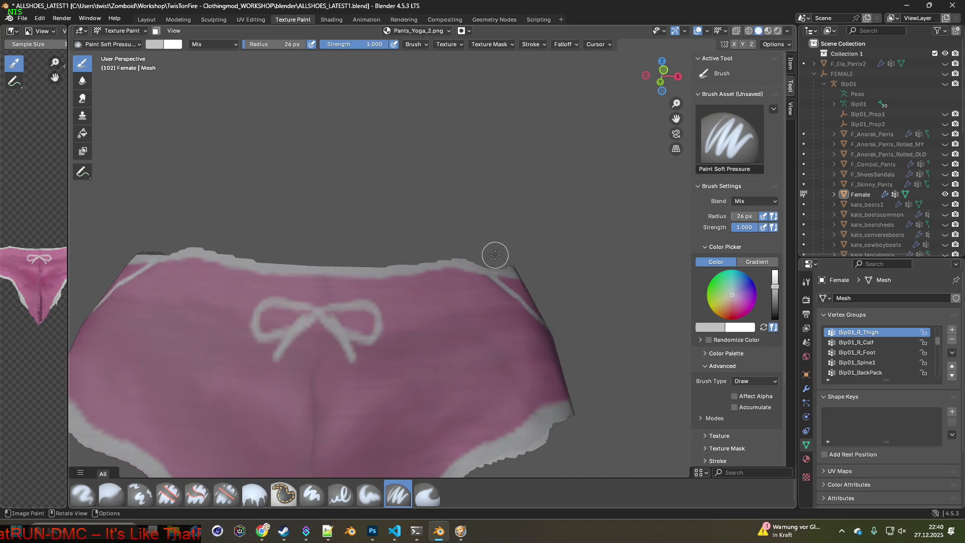
{"action": "middle_click_drag", "start_coordinate": [495, 256], "coordinate": [420, 259]}
{"action": "mouse_move", "coordinate": [536, 232]}
{"action": "middle_mouse_down"}
{"action": "mouse_move", "coordinate": [416, 259]}
{"action": "mouse_move", "coordinate": [536, 245]}
{"action": "mouse_move", "coordinate": [502, 225]}
{"action": "mouse_move", "coordinate": [535, 252]}
{"action": "mouse_move", "coordinate": [556, 201]}
{"action": "middle_mouse_up"}
{"action": "scroll", "coordinate": [516, 221], "scroll_direction": "down", "scroll_amount": 5}
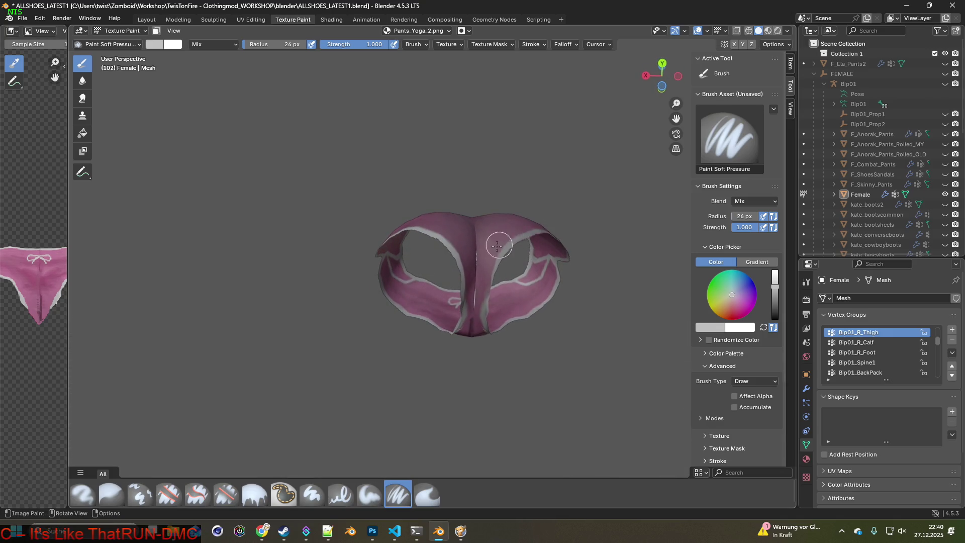
{"action": "scroll", "coordinate": [496, 246], "scroll_direction": "up", "scroll_amount": 5}
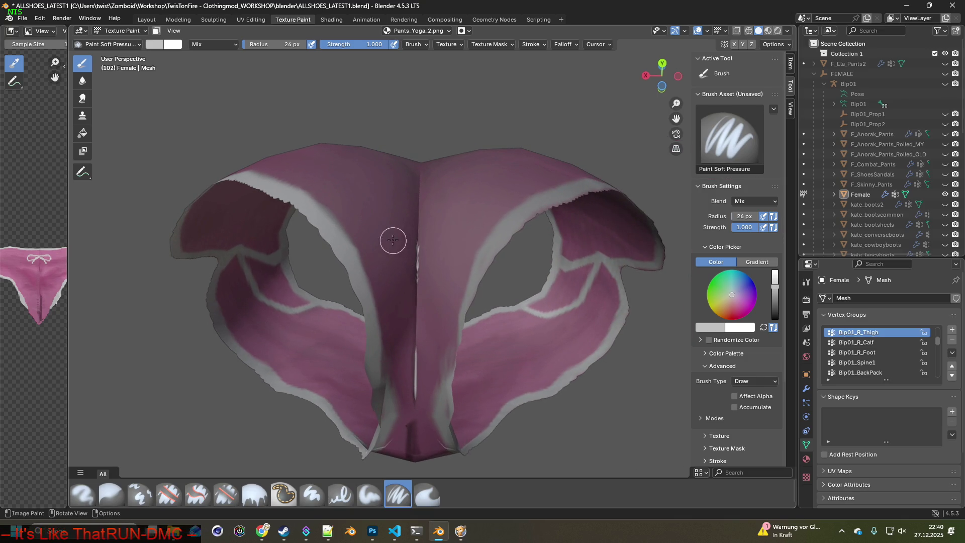
- Select the Clone brush and frame the crotch seam on the pants' underside
{"action": "left_click", "coordinate": [140, 494]}
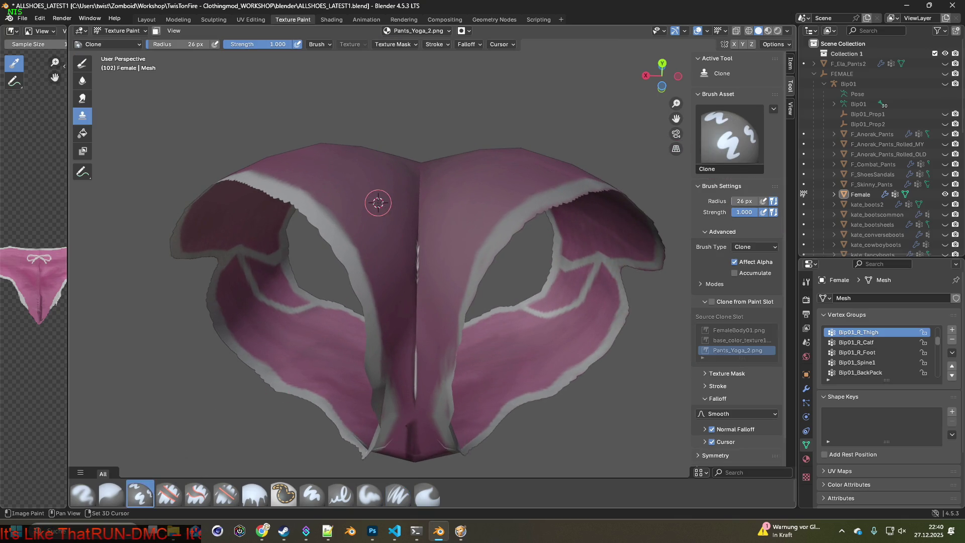
{"action": "scroll", "coordinate": [424, 286], "scroll_direction": "up", "scroll_amount": 5}
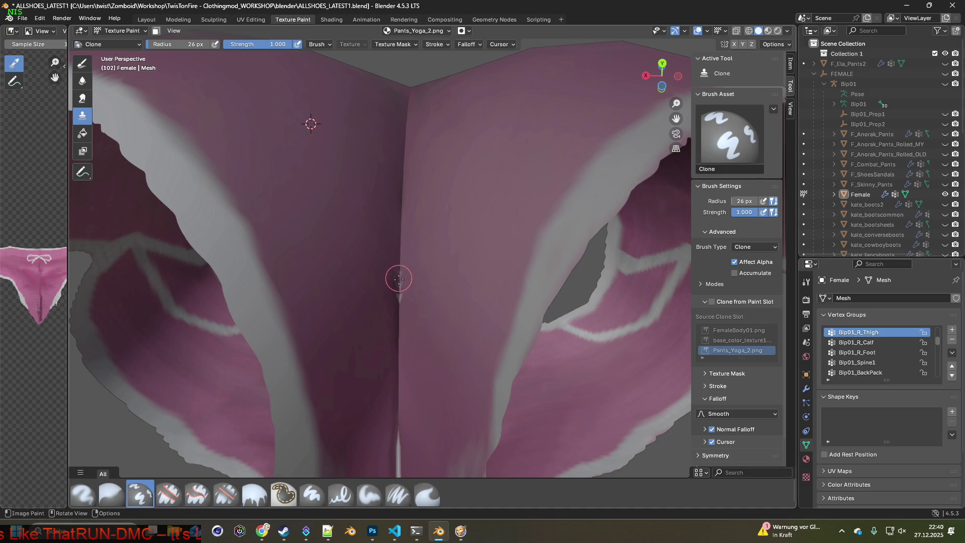
{"action": "middle_click_drag", "start_coordinate": [400, 220], "coordinate": [423, 248]}
{"action": "scroll", "coordinate": [412, 340], "scroll_direction": "down", "scroll_amount": 3}
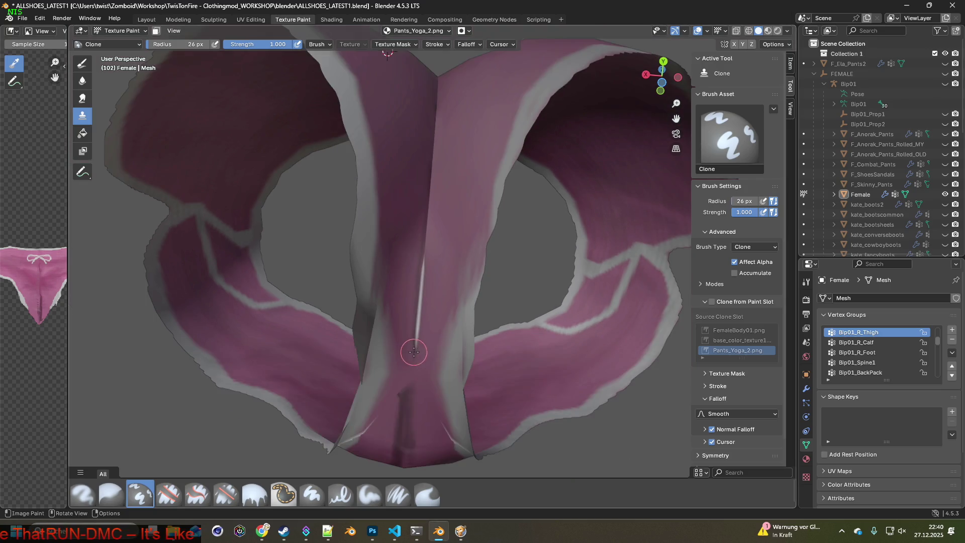
{"action": "middle_click_drag", "start_coordinate": [409, 334], "coordinate": [428, 210], "text": "shift"}
{"action": "middle_click_drag", "start_coordinate": [426, 113], "coordinate": [415, 262], "text": "shift"}
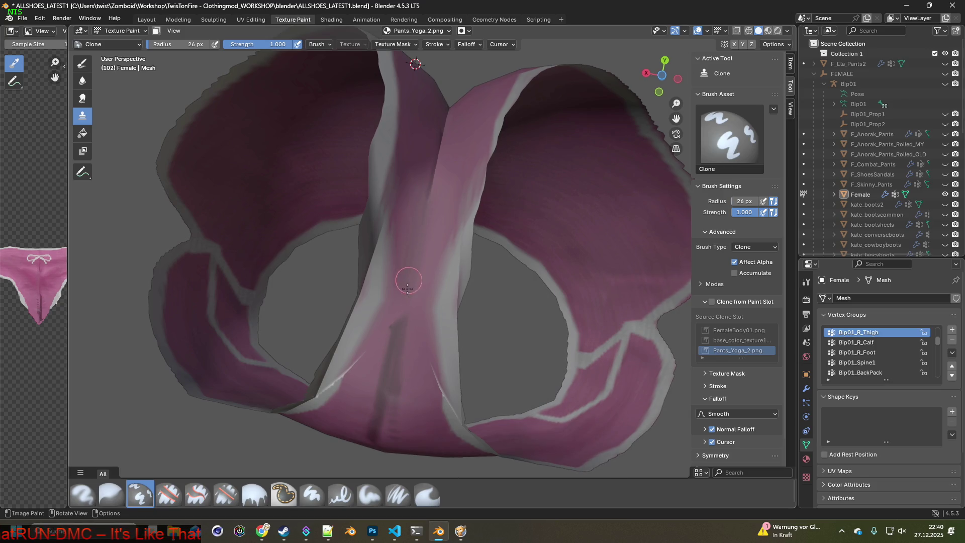
{"action": "scroll", "coordinate": [407, 287], "scroll_direction": "up", "scroll_amount": 5}
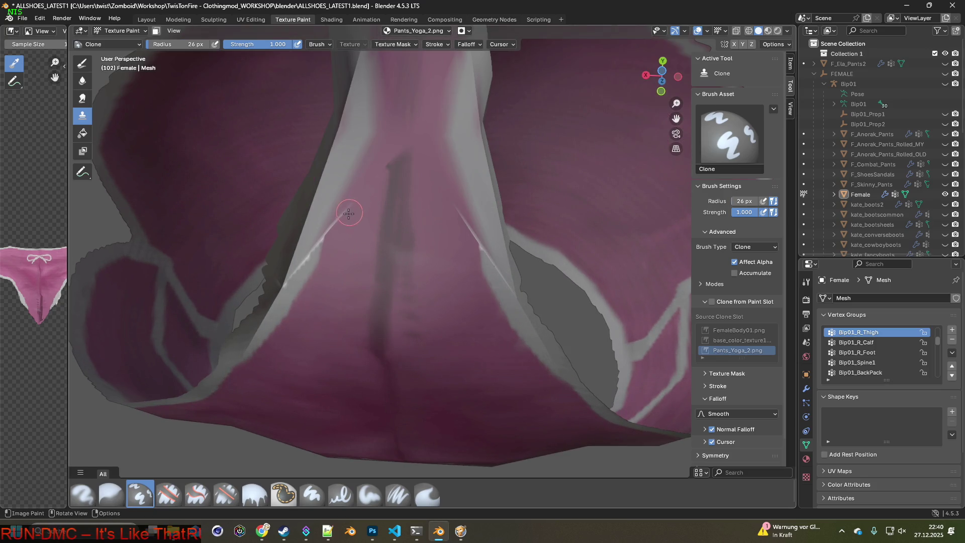
{"action": "scroll", "coordinate": [370, 264], "scroll_direction": "down", "scroll_amount": 5}
{"action": "mouse_move", "coordinate": [371, 264]}
{"action": "middle_mouse_down"}
{"action": "mouse_move", "coordinate": [232, 328]}
{"action": "mouse_move", "coordinate": [125, 159]}
{"action": "middle_mouse_up"}
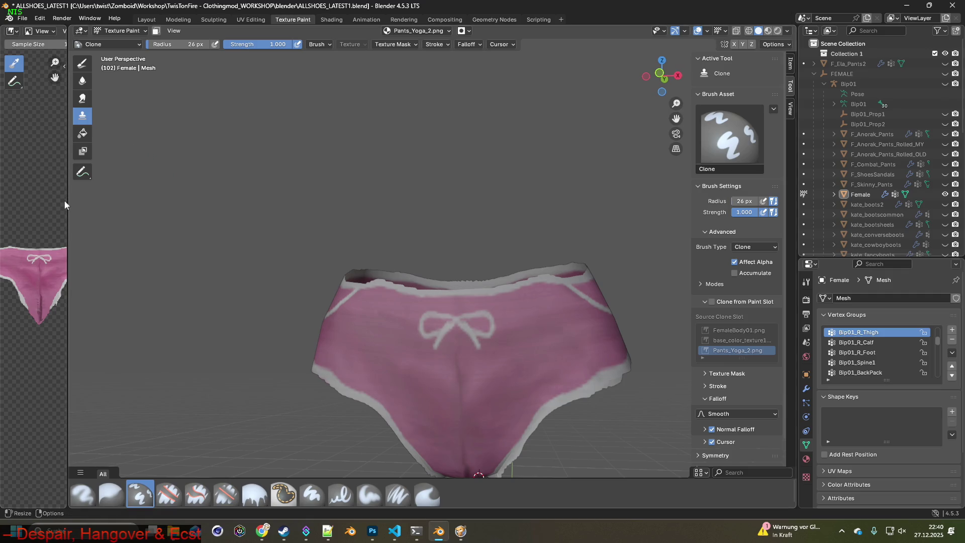
- Save the edited texture as Pants_Yoga_2.png
{"action": "left_click_drag", "start_coordinate": [68, 200], "coordinate": [221, 153]}
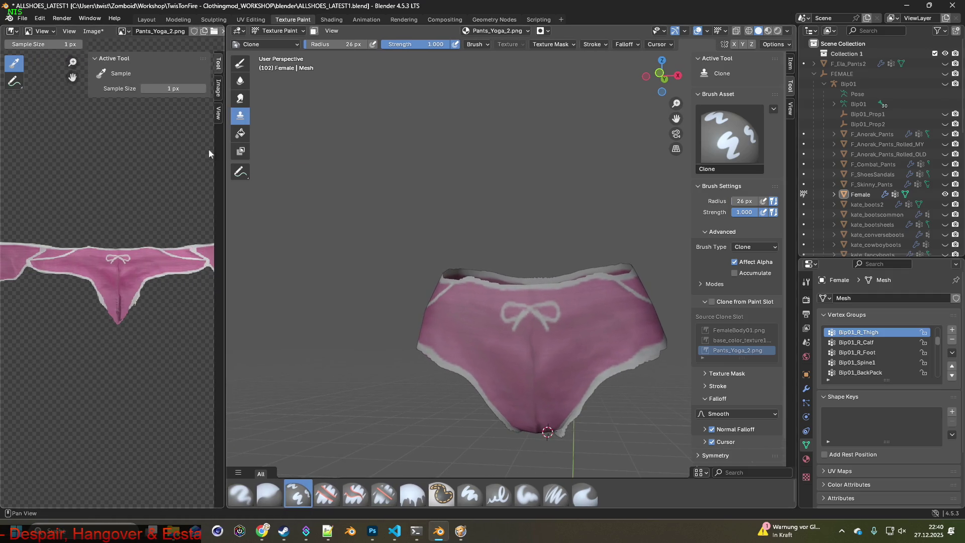
{"action": "left_click", "coordinate": [92, 33]}
{"action": "left_click", "coordinate": [105, 132]}
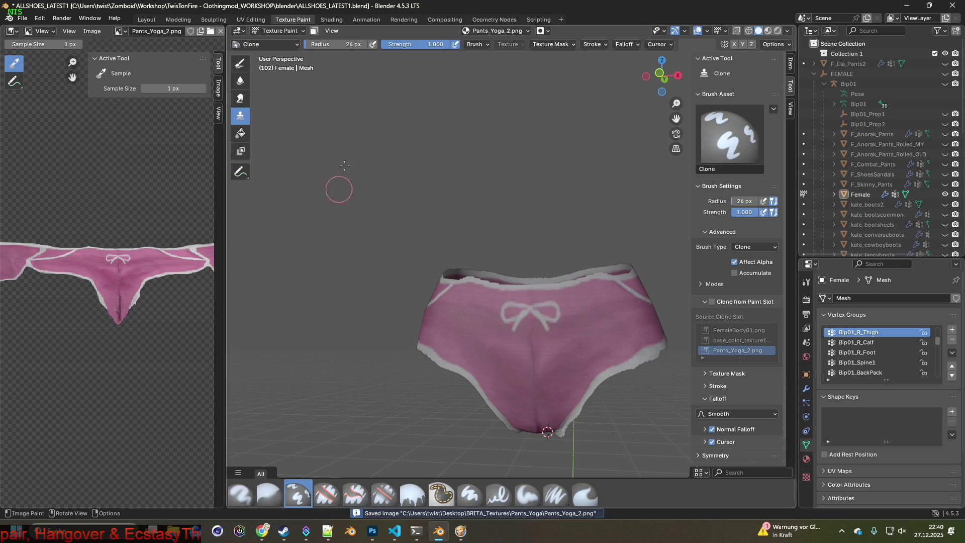
- Preview the pants in the Shading workspace, checking the front and underside
{"action": "left_click", "coordinate": [332, 20]}
{"action": "middle_click_drag", "start_coordinate": [423, 199], "coordinate": [372, 215]}
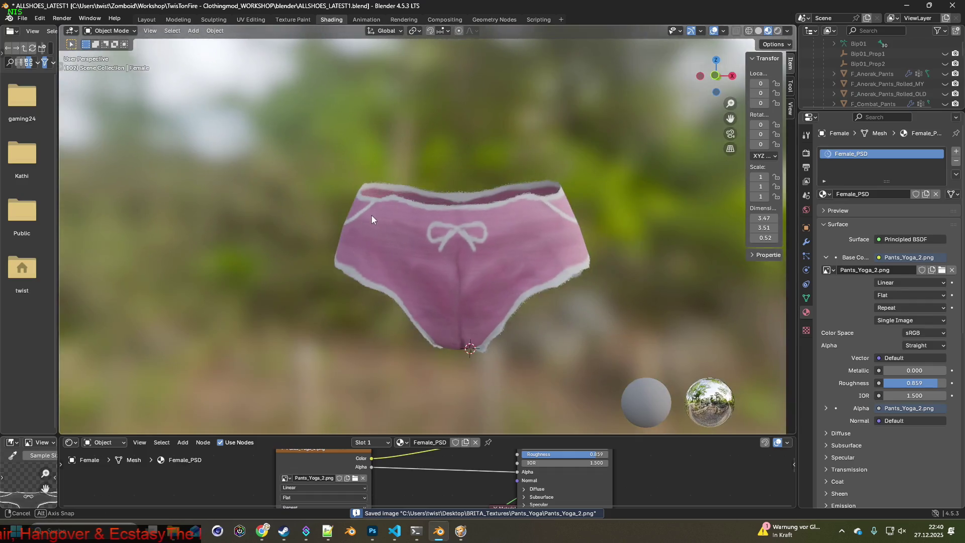
{"action": "middle_click_drag", "start_coordinate": [538, 334], "coordinate": [520, 249]}
{"action": "mouse_move", "coordinate": [509, 288]}
{"action": "middle_mouse_down"}
{"action": "mouse_move", "coordinate": [471, 286]}
{"action": "mouse_move", "coordinate": [487, 329]}
{"action": "mouse_move", "coordinate": [549, 312]}
{"action": "mouse_move", "coordinate": [542, 248]}
{"action": "middle_mouse_up"}
- Back in Texture Paint, enlarge the brush radius to 45 px on the crotch and re-save the texture
{"action": "left_click", "coordinate": [293, 19]}
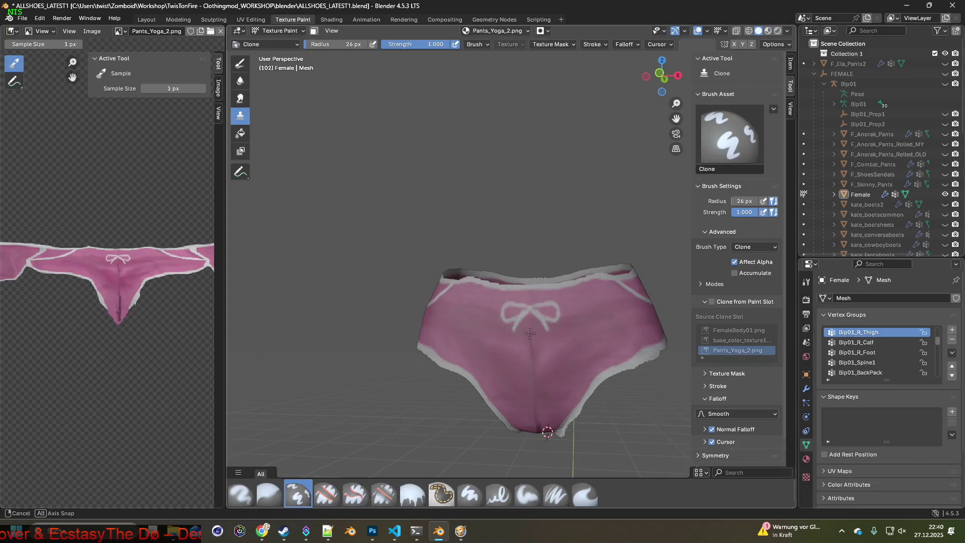
{"action": "scroll", "coordinate": [564, 274], "scroll_direction": "up", "scroll_amount": 3}
{"action": "scroll", "coordinate": [564, 274], "scroll_direction": "down", "scroll_amount": 4}
{"action": "mouse_move", "coordinate": [564, 274]}
{"action": "middle_mouse_down"}
{"action": "mouse_move", "coordinate": [495, 291]}
{"action": "mouse_move", "coordinate": [570, 314]}
{"action": "mouse_move", "coordinate": [525, 289]}
{"action": "mouse_move", "coordinate": [519, 297]}
{"action": "mouse_move", "coordinate": [503, 274]}
{"action": "middle_mouse_up"}
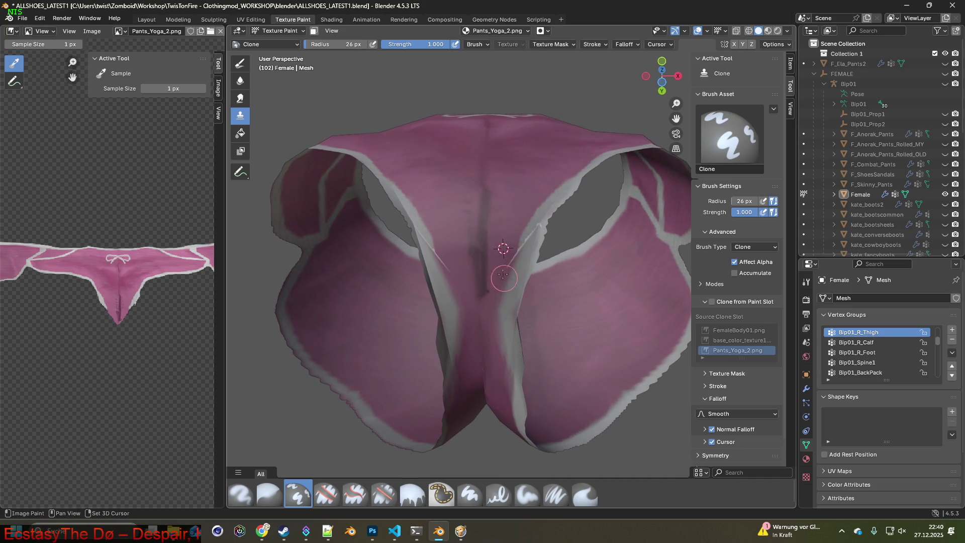
{"action": "middle_click_drag", "start_coordinate": [511, 202], "coordinate": [506, 226], "text": "shift"}
{"action": "scroll", "coordinate": [429, 273], "scroll_direction": "up", "scroll_amount": 5}
{"action": "scroll", "coordinate": [418, 277], "scroll_direction": "down", "scroll_amount": 4}
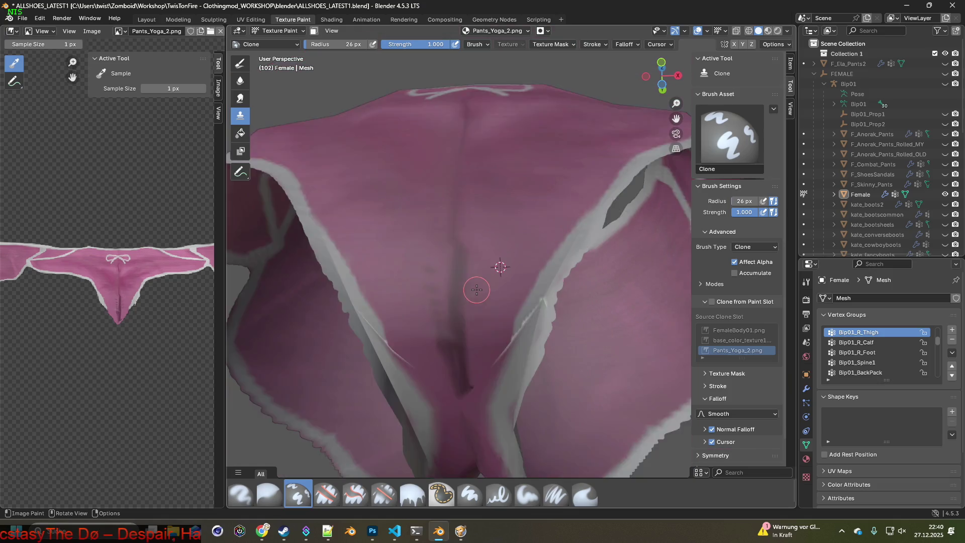
{"action": "middle_click_drag", "start_coordinate": [418, 278], "coordinate": [460, 261]}
{"action": "key", "text": "f"}
{"action": "left_click", "coordinate": [312, 63]}
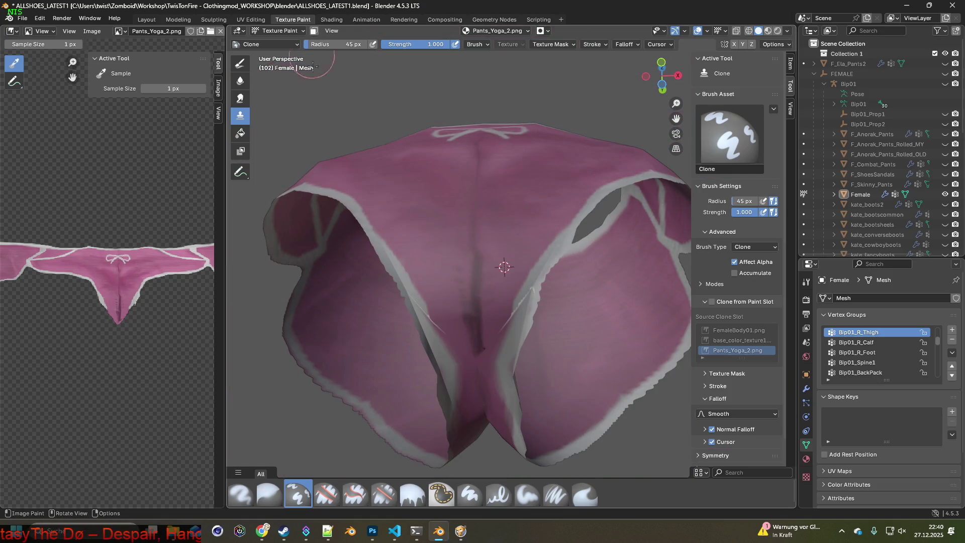
{"action": "key", "text": "alt+s"}
{"action": "key", "text": "ctrl+Page_Down"}
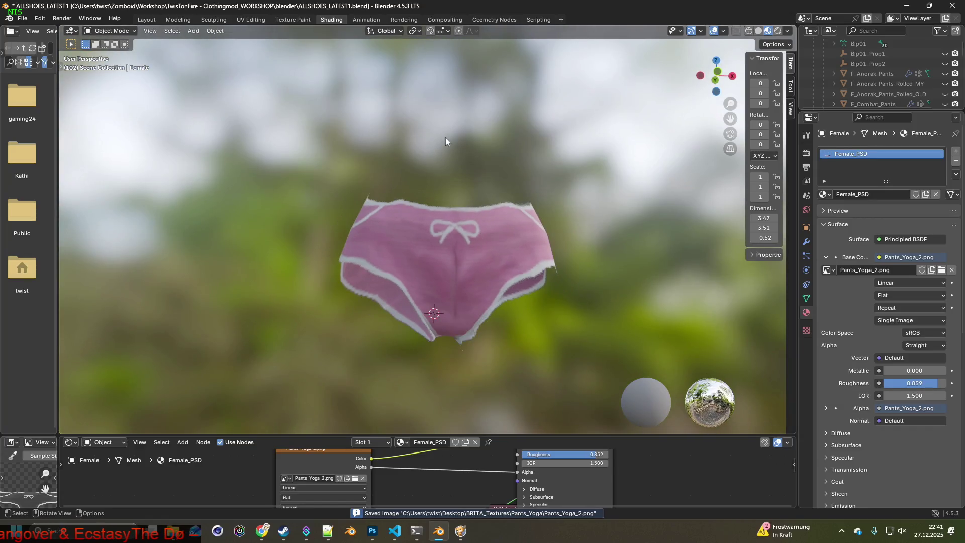
- Load Pants_Yoga_3.png into the Image Texture node and inspect the new texture
{"action": "left_click", "coordinate": [355, 477]}
{"action": "left_click", "coordinate": [381, 188]}
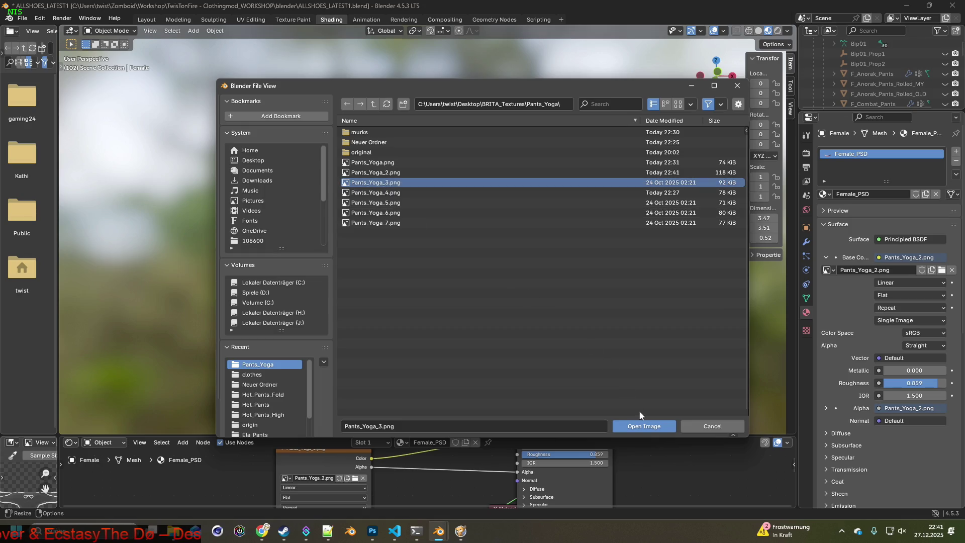
{"action": "left_click", "coordinate": [640, 412]}
{"action": "mouse_move", "coordinate": [505, 352]}
{"action": "middle_mouse_down"}
{"action": "mouse_move", "coordinate": [462, 301]}
{"action": "mouse_move", "coordinate": [455, 351]}
{"action": "mouse_move", "coordinate": [505, 369]}
{"action": "mouse_move", "coordinate": [472, 298]}
{"action": "mouse_move", "coordinate": [358, 318]}
{"action": "middle_mouse_up"}
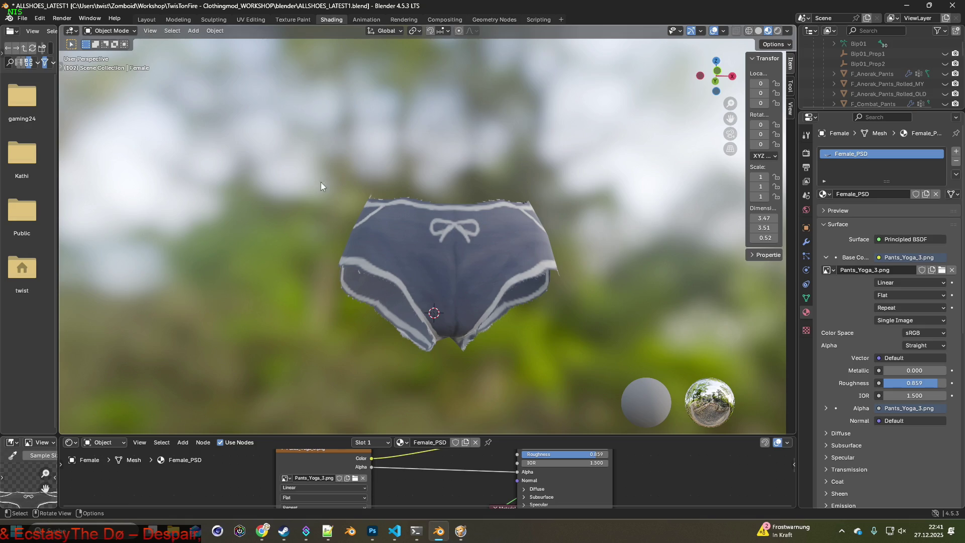
- Return to the Texture Paint workspace with the Erase Soft brush
{"action": "left_click", "coordinate": [293, 19]}
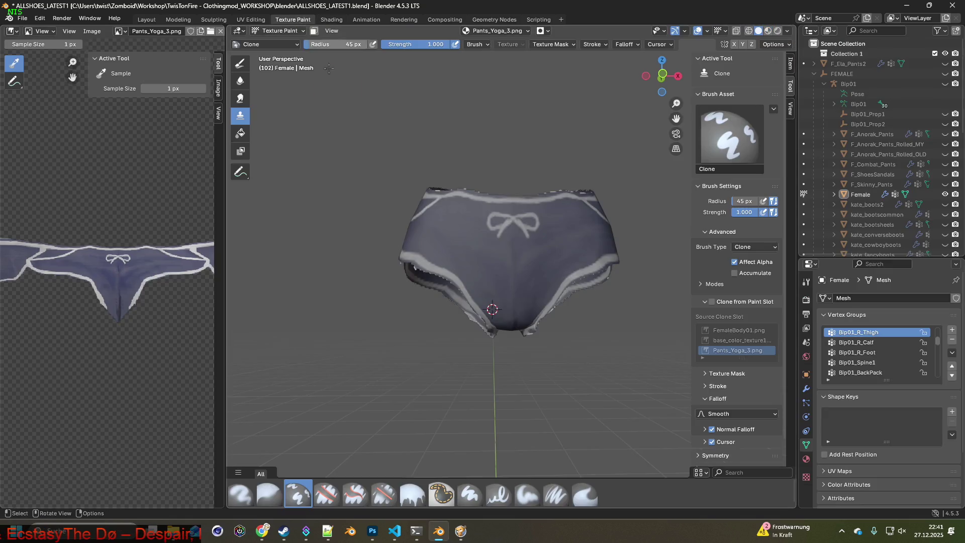
{"action": "left_click", "coordinate": [383, 494]}
{"action": "scroll", "coordinate": [473, 316], "scroll_direction": "up", "scroll_amount": 8}
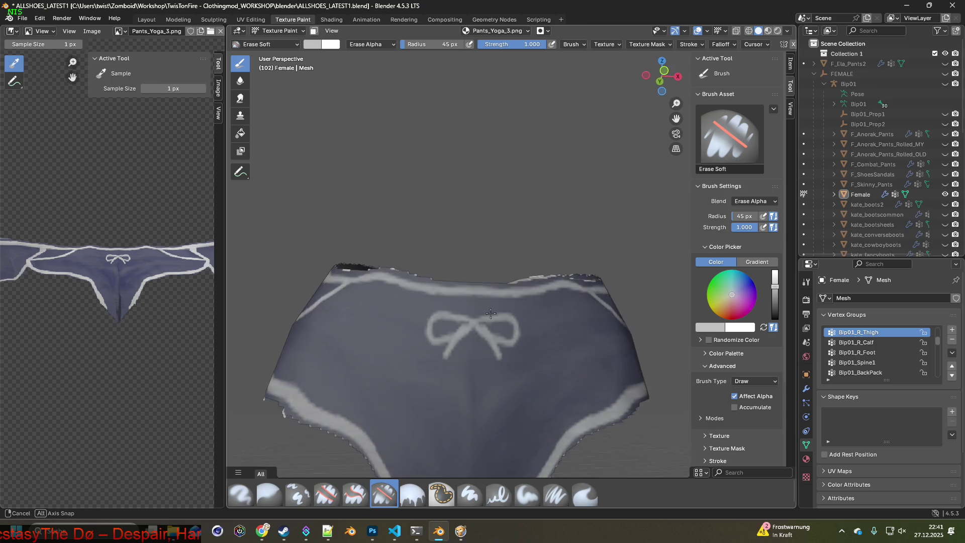
- Erase the jagged white bumps along the side waistband edge
{"action": "middle_click_drag", "start_coordinate": [489, 298], "coordinate": [572, 260]}
{"action": "mouse_move", "coordinate": [571, 260]}
{"action": "left_mouse_down"}
{"action": "mouse_move", "coordinate": [452, 239]}
{"action": "mouse_move", "coordinate": [351, 252]}
{"action": "mouse_move", "coordinate": [349, 243]}
{"action": "left_mouse_up"}
{"action": "mouse_move", "coordinate": [348, 243]}
{"action": "middle_mouse_down"}
{"action": "mouse_move", "coordinate": [439, 269]}
{"action": "mouse_move", "coordinate": [459, 288]}
{"action": "mouse_move", "coordinate": [377, 273]}
{"action": "middle_mouse_up"}
{"action": "mouse_move", "coordinate": [377, 274]}
{"action": "left_mouse_down"}
{"action": "mouse_move", "coordinate": [493, 252]}
{"action": "mouse_move", "coordinate": [629, 252]}
{"action": "left_mouse_up"}
{"action": "middle_click_drag", "start_coordinate": [628, 252], "coordinate": [542, 279]}
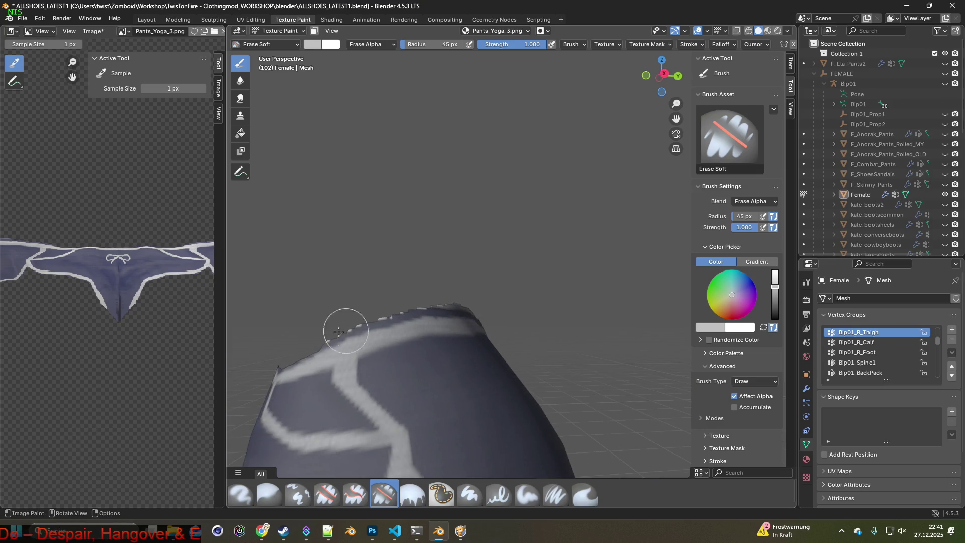
{"action": "mouse_move", "coordinate": [323, 332]}
{"action": "left_mouse_down"}
{"action": "mouse_move", "coordinate": [424, 297]}
{"action": "mouse_move", "coordinate": [484, 300]}
{"action": "left_mouse_up"}
- Erase the jagged white bumps along the back waistband's top edge
{"action": "middle_click_drag", "start_coordinate": [484, 300], "coordinate": [399, 312]}
{"action": "left_click_drag", "start_coordinate": [399, 312], "coordinate": [482, 304]}
{"action": "middle_click_drag", "start_coordinate": [482, 305], "coordinate": [495, 306]}
{"action": "middle_click_drag", "start_coordinate": [577, 302], "coordinate": [414, 276]}
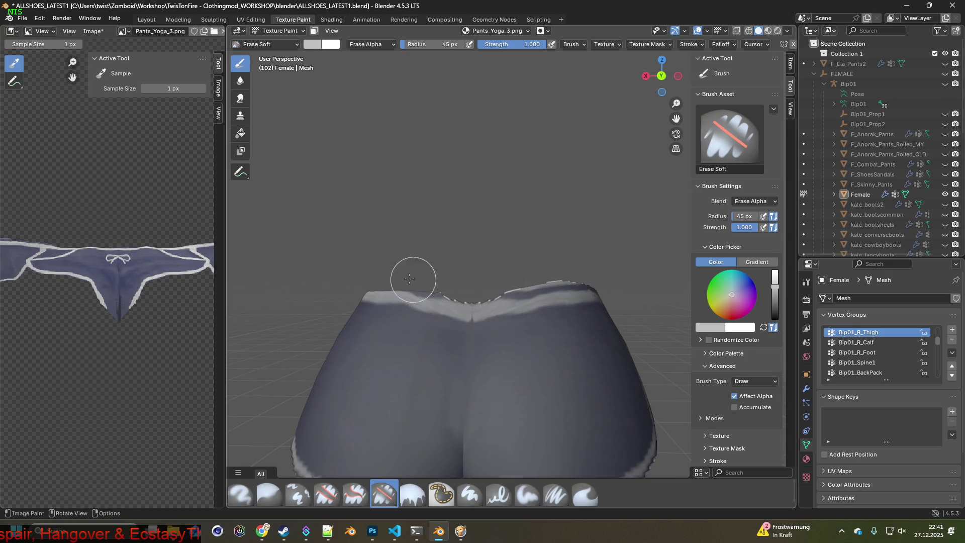
{"action": "left_click_drag", "start_coordinate": [420, 281], "coordinate": [605, 280]}
{"action": "mouse_move", "coordinate": [605, 280]}
{"action": "middle_mouse_down"}
{"action": "mouse_move", "coordinate": [528, 287]}
{"action": "mouse_move", "coordinate": [422, 234]}
{"action": "middle_mouse_up"}
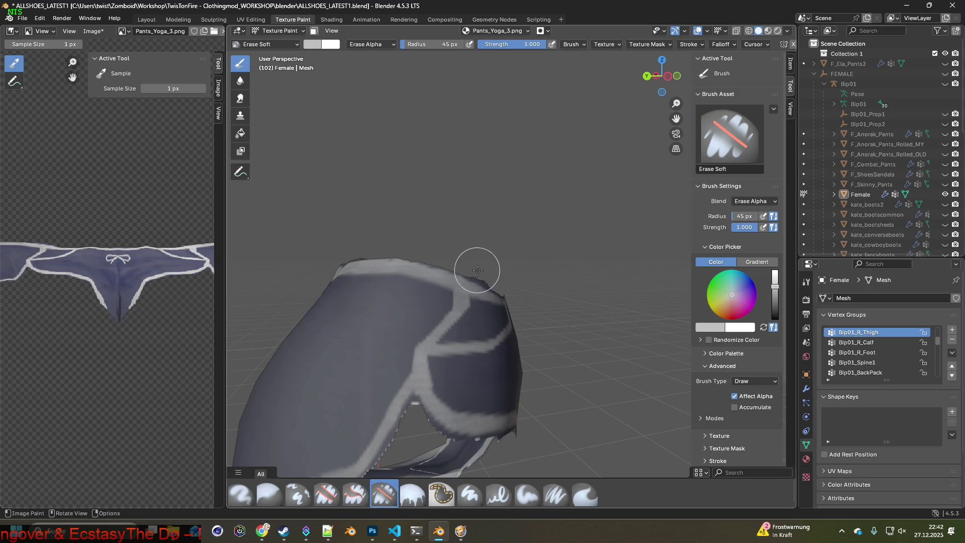
- Erase along the front waistband and side trim, then shrink the eraser to 30 px
{"action": "mouse_move", "coordinate": [482, 284]}
{"action": "middle_mouse_down"}
{"action": "mouse_move", "coordinate": [553, 299]}
{"action": "mouse_move", "coordinate": [490, 292]}
{"action": "mouse_move", "coordinate": [381, 226]}
{"action": "middle_mouse_up"}
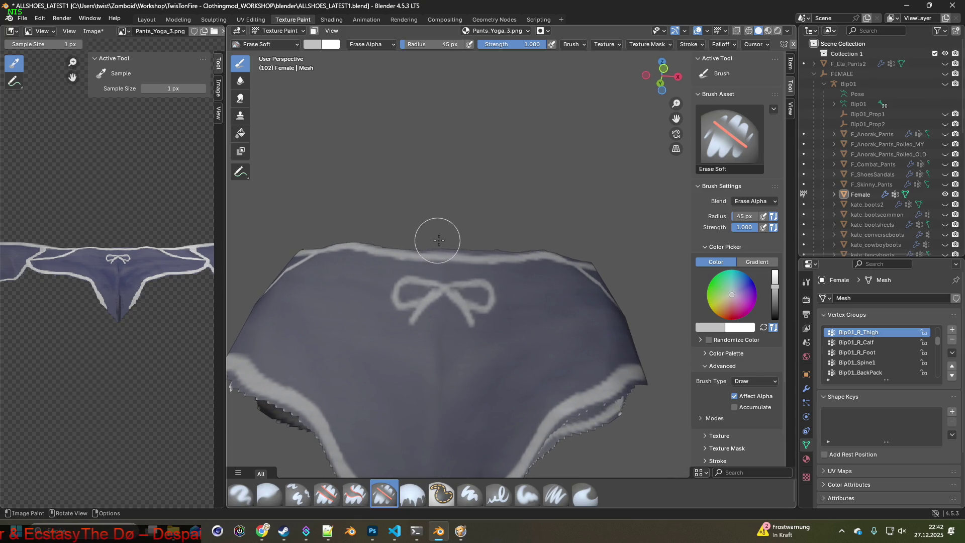
{"action": "left_click_drag", "start_coordinate": [513, 239], "coordinate": [529, 243]}
{"action": "mouse_move", "coordinate": [528, 243]}
{"action": "middle_mouse_down"}
{"action": "mouse_move", "coordinate": [499, 252]}
{"action": "mouse_move", "coordinate": [510, 236]}
{"action": "mouse_move", "coordinate": [500, 230]}
{"action": "mouse_move", "coordinate": [596, 330]}
{"action": "middle_mouse_up"}
{"action": "scroll", "coordinate": [596, 330], "scroll_direction": "up", "scroll_amount": 3}
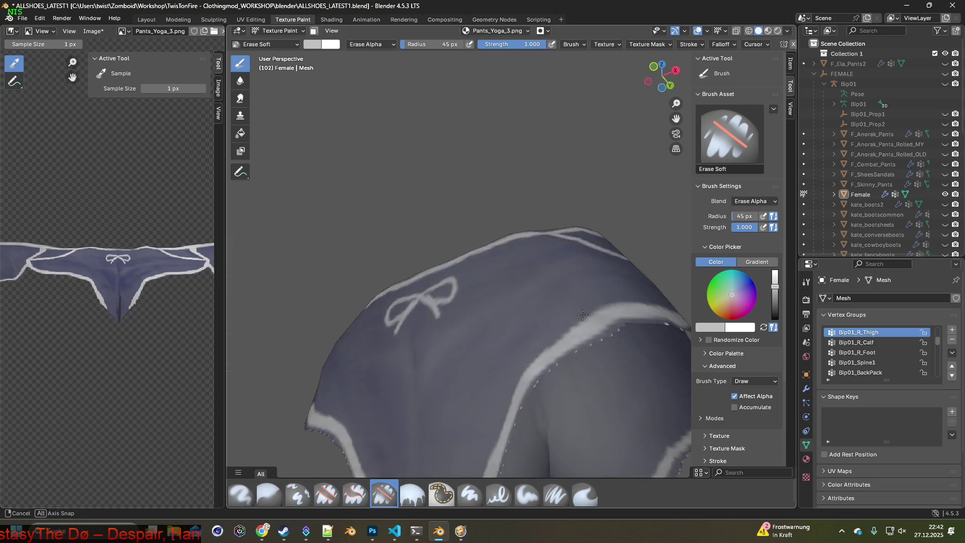
{"action": "scroll", "coordinate": [624, 398], "scroll_direction": "down", "scroll_amount": 3}
{"action": "mouse_move", "coordinate": [624, 398]}
{"action": "middle_mouse_down", "text": "shift"}
{"action": "mouse_move", "coordinate": [523, 258]}
{"action": "mouse_move", "coordinate": [567, 273]}
{"action": "middle_mouse_up", "text": "shift"}
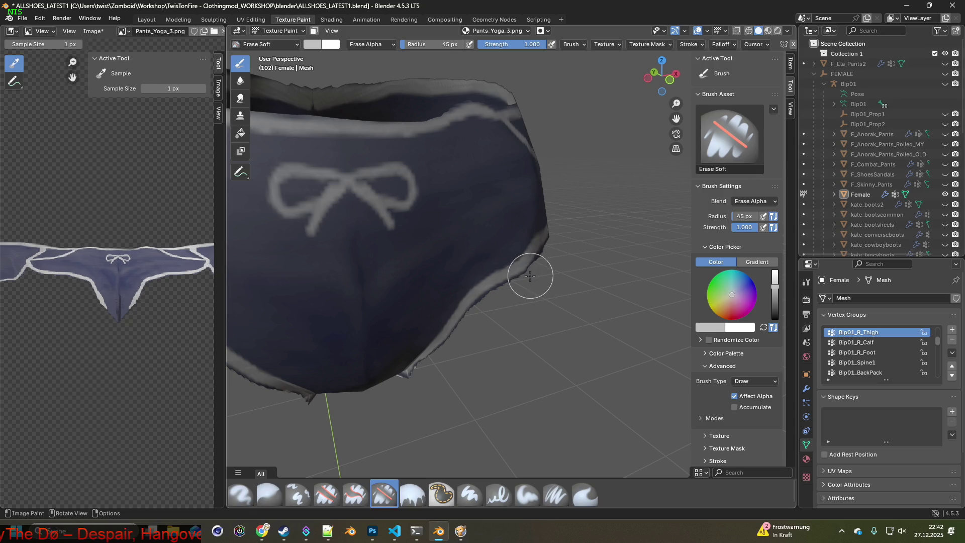
{"action": "left_click_drag", "start_coordinate": [493, 295], "coordinate": [437, 355]}
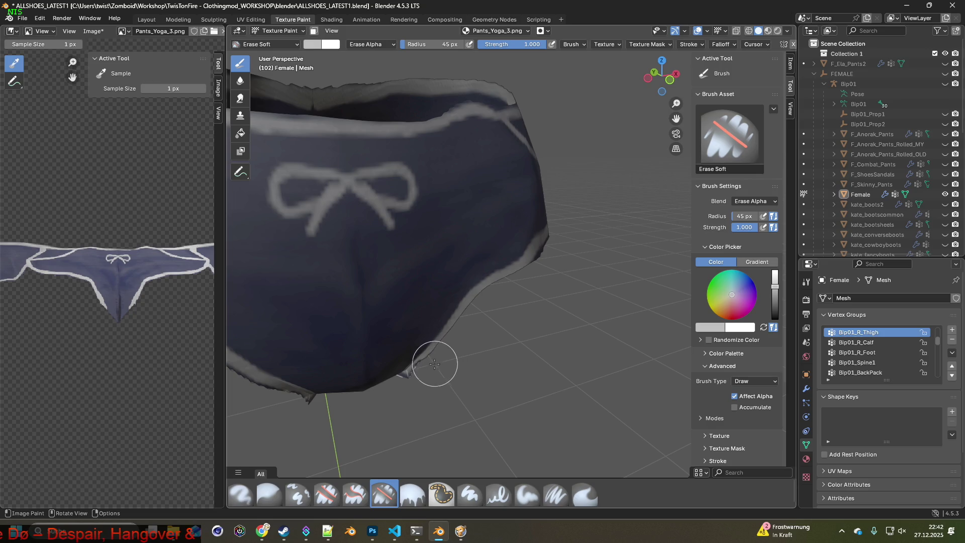
{"action": "middle_click_drag", "start_coordinate": [470, 349], "coordinate": [480, 296]}
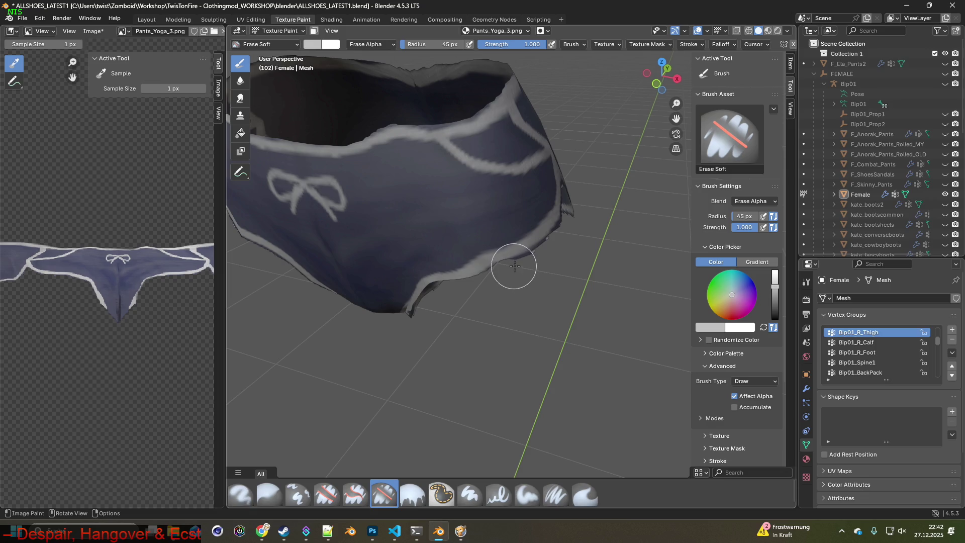
{"action": "mouse_move", "coordinate": [542, 251]}
{"action": "left_mouse_down"}
{"action": "mouse_move", "coordinate": [565, 229]}
{"action": "mouse_move", "coordinate": [558, 245]}
{"action": "left_mouse_up"}
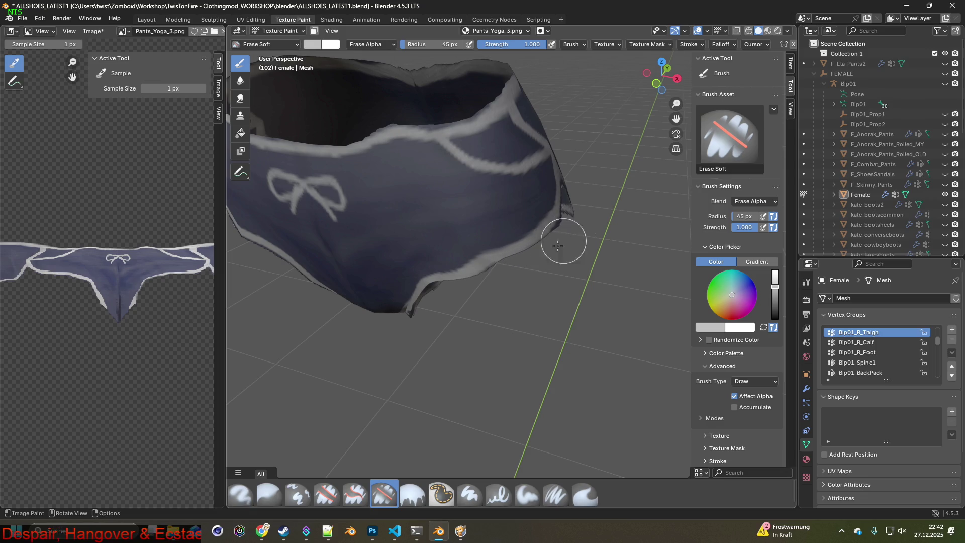
{"action": "mouse_move", "coordinate": [553, 265]}
{"action": "middle_mouse_down"}
{"action": "mouse_move", "coordinate": [478, 269]}
{"action": "mouse_move", "coordinate": [528, 297]}
{"action": "middle_mouse_up"}
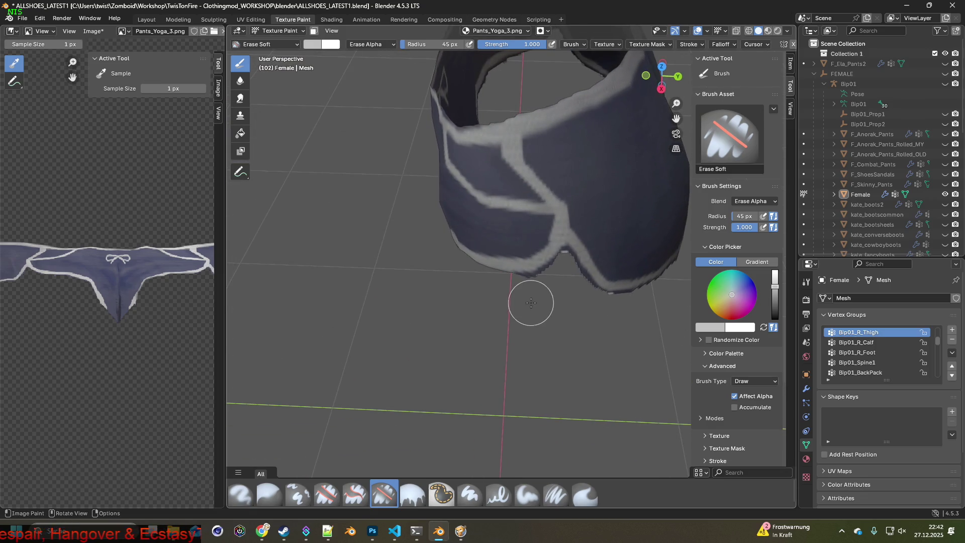
{"action": "left_click_drag", "start_coordinate": [411, 48], "coordinate": [417, 45]}
- Erase the light fringe along the lower leg-opening edge
{"action": "scroll", "coordinate": [483, 287], "scroll_direction": "up", "scroll_amount": 4}
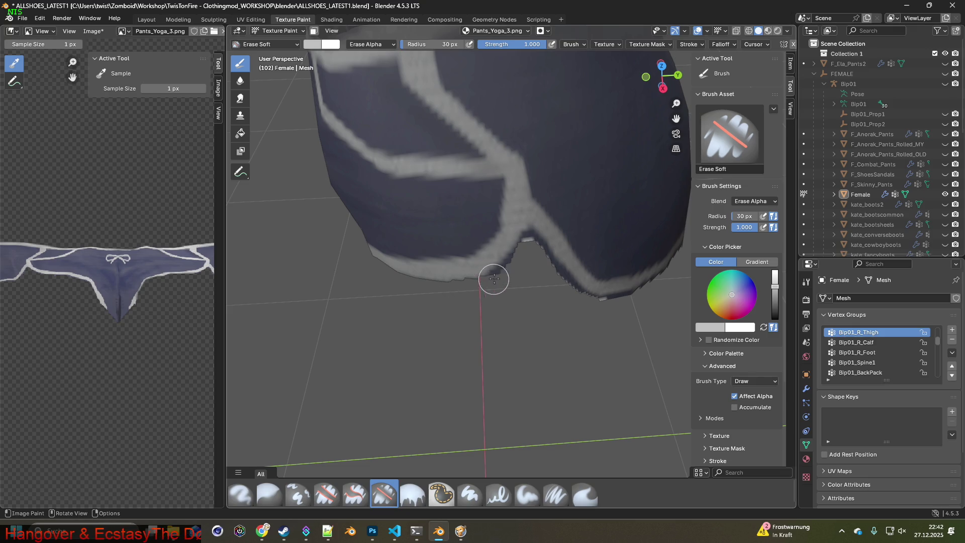
{"action": "middle_click_drag", "start_coordinate": [488, 278], "coordinate": [513, 290]}
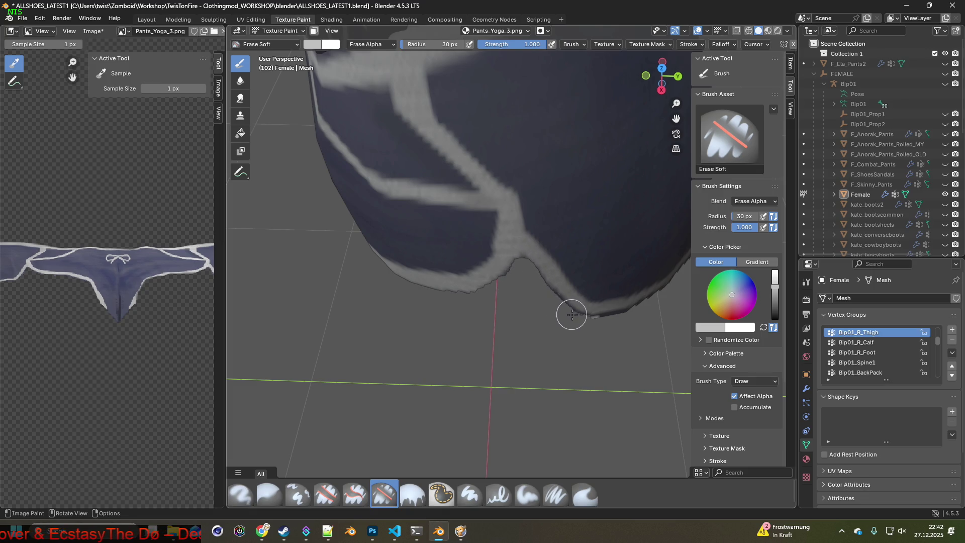
{"action": "mouse_move", "coordinate": [529, 283]}
{"action": "middle_mouse_down"}
{"action": "mouse_move", "coordinate": [597, 340]}
{"action": "mouse_move", "coordinate": [478, 301]}
{"action": "mouse_move", "coordinate": [364, 240]}
{"action": "middle_mouse_up"}
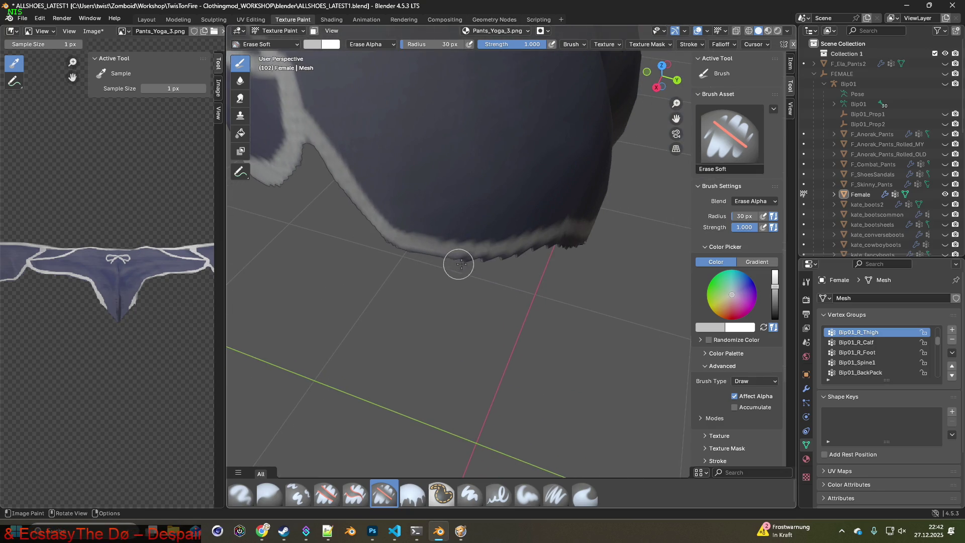
{"action": "mouse_move", "coordinate": [557, 258]}
{"action": "middle_mouse_down"}
{"action": "mouse_move", "coordinate": [489, 246]}
{"action": "mouse_move", "coordinate": [391, 203]}
{"action": "middle_mouse_up"}
{"action": "mouse_move", "coordinate": [436, 224]}
{"action": "left_mouse_down"}
{"action": "mouse_move", "coordinate": [491, 260]}
{"action": "mouse_move", "coordinate": [582, 291]}
{"action": "left_mouse_up"}
{"action": "middle_click_drag", "start_coordinate": [581, 291], "coordinate": [402, 217]}
{"action": "left_click_drag", "start_coordinate": [435, 232], "coordinate": [533, 284]}
- Smooth the remaining ragged fringe, including the notch in the leg opening
{"action": "mouse_move", "coordinate": [570, 300]}
{"action": "middle_mouse_down"}
{"action": "mouse_move", "coordinate": [380, 305]}
{"action": "mouse_move", "coordinate": [357, 297]}
{"action": "middle_mouse_up"}
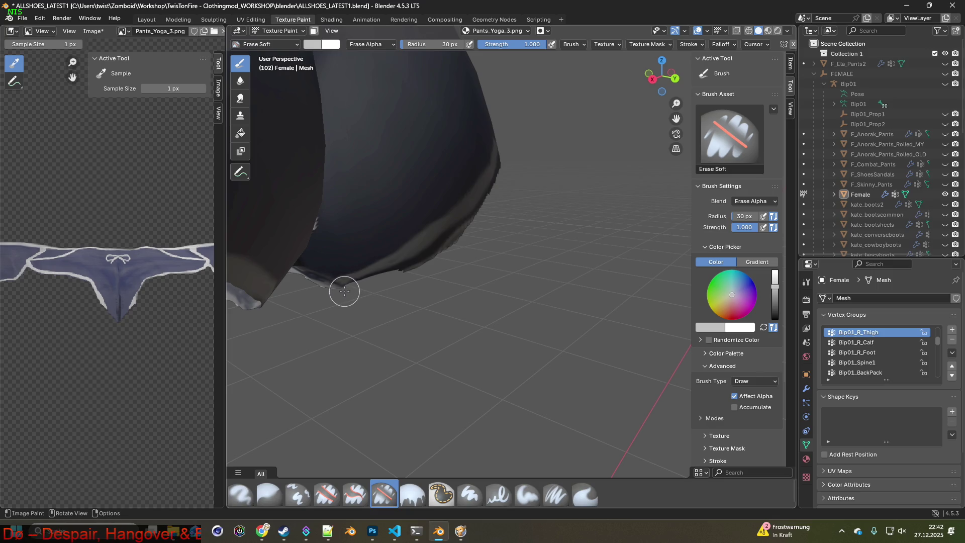
{"action": "left_click_drag", "start_coordinate": [410, 267], "coordinate": [483, 212]}
{"action": "middle_click_drag", "start_coordinate": [483, 213], "coordinate": [391, 304]}
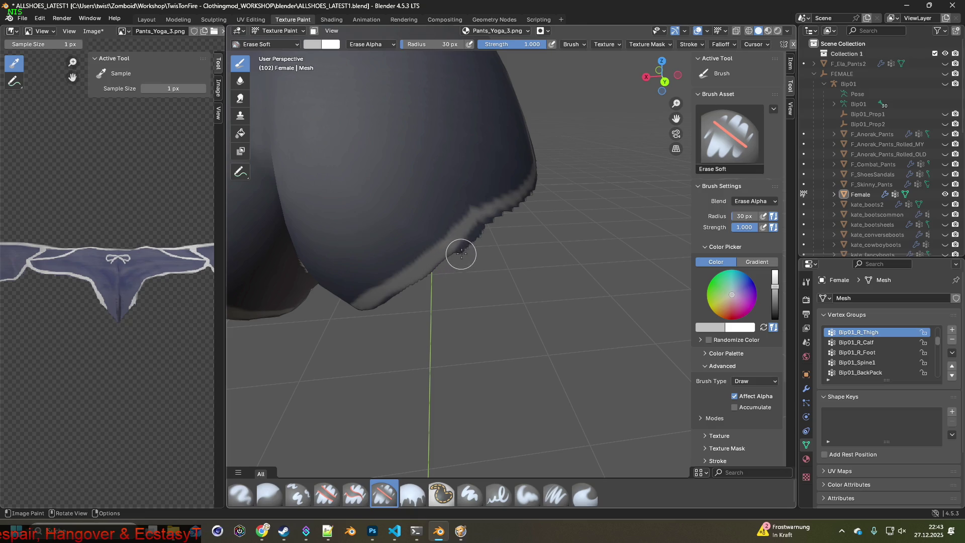
{"action": "middle_click_drag", "start_coordinate": [501, 223], "coordinate": [341, 308], "text": "shift"}
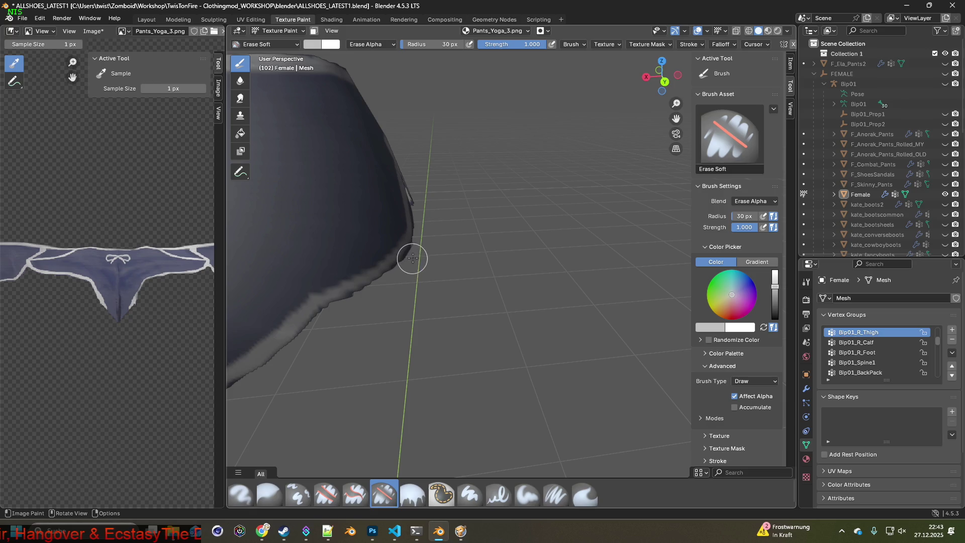
{"action": "mouse_move", "coordinate": [417, 251]}
{"action": "middle_mouse_down"}
{"action": "mouse_move", "coordinate": [478, 209]}
{"action": "mouse_move", "coordinate": [332, 320]}
{"action": "mouse_move", "coordinate": [342, 300]}
{"action": "mouse_move", "coordinate": [444, 331]}
{"action": "middle_mouse_up"}
{"action": "scroll", "coordinate": [343, 300], "scroll_direction": "up", "scroll_amount": 3}
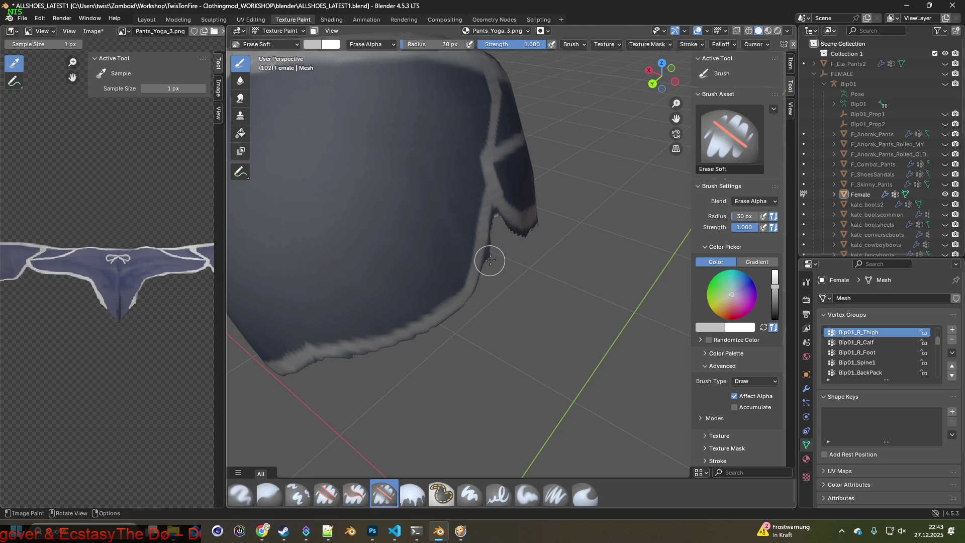
{"action": "mouse_move", "coordinate": [494, 231]}
{"action": "middle_mouse_down"}
{"action": "mouse_move", "coordinate": [457, 256]}
{"action": "mouse_move", "coordinate": [413, 323]}
{"action": "mouse_move", "coordinate": [428, 304]}
{"action": "mouse_move", "coordinate": [378, 300]}
{"action": "middle_mouse_up"}
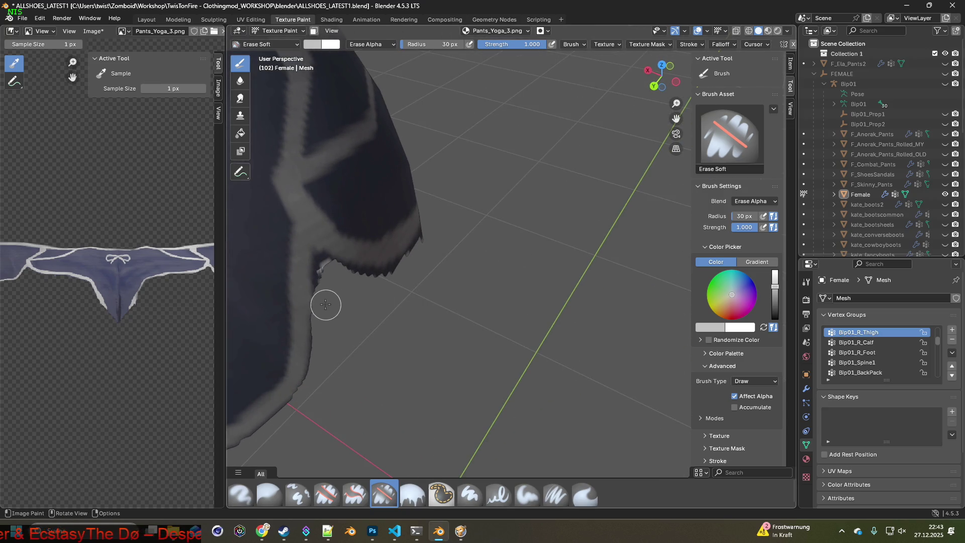
{"action": "mouse_move", "coordinate": [319, 285]}
{"action": "left_mouse_down"}
{"action": "mouse_move", "coordinate": [319, 265]}
{"action": "mouse_move", "coordinate": [391, 269]}
{"action": "left_mouse_up"}
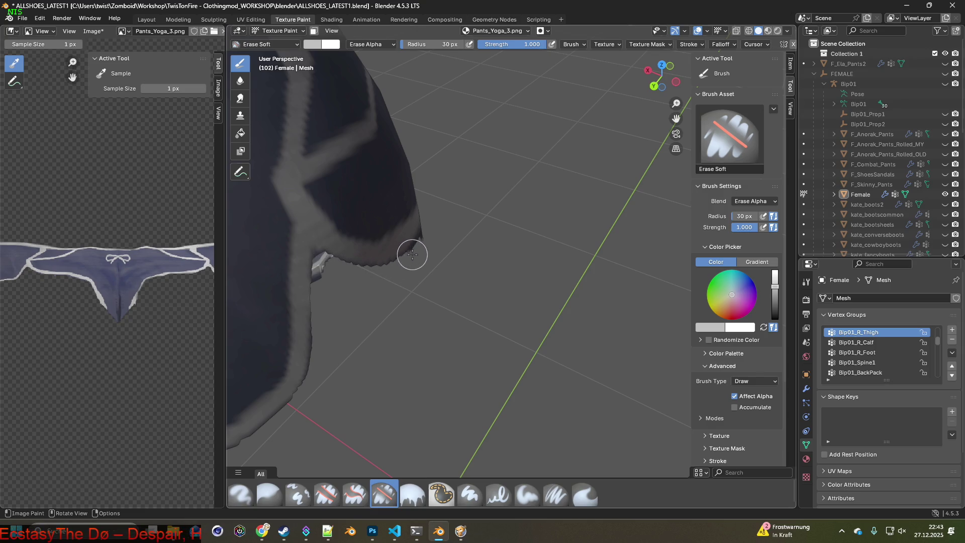
{"action": "mouse_move", "coordinate": [426, 231]}
{"action": "middle_mouse_down"}
{"action": "mouse_move", "coordinate": [545, 296]}
{"action": "mouse_move", "coordinate": [370, 266]}
{"action": "middle_mouse_up"}
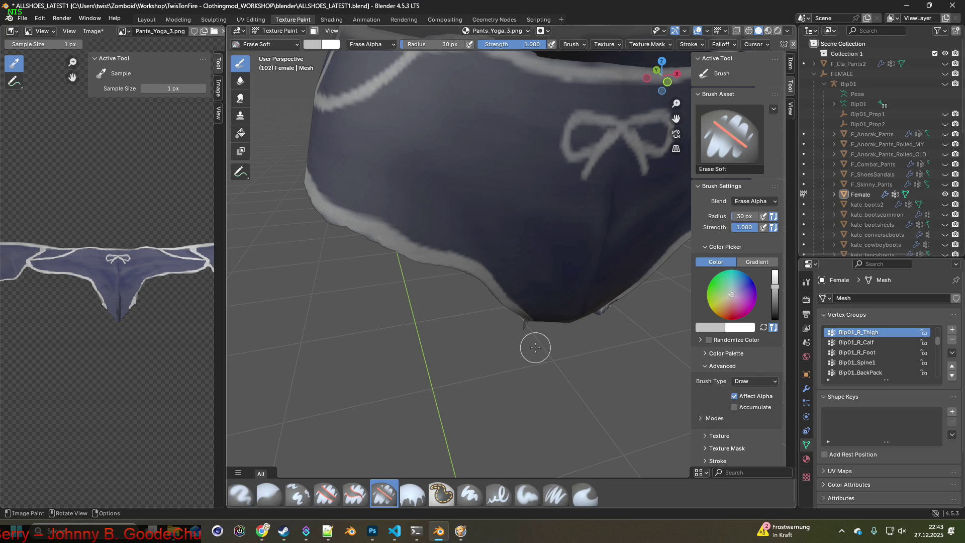
- Zoom in and soft-erase along the pants' lower edge
{"action": "middle_click_drag", "start_coordinate": [535, 348], "coordinate": [441, 266], "text": "shift"}
{"action": "scroll", "coordinate": [476, 295], "scroll_direction": "up", "scroll_amount": 6}
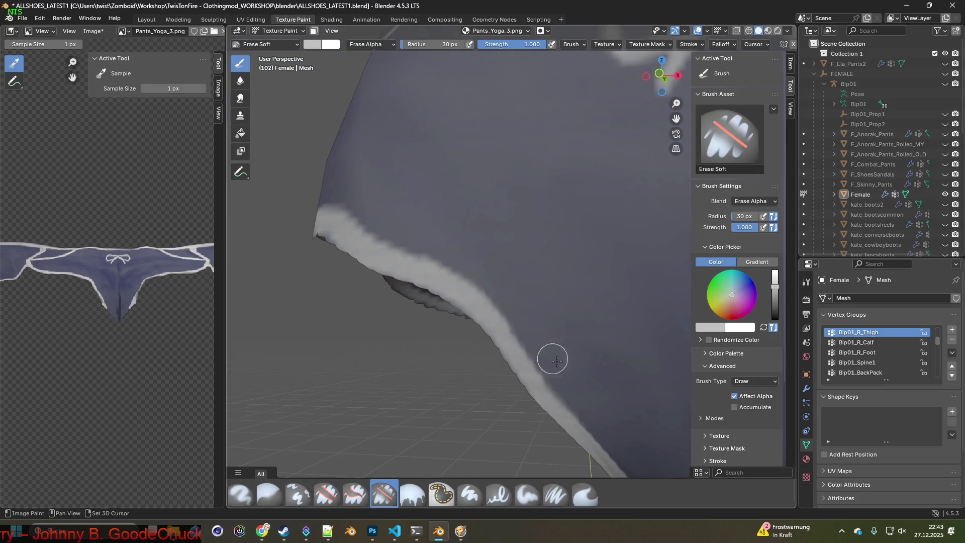
{"action": "scroll", "coordinate": [552, 360], "scroll_direction": "down", "scroll_amount": 10}
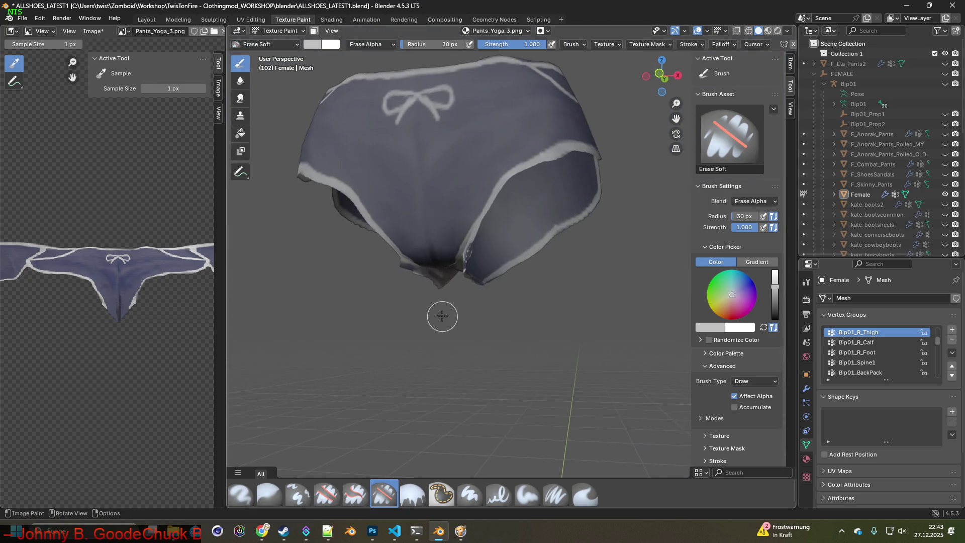
{"action": "scroll", "coordinate": [442, 315], "scroll_direction": "up", "scroll_amount": 8}
{"action": "left_click_drag", "start_coordinate": [287, 272], "coordinate": [316, 282]}
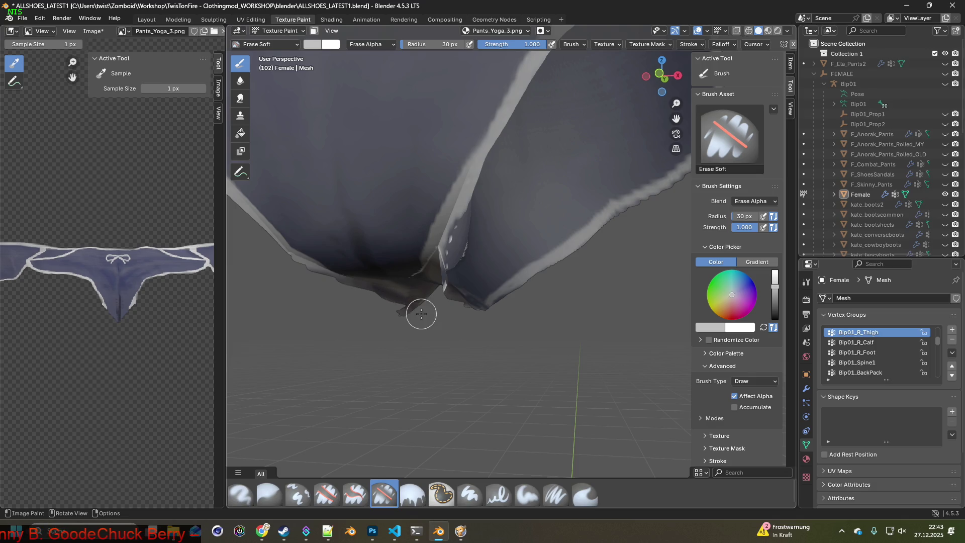
- Erase dark stray bits along the crotch underside edges, then select the Clone brush
{"action": "mouse_move", "coordinate": [412, 316]}
{"action": "middle_mouse_down"}
{"action": "mouse_move", "coordinate": [378, 310]}
{"action": "mouse_move", "coordinate": [452, 298]}
{"action": "mouse_move", "coordinate": [524, 268]}
{"action": "mouse_move", "coordinate": [530, 253]}
{"action": "middle_mouse_up"}
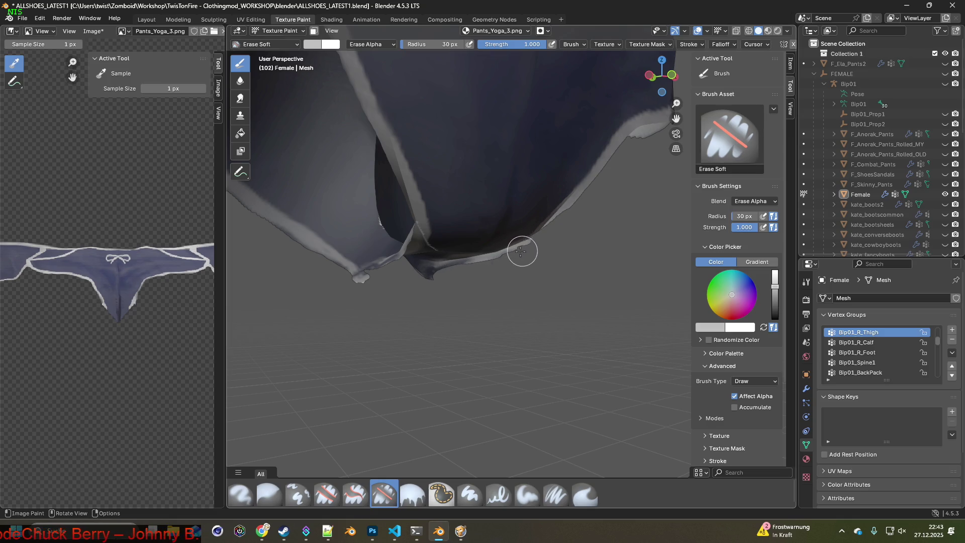
{"action": "mouse_move", "coordinate": [454, 274]}
{"action": "middle_mouse_down"}
{"action": "mouse_move", "coordinate": [451, 295]}
{"action": "mouse_move", "coordinate": [502, 302]}
{"action": "mouse_move", "coordinate": [299, 274]}
{"action": "mouse_move", "coordinate": [394, 273]}
{"action": "middle_mouse_up"}
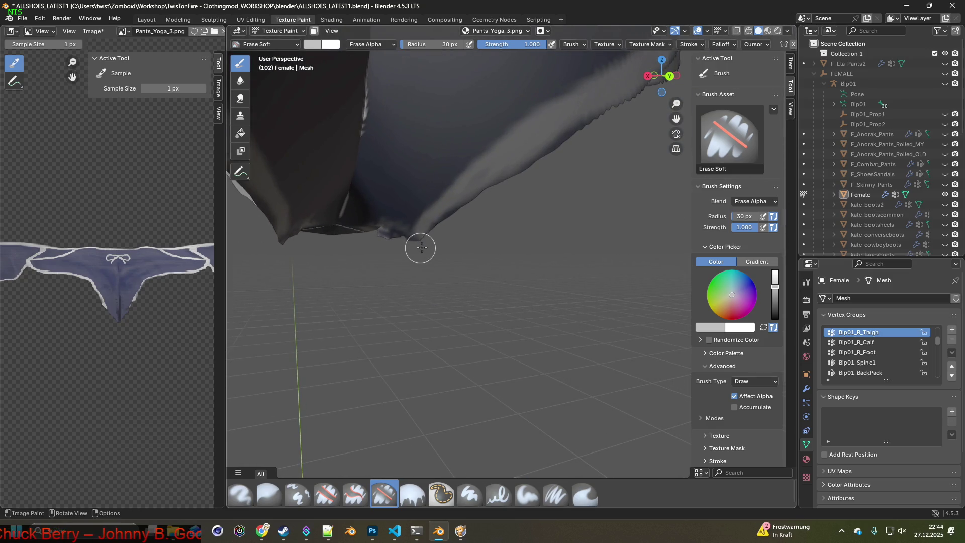
{"action": "mouse_move", "coordinate": [391, 234]}
{"action": "left_mouse_down"}
{"action": "mouse_move", "coordinate": [425, 232]}
{"action": "mouse_move", "coordinate": [376, 233]}
{"action": "left_mouse_up"}
{"action": "mouse_move", "coordinate": [377, 232]}
{"action": "middle_mouse_down"}
{"action": "mouse_move", "coordinate": [275, 263]}
{"action": "mouse_move", "coordinate": [453, 258]}
{"action": "middle_mouse_up"}
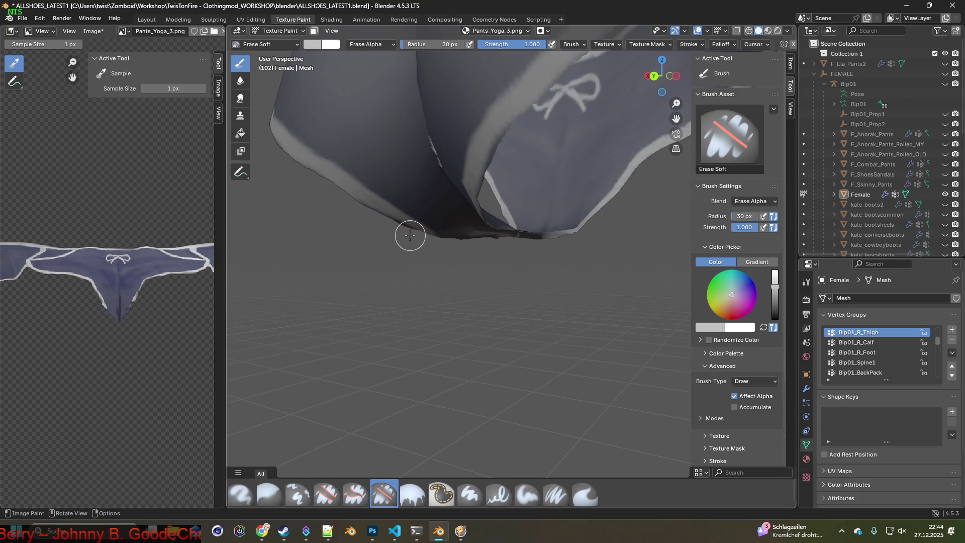
{"action": "mouse_move", "coordinate": [336, 210]}
{"action": "middle_mouse_down"}
{"action": "mouse_move", "coordinate": [399, 256]}
{"action": "mouse_move", "coordinate": [452, 210]}
{"action": "middle_mouse_up"}
{"action": "left_click", "coordinate": [297, 494]}
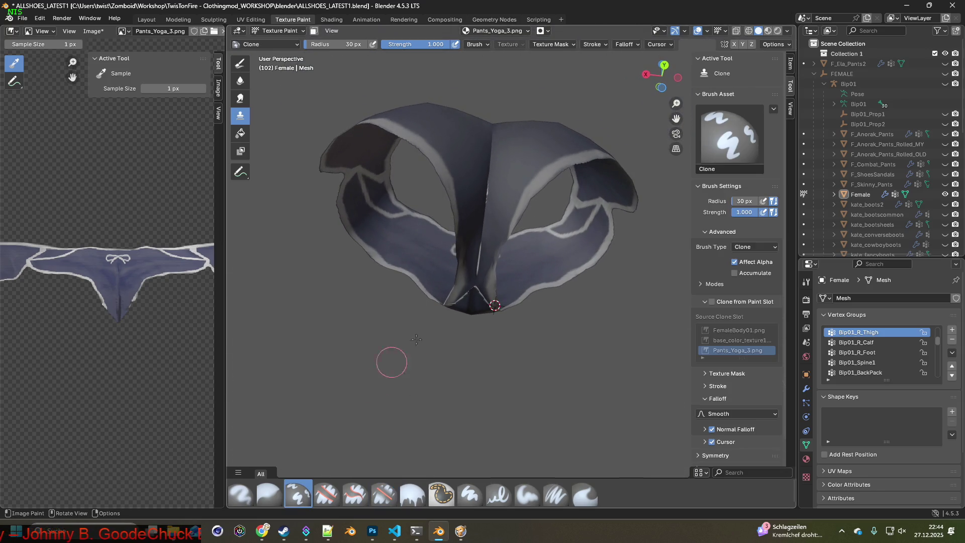
- Set the clone source on the navy fabric and clone it over the jagged crotch seam
{"action": "scroll", "coordinate": [446, 233], "scroll_direction": "up", "scroll_amount": 4}
{"action": "scroll", "coordinate": [475, 279], "scroll_direction": "down", "scroll_amount": 1}
{"action": "left_click", "coordinate": [463, 199], "text": "ctrl"}
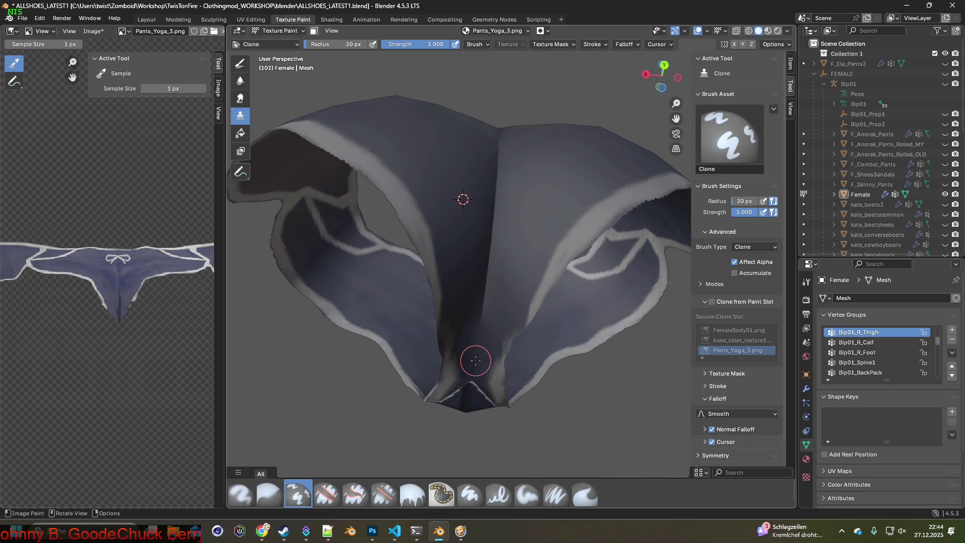
{"action": "mouse_move", "coordinate": [486, 257]}
{"action": "middle_mouse_down"}
{"action": "mouse_move", "coordinate": [469, 216]}
{"action": "mouse_move", "coordinate": [491, 151]}
{"action": "mouse_move", "coordinate": [509, 252]}
{"action": "middle_mouse_up"}
{"action": "left_click", "coordinate": [478, 248], "text": "ctrl"}
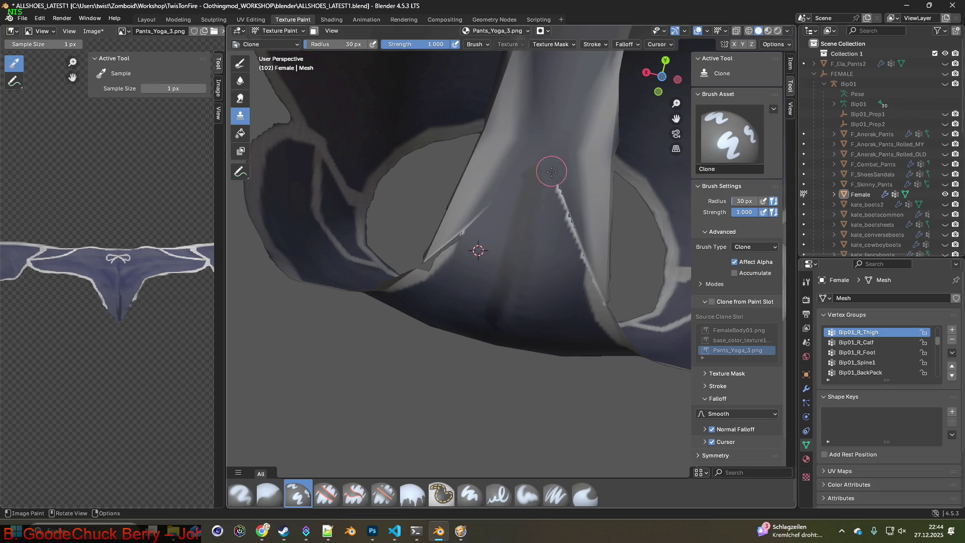
{"action": "left_click_drag", "start_coordinate": [563, 205], "coordinate": [570, 232]}
- Clone more navy fabric over the crotch and the light strip running down it
{"action": "middle_click_drag", "start_coordinate": [547, 270], "coordinate": [527, 244]}
{"action": "mouse_move", "coordinate": [439, 272]}
{"action": "middle_mouse_down"}
{"action": "mouse_move", "coordinate": [462, 266]}
{"action": "mouse_move", "coordinate": [450, 251]}
{"action": "middle_mouse_up"}
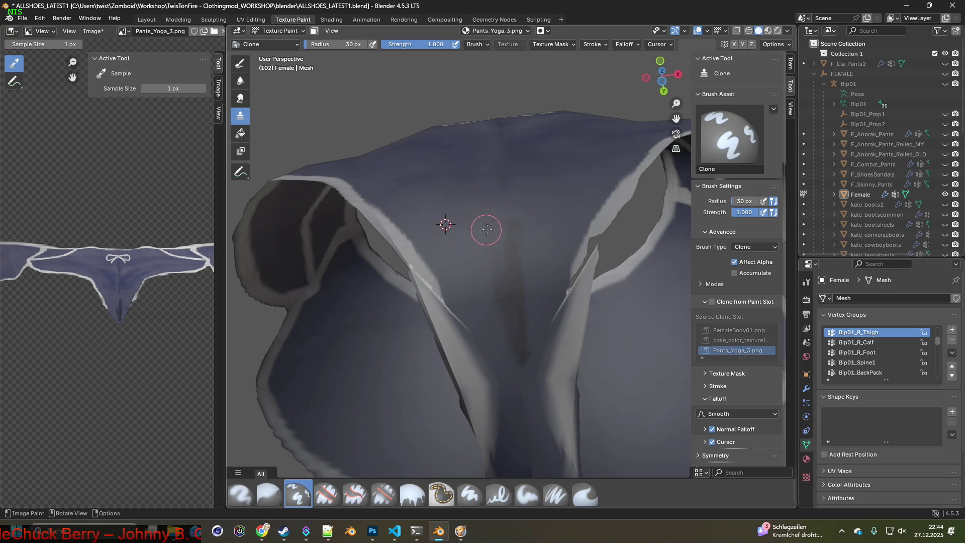
{"action": "mouse_move", "coordinate": [550, 232]}
{"action": "left_mouse_down"}
{"action": "mouse_move", "coordinate": [475, 246]}
{"action": "mouse_move", "coordinate": [470, 256]}
{"action": "mouse_move", "coordinate": [523, 266]}
{"action": "mouse_move", "coordinate": [490, 300]}
{"action": "mouse_move", "coordinate": [513, 304]}
{"action": "mouse_move", "coordinate": [517, 347]}
{"action": "left_mouse_up"}
{"action": "mouse_move", "coordinate": [525, 358]}
{"action": "middle_mouse_down"}
{"action": "mouse_move", "coordinate": [497, 241]}
{"action": "mouse_move", "coordinate": [538, 217]}
{"action": "middle_mouse_up"}
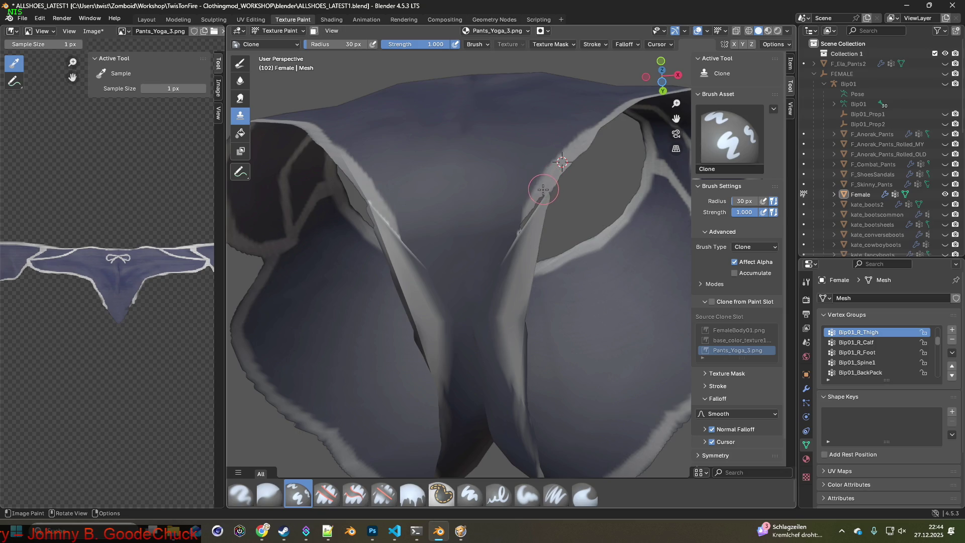
{"action": "left_click_drag", "start_coordinate": [522, 231], "coordinate": [517, 247]}
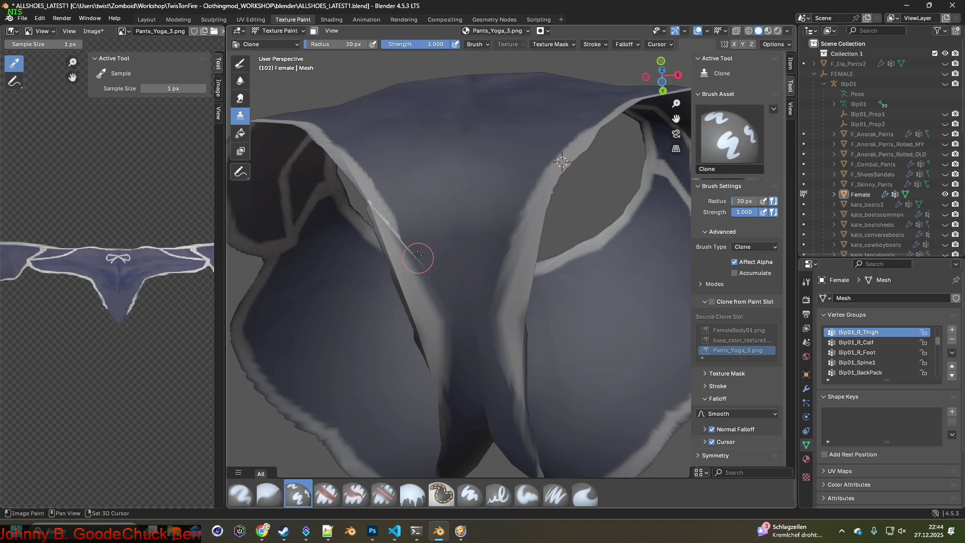
- Review the whole pants and select the Erase Soft brush
{"action": "middle_click_drag", "start_coordinate": [417, 255], "coordinate": [440, 259]}
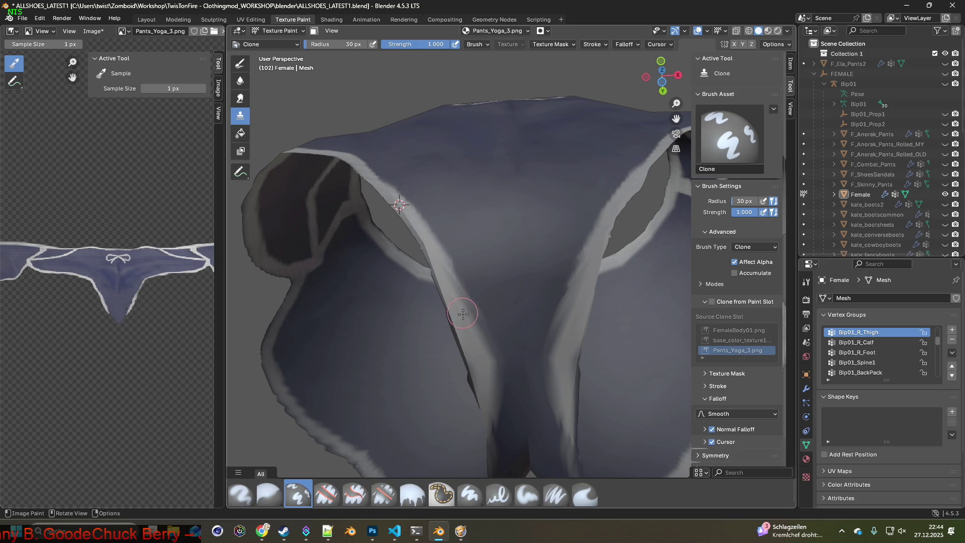
{"action": "mouse_move", "coordinate": [488, 171]}
{"action": "middle_mouse_down"}
{"action": "mouse_move", "coordinate": [491, 247]}
{"action": "mouse_move", "coordinate": [477, 181]}
{"action": "mouse_move", "coordinate": [482, 200]}
{"action": "mouse_move", "coordinate": [473, 205]}
{"action": "mouse_move", "coordinate": [482, 215]}
{"action": "mouse_move", "coordinate": [432, 234]}
{"action": "mouse_move", "coordinate": [442, 251]}
{"action": "mouse_move", "coordinate": [427, 215]}
{"action": "mouse_move", "coordinate": [435, 243]}
{"action": "mouse_move", "coordinate": [435, 231]}
{"action": "mouse_move", "coordinate": [508, 226]}
{"action": "mouse_move", "coordinate": [573, 236]}
{"action": "mouse_move", "coordinate": [465, 233]}
{"action": "mouse_move", "coordinate": [452, 237]}
{"action": "mouse_move", "coordinate": [447, 279]}
{"action": "mouse_move", "coordinate": [431, 265]}
{"action": "mouse_move", "coordinate": [436, 248]}
{"action": "middle_mouse_up"}
{"action": "scroll", "coordinate": [508, 230], "scroll_direction": "up", "scroll_amount": 4}
{"action": "left_click", "coordinate": [384, 494]}
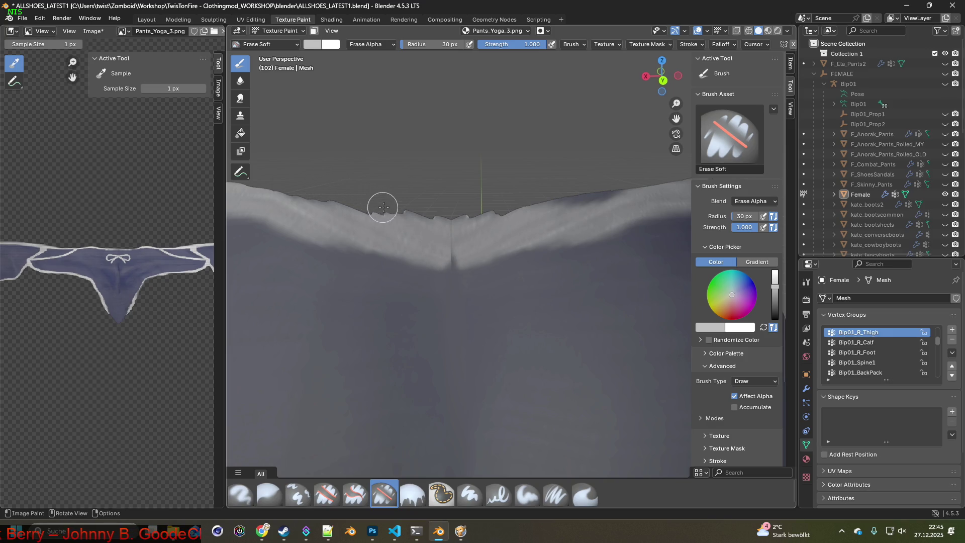
- Erase the ragged waistband top edge, then touch it up with Paint Soft Pressure in a sampled colour
{"action": "left_click_drag", "start_coordinate": [487, 213], "coordinate": [602, 186]}
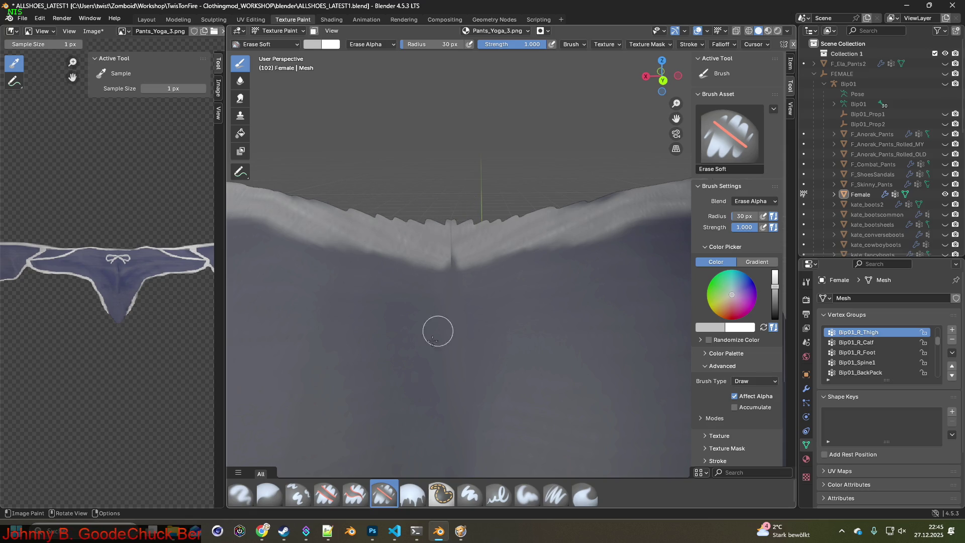
{"action": "left_click", "coordinate": [555, 495]}
{"action": "left_click", "coordinate": [420, 246]}
{"action": "scroll", "coordinate": [437, 263], "scroll_direction": "down", "scroll_amount": 5}
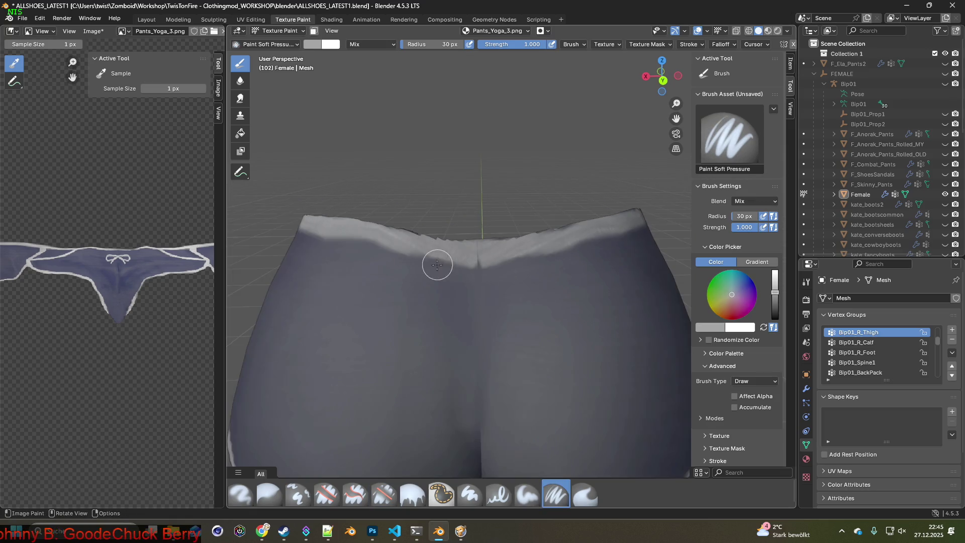
{"action": "middle_click_drag", "start_coordinate": [394, 263], "coordinate": [541, 259]}
{"action": "scroll", "coordinate": [542, 259], "scroll_direction": "up", "scroll_amount": 4}
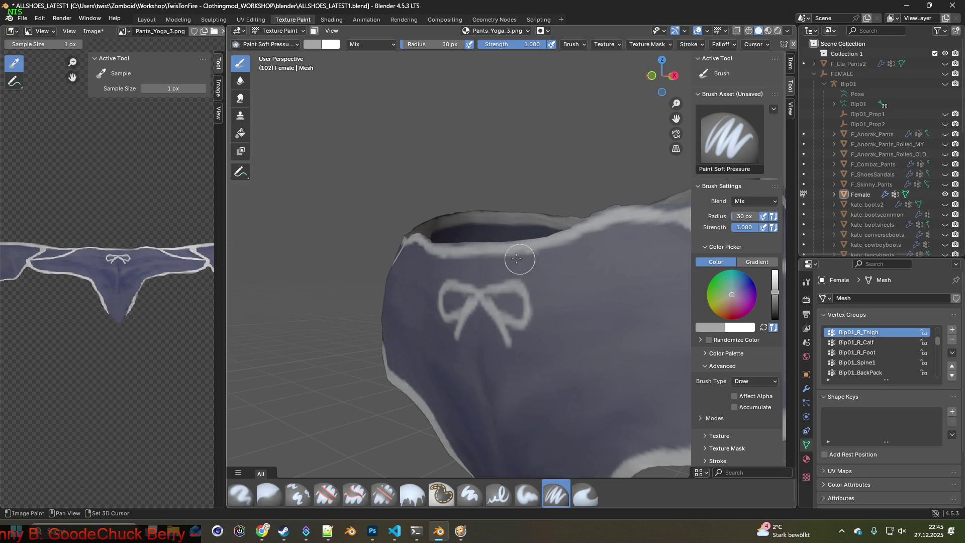
{"action": "mouse_move", "coordinate": [491, 286]}
{"action": "middle_mouse_down"}
{"action": "mouse_move", "coordinate": [643, 398]}
{"action": "mouse_move", "coordinate": [437, 266]}
{"action": "mouse_move", "coordinate": [449, 251]}
{"action": "middle_mouse_up"}
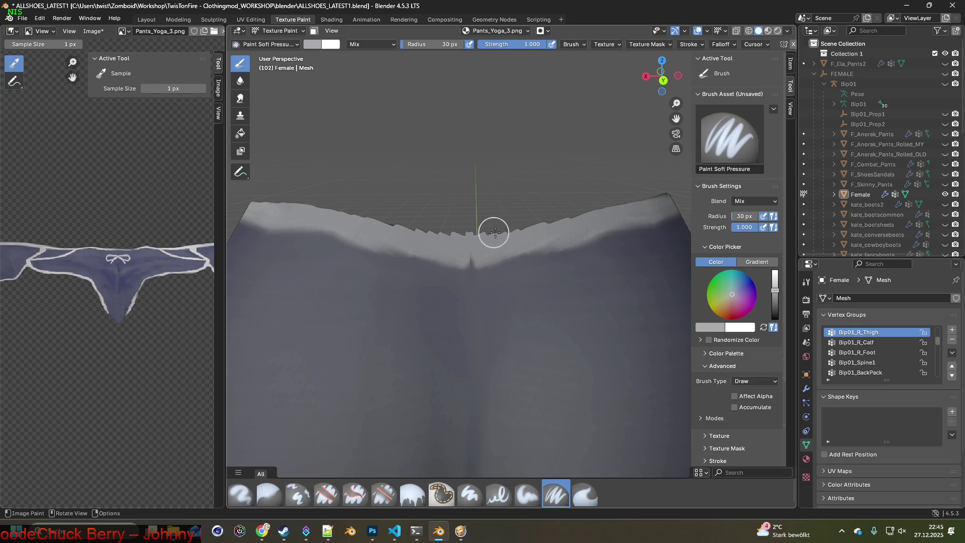
{"action": "mouse_move", "coordinate": [618, 218]}
{"action": "middle_mouse_down"}
{"action": "mouse_move", "coordinate": [556, 222]}
{"action": "mouse_move", "coordinate": [569, 247]}
{"action": "mouse_move", "coordinate": [511, 240]}
{"action": "mouse_move", "coordinate": [462, 201]}
{"action": "mouse_move", "coordinate": [403, 189]}
{"action": "middle_mouse_up"}
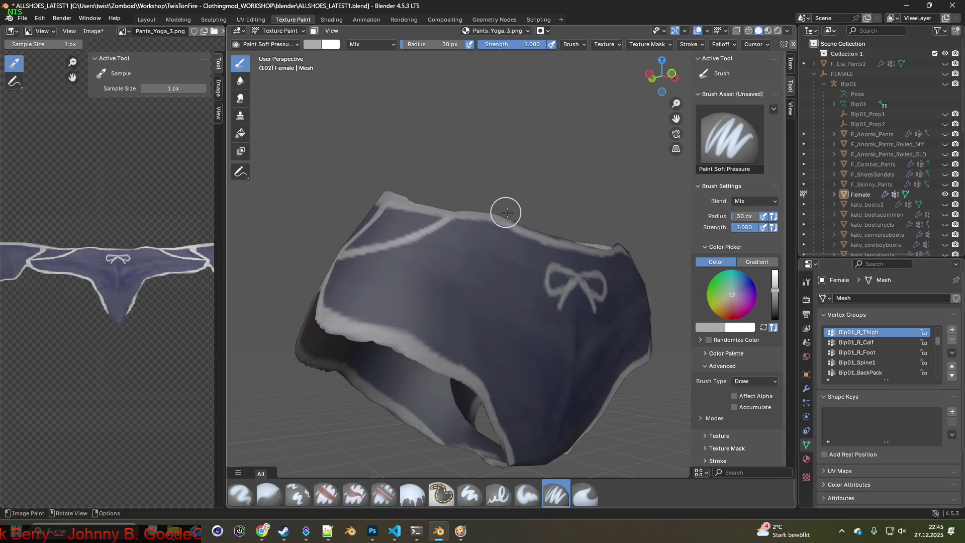
- Paint white trim along the waistband's top edge with the soft painting brush
{"action": "middle_click_drag", "start_coordinate": [578, 238], "coordinate": [404, 228]}
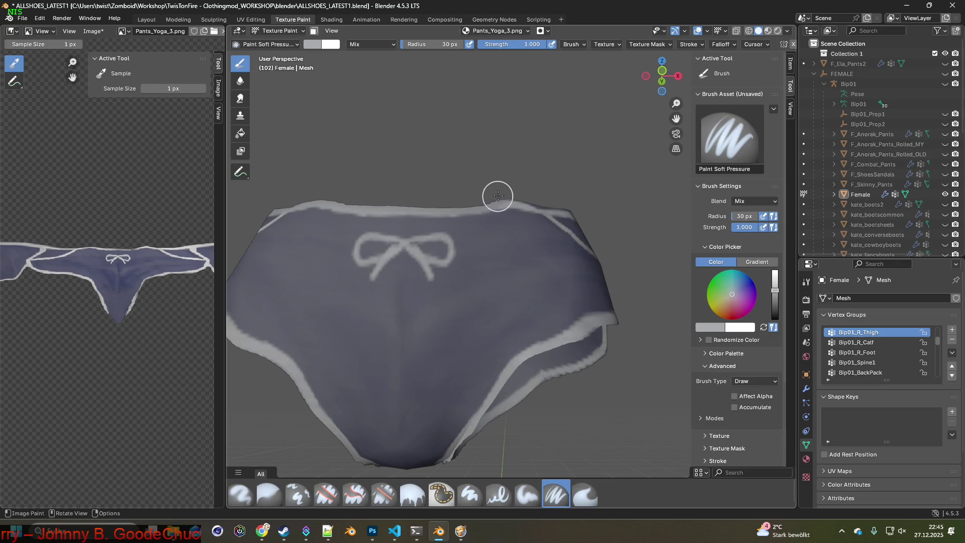
{"action": "scroll", "coordinate": [497, 216], "scroll_direction": "up", "scroll_amount": 4}
{"action": "mouse_move", "coordinate": [487, 243]}
{"action": "middle_mouse_down"}
{"action": "mouse_move", "coordinate": [390, 221]}
{"action": "mouse_move", "coordinate": [505, 224]}
{"action": "middle_mouse_up"}
{"action": "left_click", "coordinate": [393, 497]}
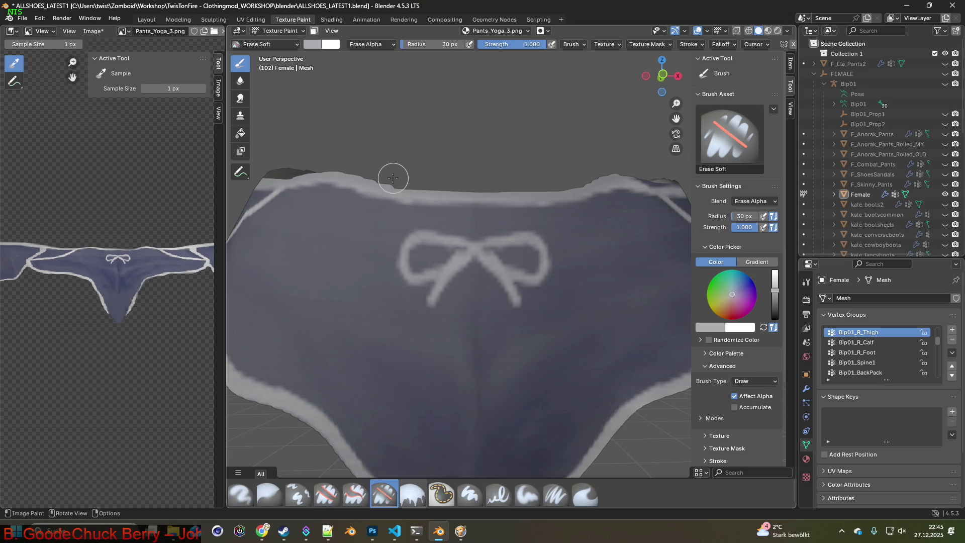
{"action": "middle_click_drag", "start_coordinate": [493, 199], "coordinate": [460, 250]}
{"action": "left_click", "coordinate": [553, 484]}
{"action": "middle_click_drag", "start_coordinate": [521, 317], "coordinate": [487, 290]}
{"action": "mouse_move", "coordinate": [490, 199]}
{"action": "left_mouse_down"}
{"action": "mouse_move", "coordinate": [571, 186]}
{"action": "mouse_move", "coordinate": [564, 179]}
{"action": "mouse_move", "coordinate": [609, 185]}
{"action": "left_mouse_up"}
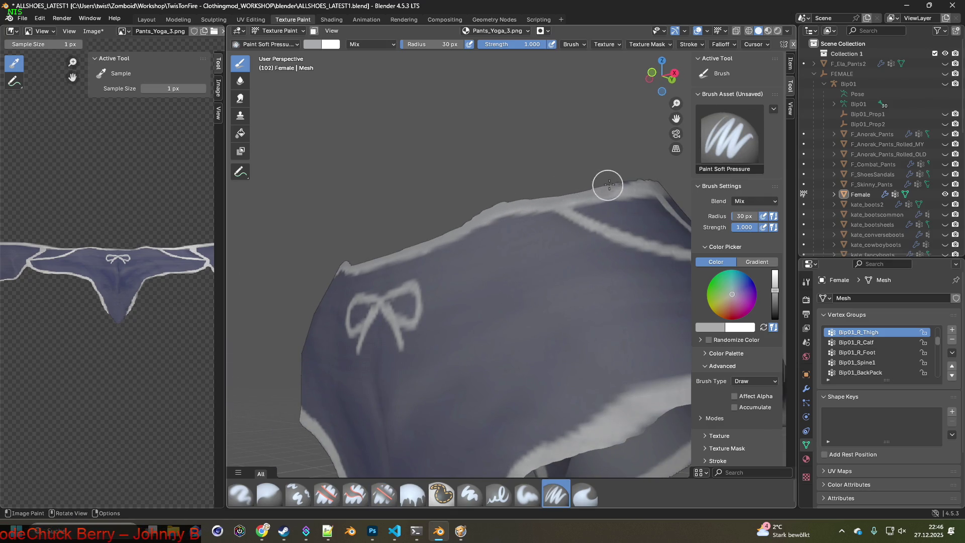
- Sample the trim colour with S and paint along the waistband edge toward the left
{"action": "mouse_move", "coordinate": [646, 173]}
{"action": "middle_mouse_down"}
{"action": "mouse_move", "coordinate": [487, 271]}
{"action": "mouse_move", "coordinate": [482, 252]}
{"action": "middle_mouse_up"}
{"action": "key", "text": "s"}
{"action": "middle_click_drag", "start_coordinate": [523, 210], "coordinate": [653, 183]}
{"action": "middle_click_drag", "start_coordinate": [572, 216], "coordinate": [631, 190]}
{"action": "middle_click_drag", "start_coordinate": [492, 215], "coordinate": [605, 190]}
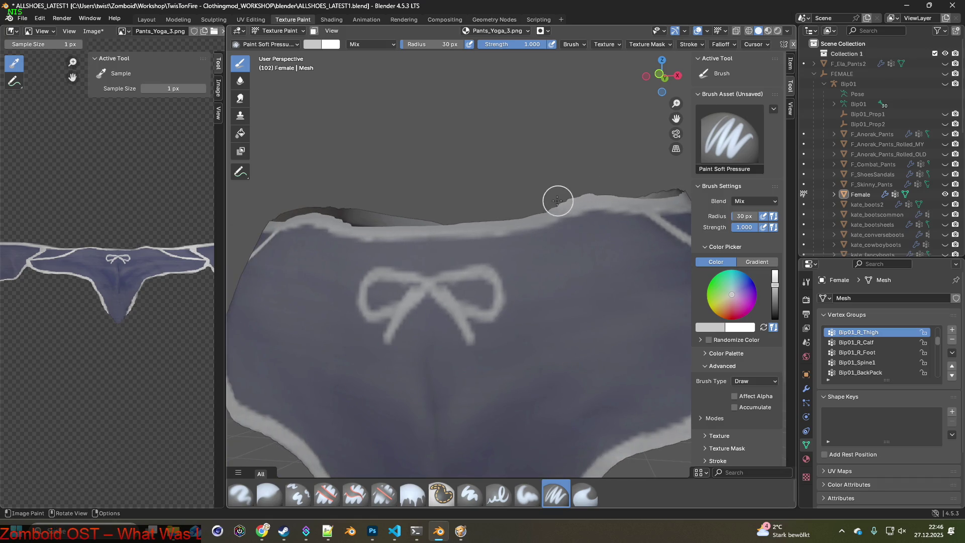
{"action": "mouse_move", "coordinate": [459, 217]}
{"action": "middle_mouse_down"}
{"action": "mouse_move", "coordinate": [430, 225]}
{"action": "mouse_move", "coordinate": [523, 209]}
{"action": "middle_mouse_up"}
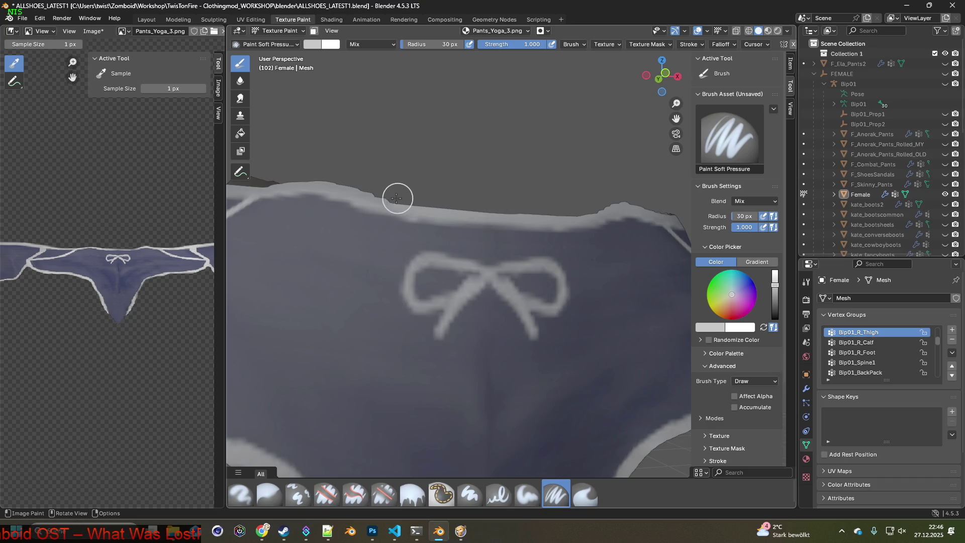
- Start painting the leg-opening edge light grey from the back
{"action": "scroll", "coordinate": [334, 206], "scroll_direction": "down", "scroll_amount": 3}
{"action": "mouse_move", "coordinate": [333, 211]}
{"action": "middle_mouse_down"}
{"action": "mouse_move", "coordinate": [527, 236]}
{"action": "mouse_move", "coordinate": [511, 237]}
{"action": "mouse_move", "coordinate": [522, 264]}
{"action": "mouse_move", "coordinate": [505, 309]}
{"action": "mouse_move", "coordinate": [516, 329]}
{"action": "middle_mouse_up"}
{"action": "mouse_move", "coordinate": [476, 386]}
{"action": "middle_mouse_down"}
{"action": "mouse_move", "coordinate": [560, 290]}
{"action": "mouse_move", "coordinate": [589, 287]}
{"action": "middle_mouse_up"}
{"action": "left_click_drag", "start_coordinate": [635, 235], "coordinate": [382, 352]}
- Paint light grey trim along the leg-opening edge
{"action": "mouse_move", "coordinate": [381, 352]}
{"action": "middle_mouse_down"}
{"action": "mouse_move", "coordinate": [454, 341]}
{"action": "mouse_move", "coordinate": [617, 273]}
{"action": "middle_mouse_up"}
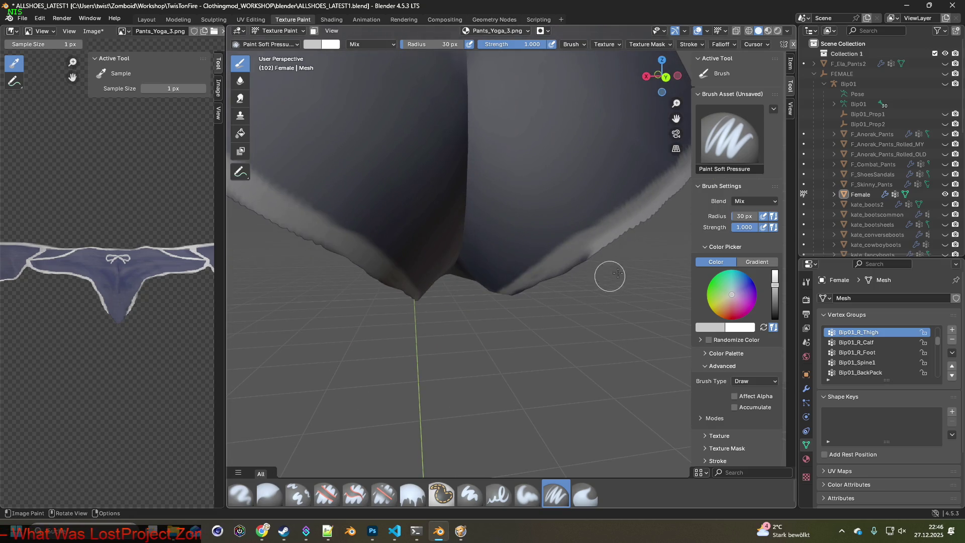
{"action": "left_click_drag", "start_coordinate": [600, 252], "coordinate": [480, 317]}
{"action": "mouse_move", "coordinate": [481, 316]}
{"action": "middle_mouse_down"}
{"action": "mouse_move", "coordinate": [486, 312]}
{"action": "mouse_move", "coordinate": [420, 308]}
{"action": "middle_mouse_up"}
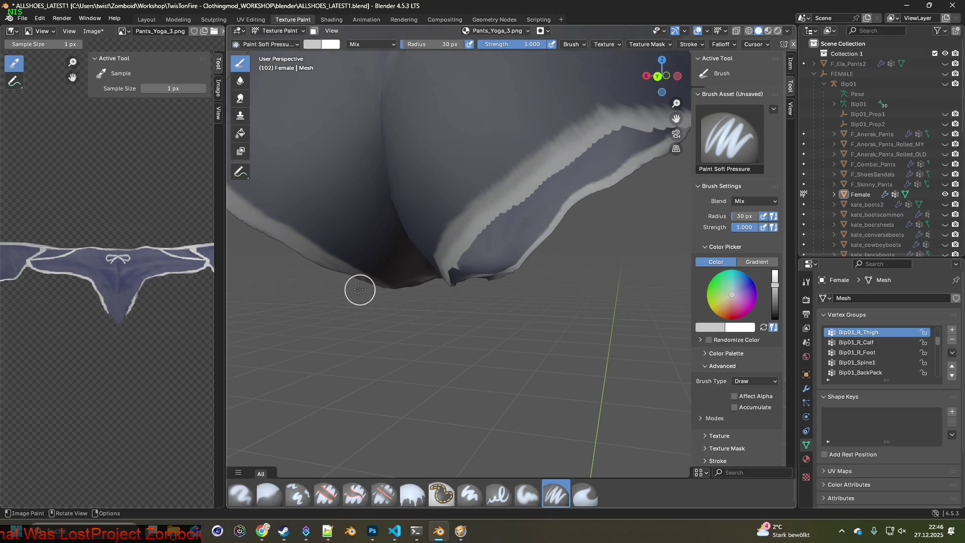
{"action": "middle_click_drag", "start_coordinate": [306, 259], "coordinate": [521, 345], "text": "shift"}
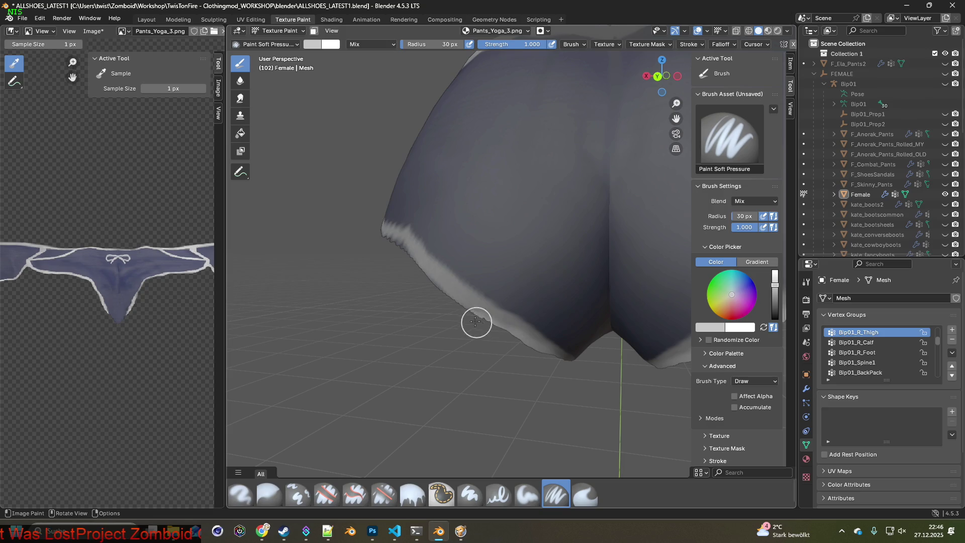
{"action": "middle_click_drag", "start_coordinate": [411, 267], "coordinate": [506, 319]}
{"action": "middle_click_drag", "start_coordinate": [394, 247], "coordinate": [603, 317]}
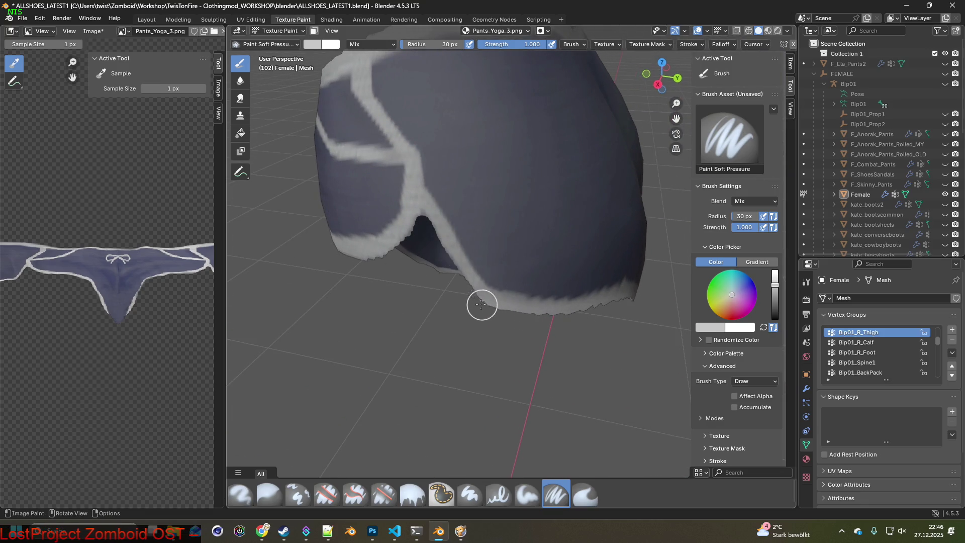
- Check the leg-opening trim from the rear, front and side, then open the Image menu
{"action": "middle_click_drag", "start_coordinate": [454, 286], "coordinate": [544, 342]}
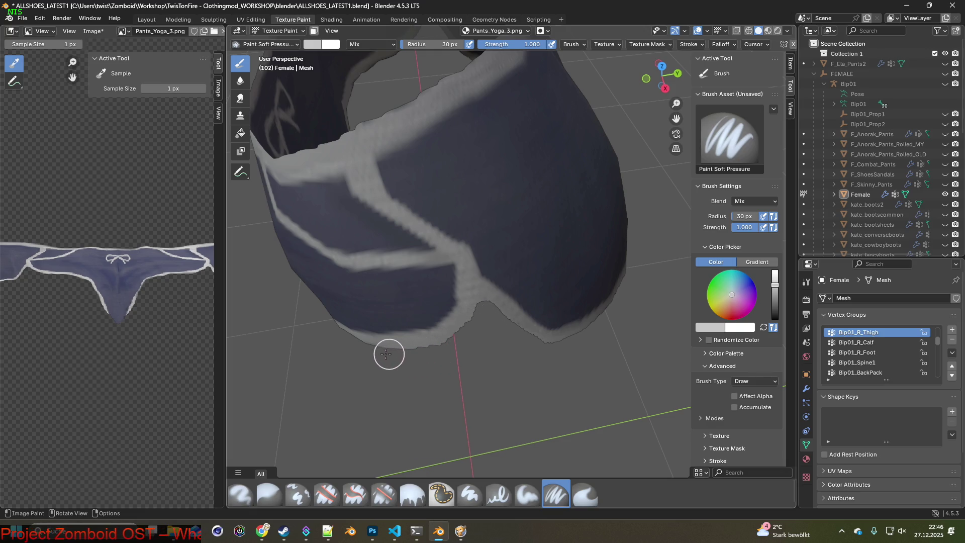
{"action": "middle_click_drag", "start_coordinate": [351, 345], "coordinate": [506, 315]}
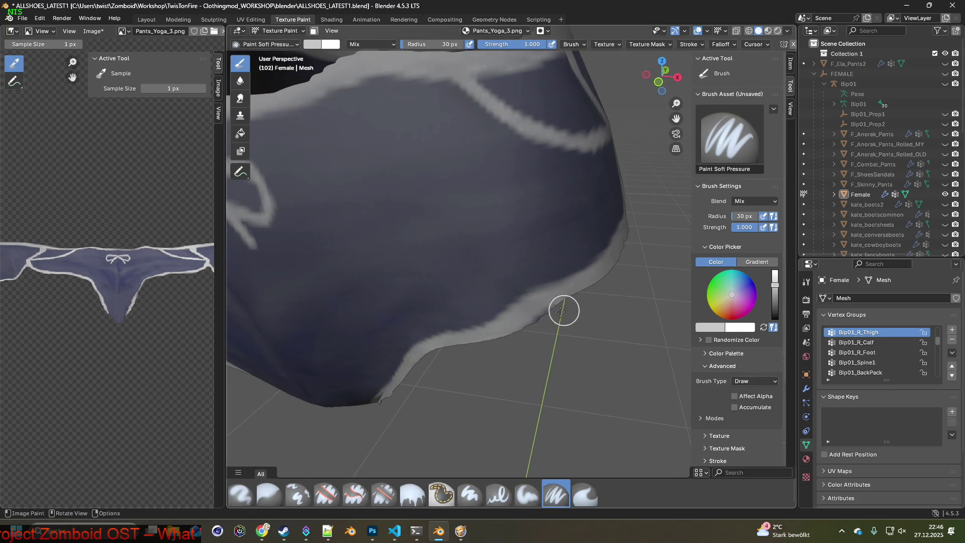
{"action": "mouse_move", "coordinate": [443, 356]}
{"action": "middle_mouse_down"}
{"action": "mouse_move", "coordinate": [487, 315]}
{"action": "mouse_move", "coordinate": [411, 330]}
{"action": "middle_mouse_up"}
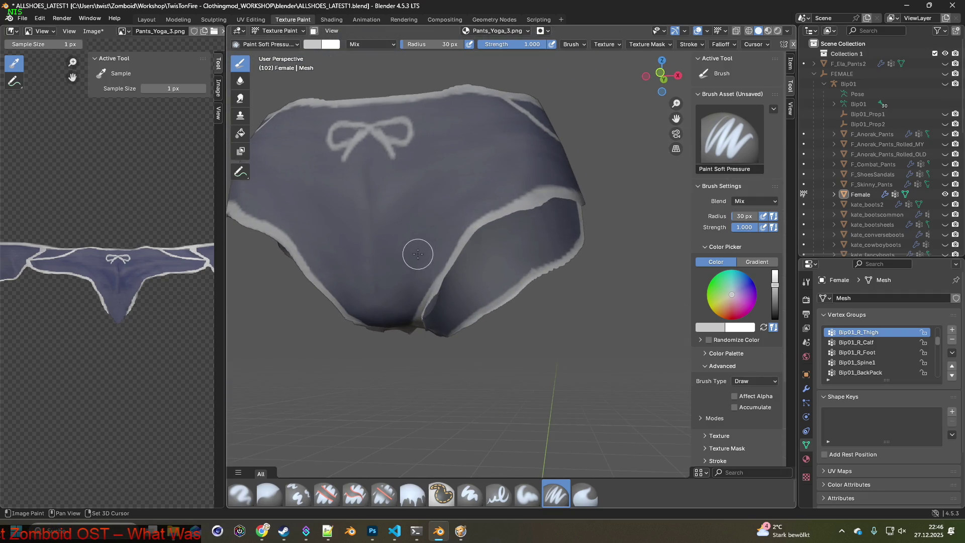
{"action": "scroll", "coordinate": [519, 336], "scroll_direction": "down", "scroll_amount": 2}
{"action": "scroll", "coordinate": [532, 355], "scroll_direction": "down", "scroll_amount": 2}
{"action": "middle_click_drag", "start_coordinate": [532, 355], "coordinate": [578, 344]}
{"action": "left_click", "coordinate": [93, 31]}
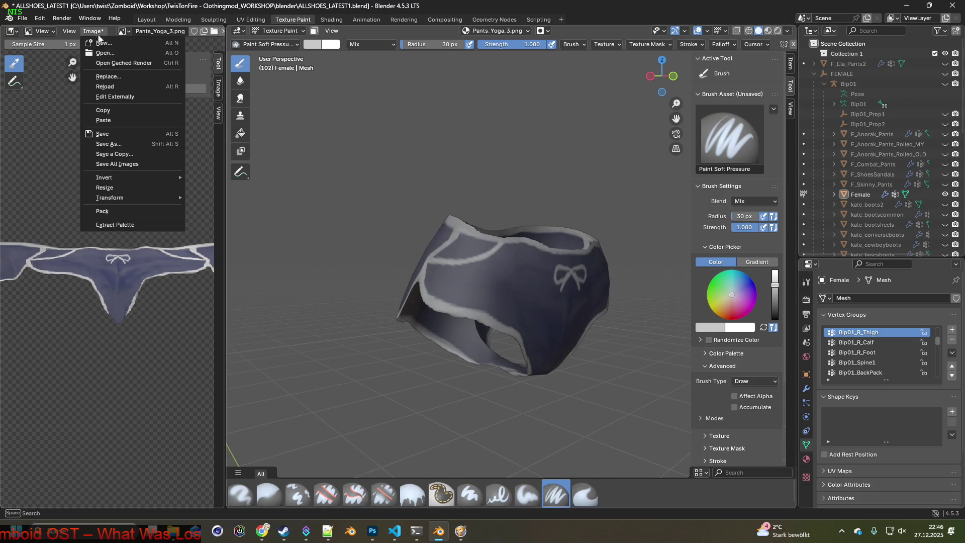
- Save the painted navy pants texture and move to the Shading workspace
{"action": "left_click", "coordinate": [103, 134]}
{"action": "left_click", "coordinate": [336, 21]}
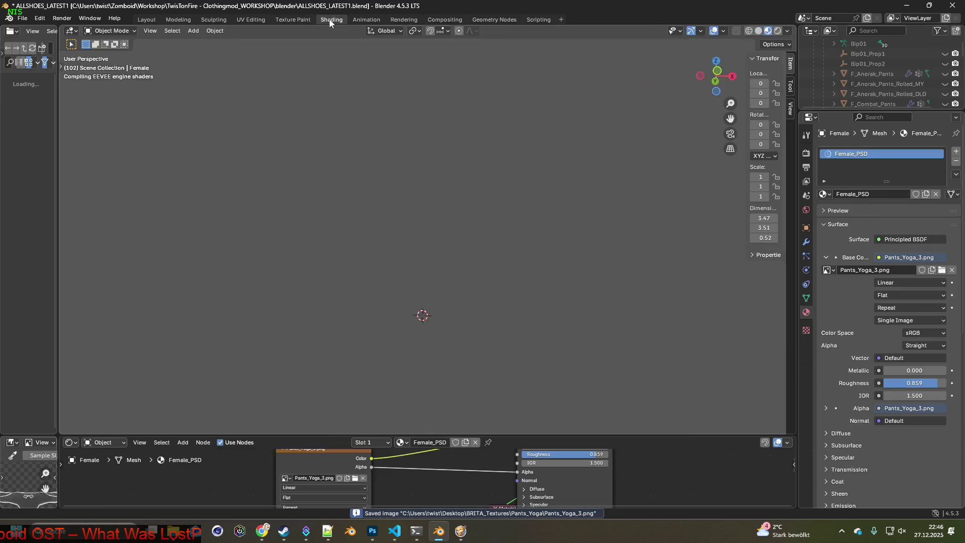
{"action": "mouse_move", "coordinate": [499, 179]}
{"action": "middle_mouse_down"}
{"action": "mouse_move", "coordinate": [392, 206]}
{"action": "mouse_move", "coordinate": [482, 195]}
{"action": "mouse_move", "coordinate": [422, 189]}
{"action": "mouse_move", "coordinate": [528, 200]}
{"action": "mouse_move", "coordinate": [553, 189]}
{"action": "mouse_move", "coordinate": [543, 201]}
{"action": "middle_mouse_up"}
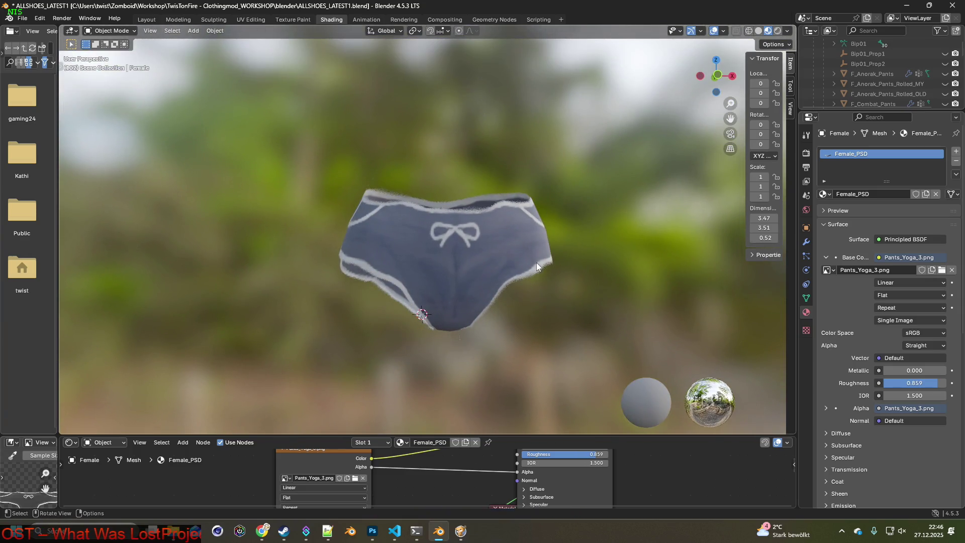
- Swap the pants material's image to Pants_Yoga_4.png
{"action": "left_click", "coordinate": [355, 477]}
{"action": "left_click", "coordinate": [389, 194]}
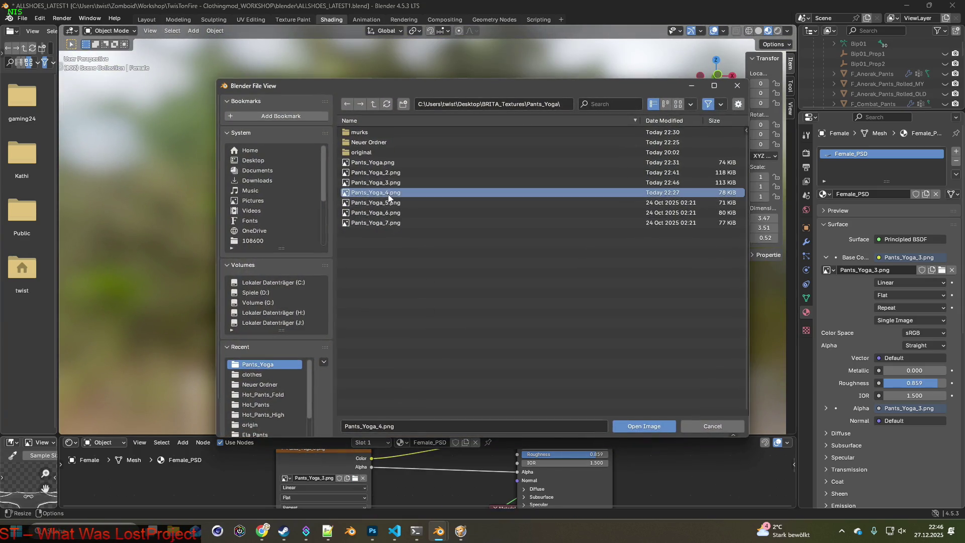
{"action": "left_click", "coordinate": [653, 426]}
{"action": "mouse_move", "coordinate": [524, 342]}
{"action": "middle_mouse_down"}
{"action": "mouse_move", "coordinate": [504, 316]}
{"action": "mouse_move", "coordinate": [422, 324]}
{"action": "mouse_move", "coordinate": [542, 300]}
{"action": "mouse_move", "coordinate": [429, 319]}
{"action": "mouse_move", "coordinate": [444, 301]}
{"action": "mouse_move", "coordinate": [399, 341]}
{"action": "middle_mouse_up"}
- Load the red Pants_Yoga_5.png texture and return to the Texture Paint workspace
{"action": "left_click", "coordinate": [355, 477]}
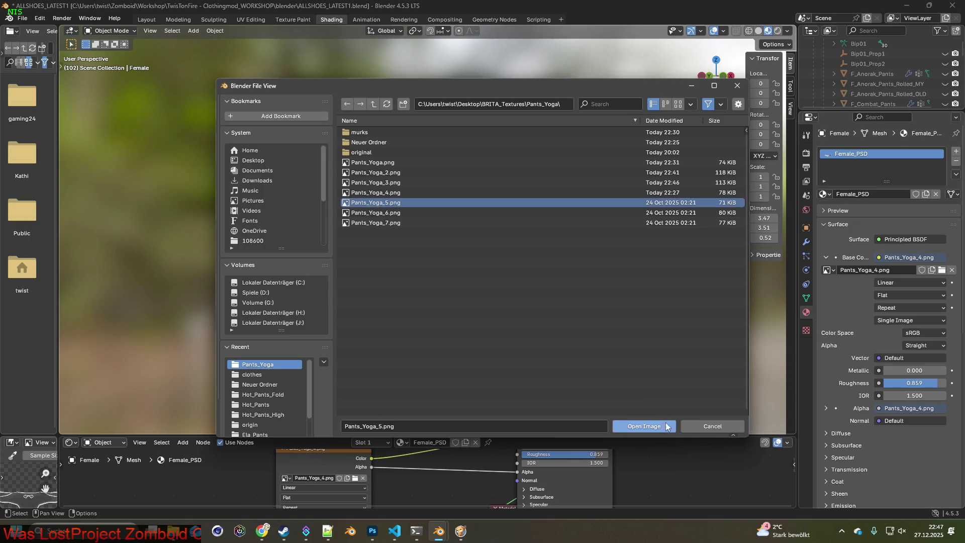
{"action": "left_click", "coordinate": [667, 426]}
{"action": "mouse_move", "coordinate": [557, 343]}
{"action": "middle_mouse_down"}
{"action": "mouse_move", "coordinate": [513, 308]}
{"action": "mouse_move", "coordinate": [478, 243]}
{"action": "mouse_move", "coordinate": [485, 297]}
{"action": "mouse_move", "coordinate": [470, 248]}
{"action": "middle_mouse_up"}
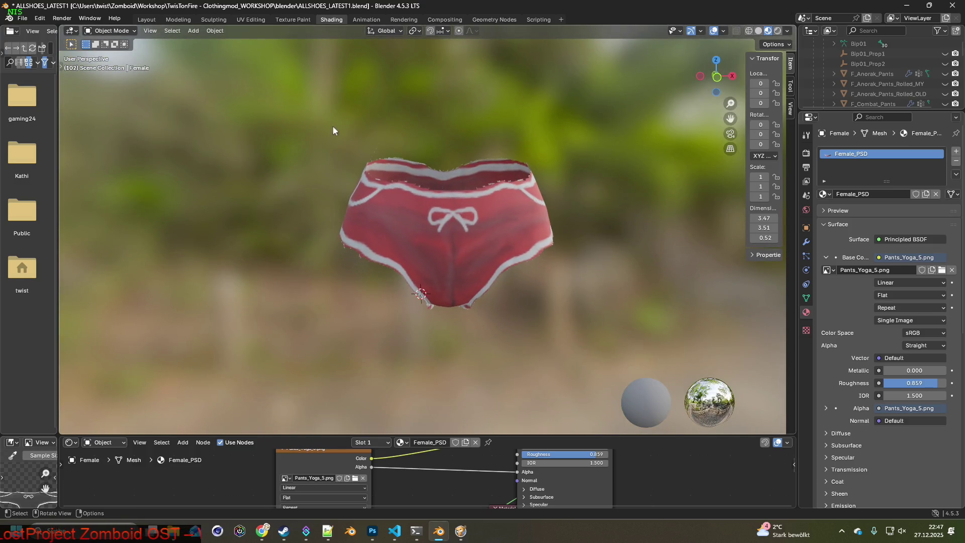
{"action": "left_click", "coordinate": [275, 20]}
{"action": "mouse_move", "coordinate": [382, 262]}
{"action": "middle_mouse_down"}
{"action": "mouse_move", "coordinate": [470, 210]}
{"action": "mouse_move", "coordinate": [347, 247]}
{"action": "middle_mouse_up"}
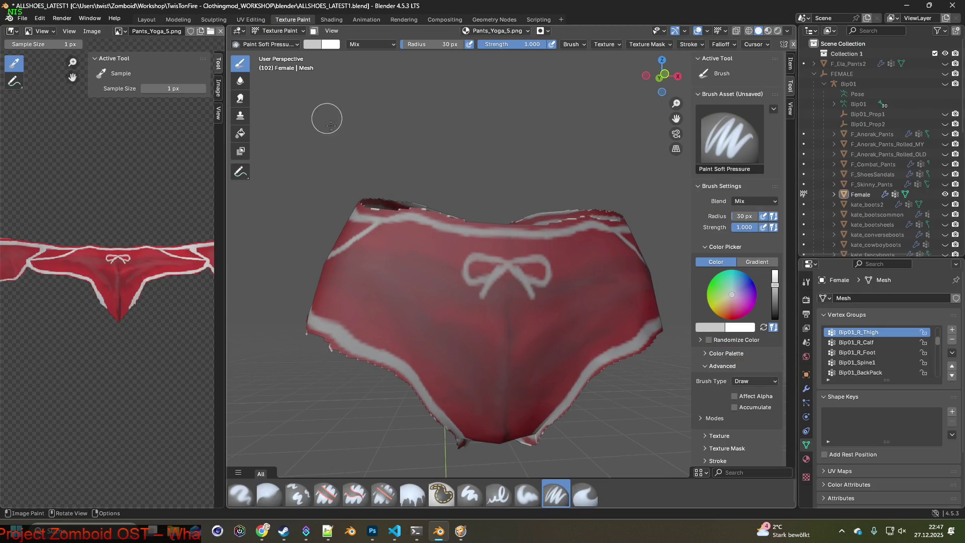
- Select Erase Soft and erase the ragged top edge of the red waistband
{"action": "left_click", "coordinate": [384, 495]}
{"action": "scroll", "coordinate": [469, 369], "scroll_direction": "up", "scroll_amount": 4}
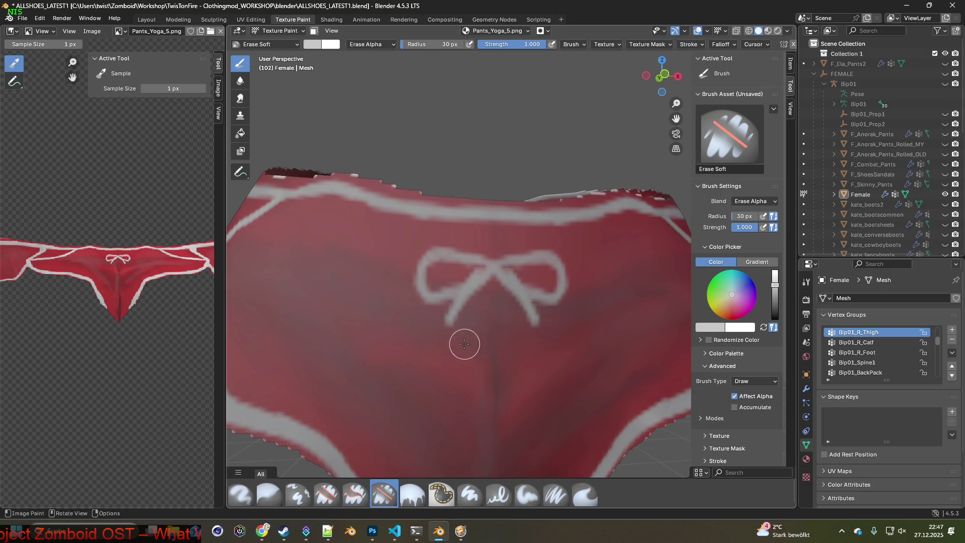
{"action": "middle_click_drag", "start_coordinate": [454, 362], "coordinate": [451, 245]}
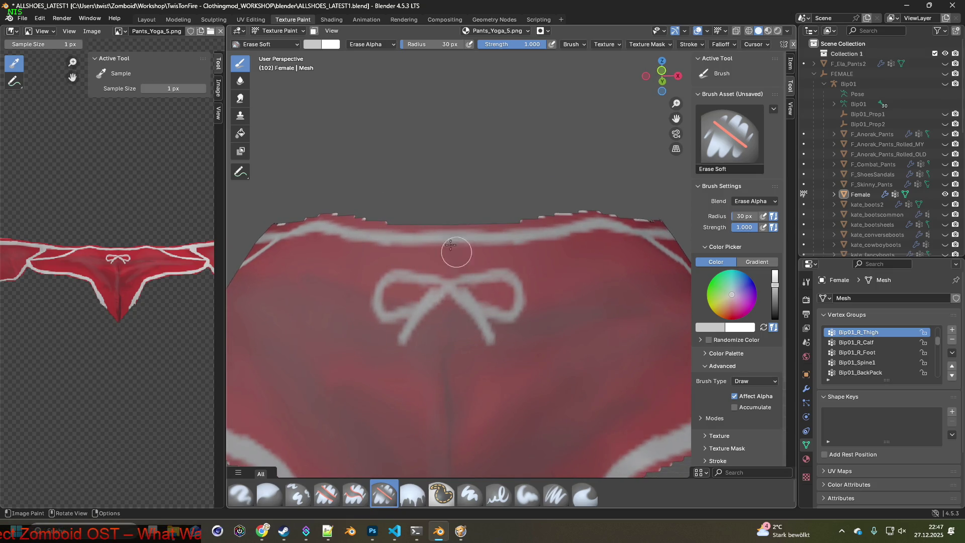
{"action": "left_click_drag", "start_coordinate": [494, 223], "coordinate": [606, 205]}
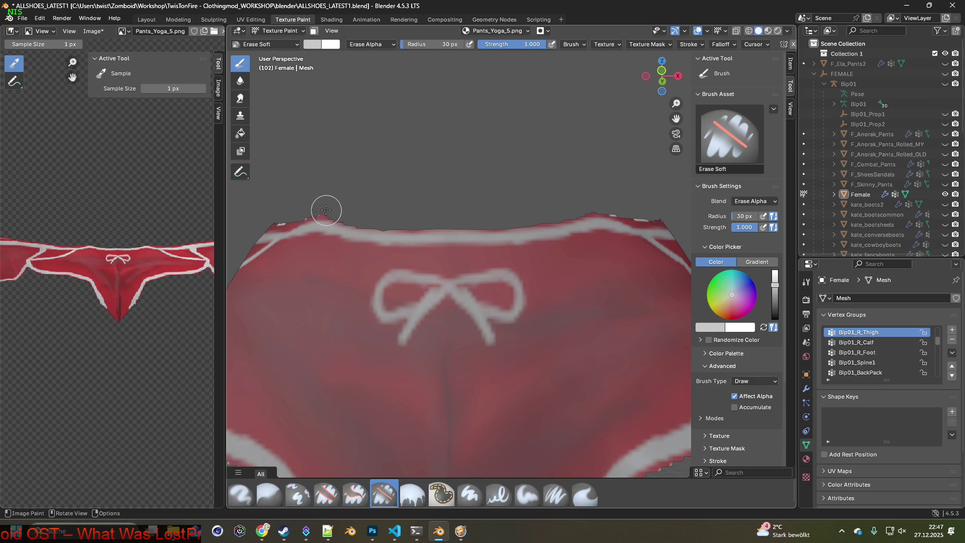
{"action": "mouse_move", "coordinate": [330, 232]}
{"action": "middle_mouse_down"}
{"action": "mouse_move", "coordinate": [556, 299]}
{"action": "mouse_move", "coordinate": [566, 259]}
{"action": "middle_mouse_up"}
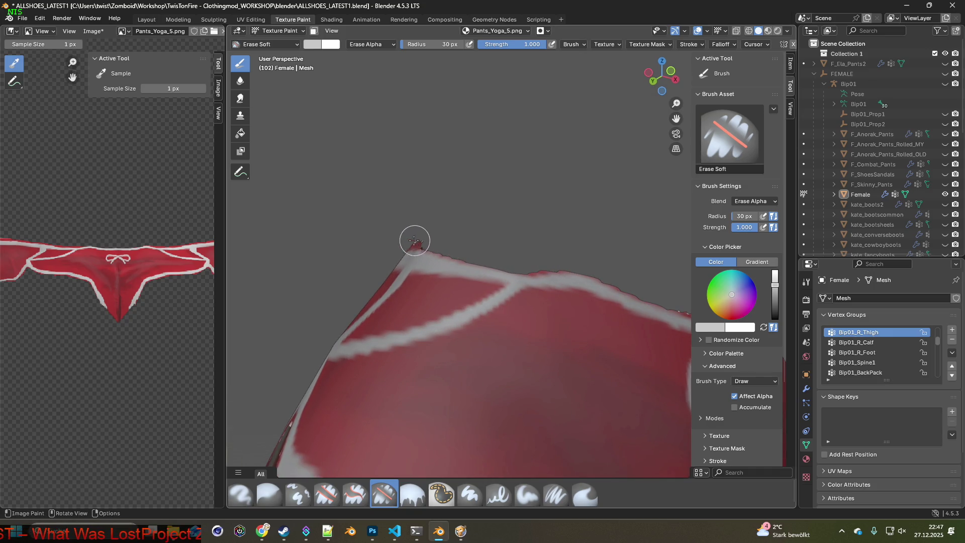
{"action": "mouse_move", "coordinate": [572, 260]}
{"action": "middle_mouse_down"}
{"action": "mouse_move", "coordinate": [532, 299]}
{"action": "mouse_move", "coordinate": [553, 286]}
{"action": "mouse_move", "coordinate": [609, 292]}
{"action": "middle_mouse_up"}
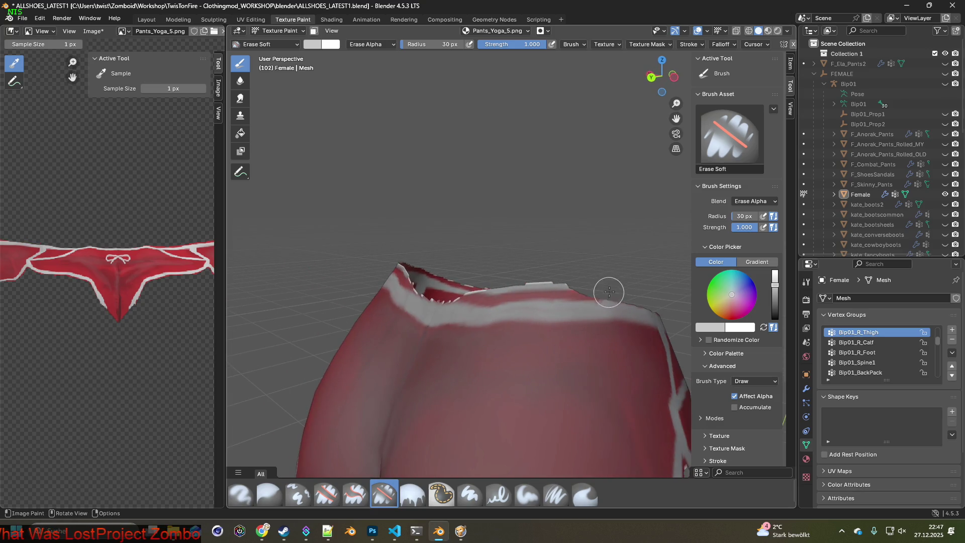
{"action": "middle_click_drag", "start_coordinate": [540, 288], "coordinate": [602, 280]}
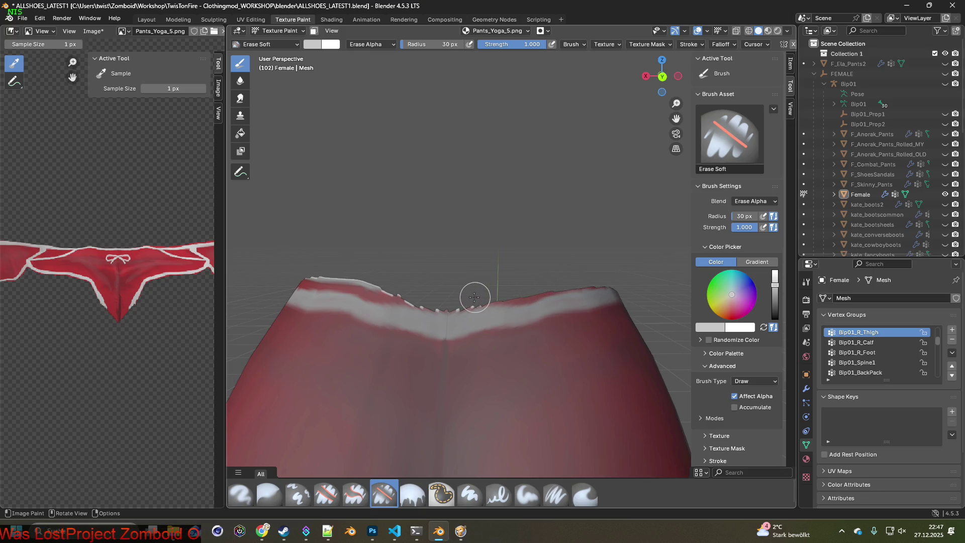
{"action": "middle_click_drag", "start_coordinate": [467, 303], "coordinate": [513, 300]}
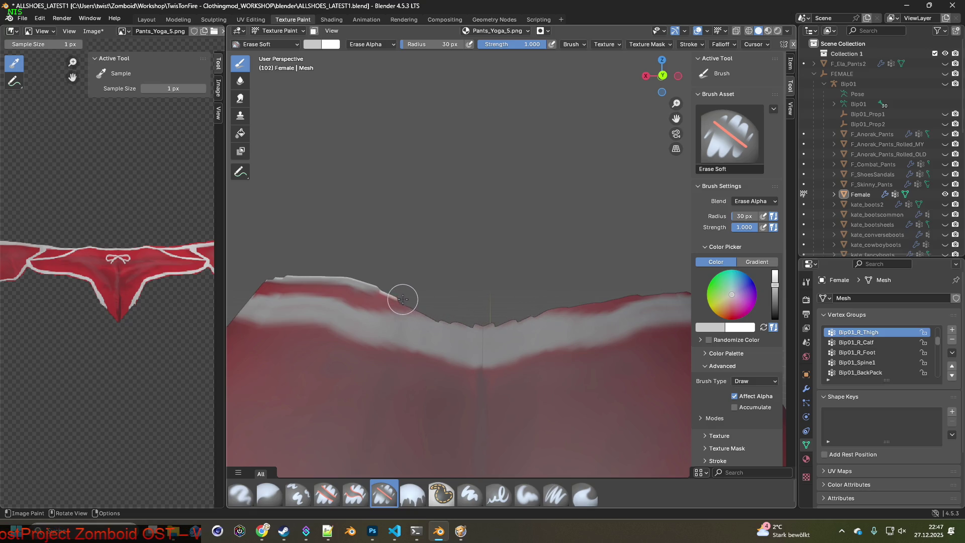
- Erase the remaining light strip and stepped fringe along the waistband's top edge
{"action": "middle_click_drag", "start_coordinate": [419, 300], "coordinate": [519, 304]}
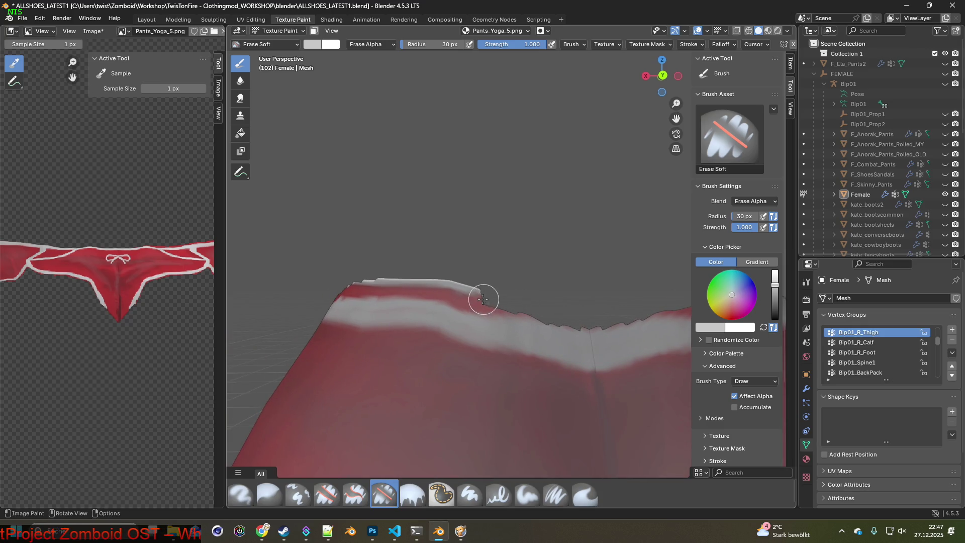
{"action": "left_click_drag", "start_coordinate": [456, 294], "coordinate": [380, 287]}
{"action": "middle_click_drag", "start_coordinate": [380, 288], "coordinate": [509, 290]}
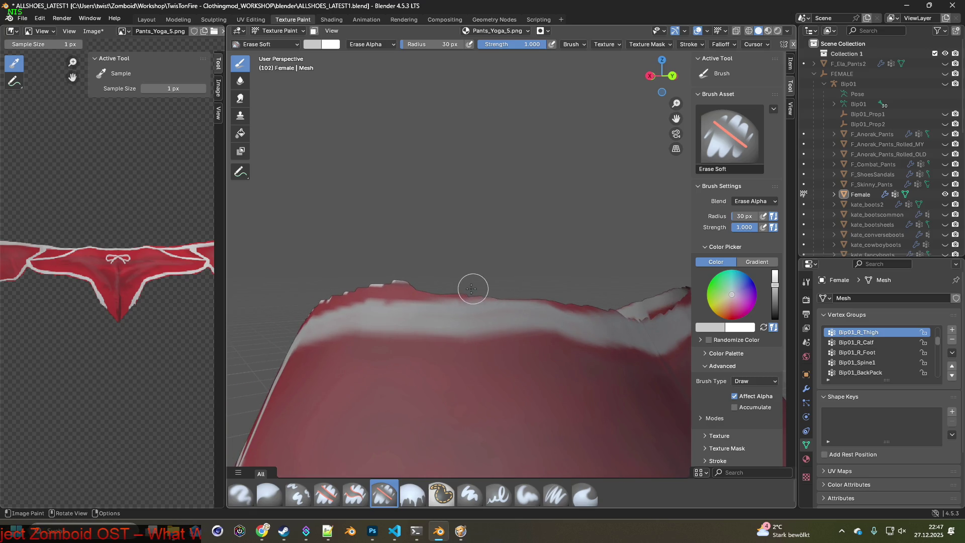
{"action": "left_click_drag", "start_coordinate": [391, 290], "coordinate": [355, 292]}
{"action": "mouse_move", "coordinate": [331, 296]}
{"action": "middle_mouse_down"}
{"action": "mouse_move", "coordinate": [394, 302]}
{"action": "mouse_move", "coordinate": [539, 272]}
{"action": "middle_mouse_up"}
{"action": "mouse_move", "coordinate": [485, 276]}
{"action": "left_mouse_down"}
{"action": "mouse_move", "coordinate": [424, 282]}
{"action": "mouse_move", "coordinate": [366, 308]}
{"action": "left_mouse_up"}
{"action": "middle_click_drag", "start_coordinate": [367, 308], "coordinate": [570, 262]}
{"action": "mouse_move", "coordinate": [569, 262]}
{"action": "left_mouse_down"}
{"action": "mouse_move", "coordinate": [493, 282]}
{"action": "mouse_move", "coordinate": [375, 341]}
{"action": "left_mouse_up"}
{"action": "middle_click_drag", "start_coordinate": [375, 342], "coordinate": [582, 244]}
{"action": "mouse_move", "coordinate": [582, 245]}
{"action": "left_mouse_down"}
{"action": "mouse_move", "coordinate": [409, 300]}
{"action": "mouse_move", "coordinate": [387, 298]}
{"action": "left_mouse_up"}
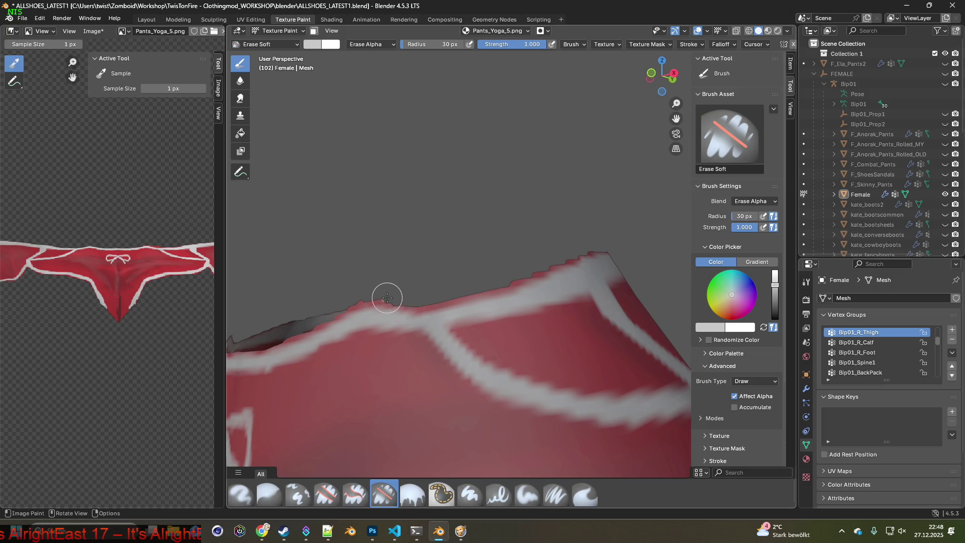
{"action": "middle_click_drag", "start_coordinate": [360, 300], "coordinate": [650, 252]}
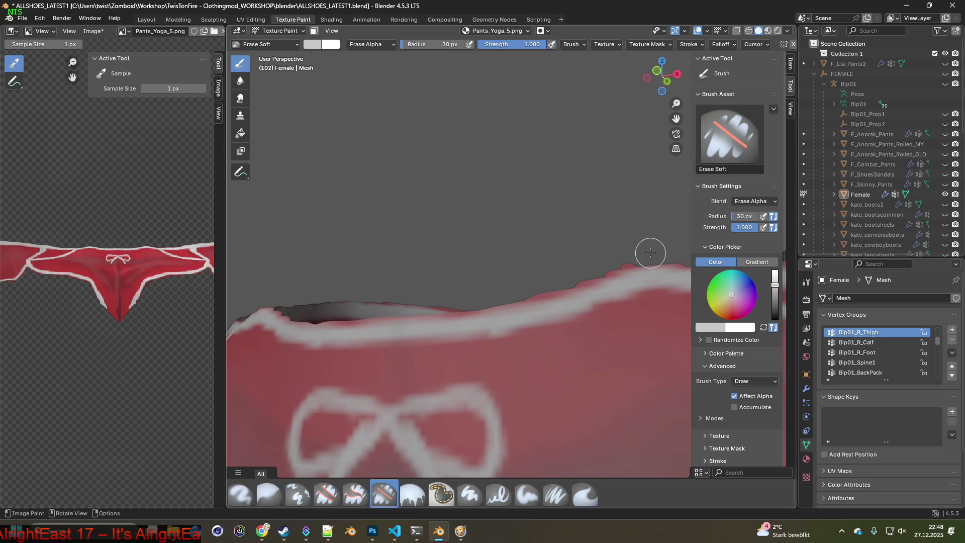
- Zoom in and erase the white edge and red bleeding along the leg opening
{"action": "mouse_move", "coordinate": [474, 295]}
{"action": "middle_mouse_down"}
{"action": "mouse_move", "coordinate": [595, 276]}
{"action": "mouse_move", "coordinate": [566, 312]}
{"action": "middle_mouse_up"}
{"action": "scroll", "coordinate": [566, 312], "scroll_direction": "up", "scroll_amount": 5}
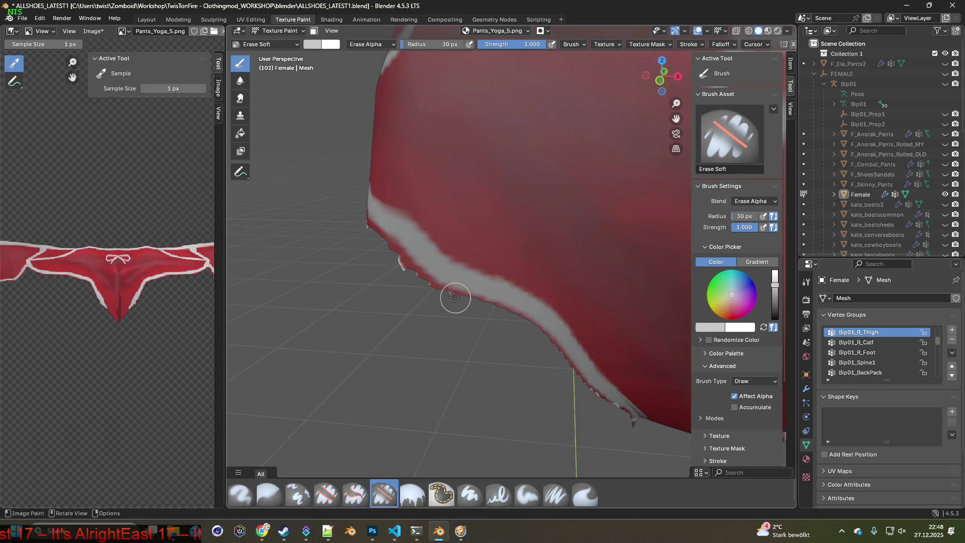
{"action": "left_click_drag", "start_coordinate": [365, 230], "coordinate": [464, 297]}
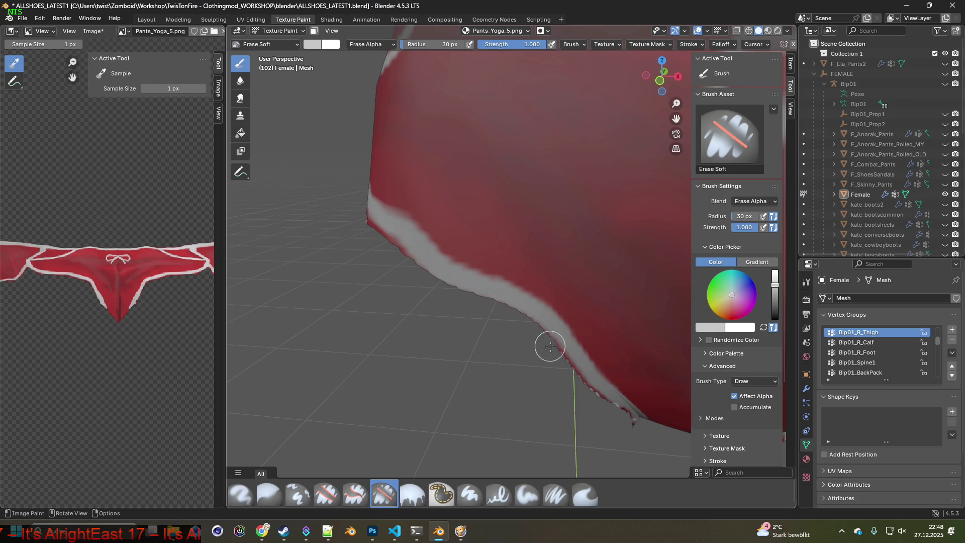
{"action": "middle_click_drag", "start_coordinate": [597, 407], "coordinate": [377, 233]}
{"action": "left_click_drag", "start_coordinate": [411, 257], "coordinate": [466, 303]}
{"action": "mouse_move", "coordinate": [490, 323]}
{"action": "middle_mouse_down"}
{"action": "mouse_move", "coordinate": [377, 356]}
{"action": "mouse_move", "coordinate": [356, 347]}
{"action": "middle_mouse_up"}
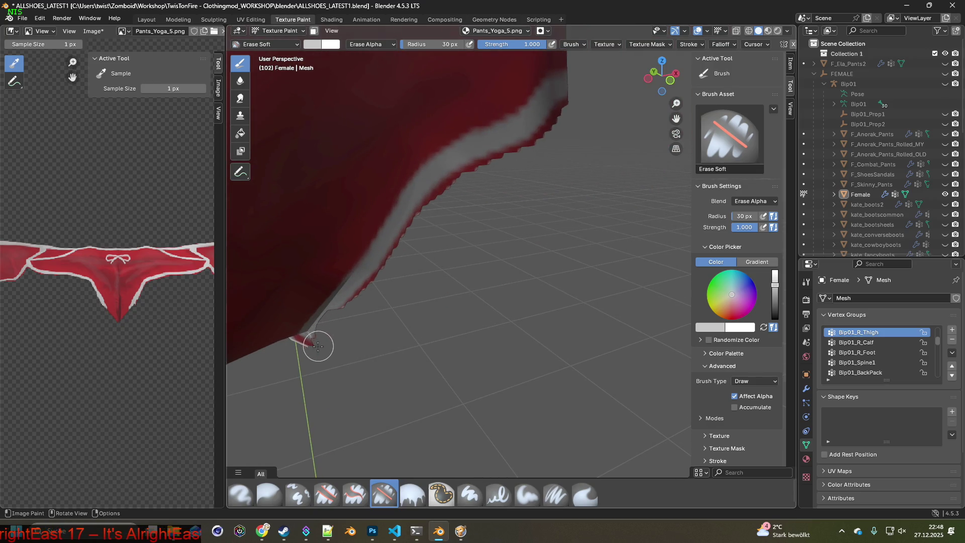
{"action": "mouse_move", "coordinate": [360, 297]}
{"action": "left_mouse_down"}
{"action": "mouse_move", "coordinate": [370, 281]}
{"action": "mouse_move", "coordinate": [345, 306]}
{"action": "mouse_move", "coordinate": [405, 222]}
{"action": "mouse_move", "coordinate": [452, 179]}
{"action": "mouse_move", "coordinate": [544, 143]}
{"action": "left_mouse_up"}
{"action": "middle_click_drag", "start_coordinate": [544, 142], "coordinate": [318, 315]}
{"action": "mouse_move", "coordinate": [317, 315]}
{"action": "left_mouse_down"}
{"action": "mouse_move", "coordinate": [366, 252]}
{"action": "mouse_move", "coordinate": [366, 271]}
{"action": "mouse_move", "coordinate": [357, 259]}
{"action": "mouse_move", "coordinate": [388, 226]}
{"action": "mouse_move", "coordinate": [424, 209]}
{"action": "left_mouse_up"}
{"action": "mouse_move", "coordinate": [425, 209]}
{"action": "middle_mouse_down"}
{"action": "mouse_move", "coordinate": [448, 285]}
{"action": "mouse_move", "coordinate": [434, 335]}
{"action": "middle_mouse_up"}
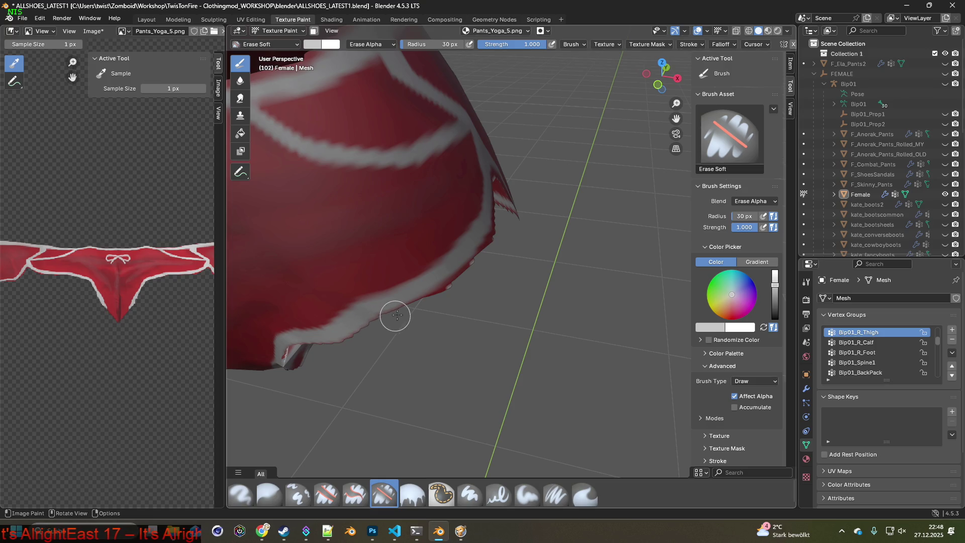
- Erase around the crotch notch and the white band along the lower leg-opening edge
{"action": "left_click_drag", "start_coordinate": [441, 295], "coordinate": [495, 224]}
{"action": "mouse_move", "coordinate": [496, 224]}
{"action": "middle_mouse_down"}
{"action": "mouse_move", "coordinate": [424, 308]}
{"action": "mouse_move", "coordinate": [448, 315]}
{"action": "middle_mouse_up"}
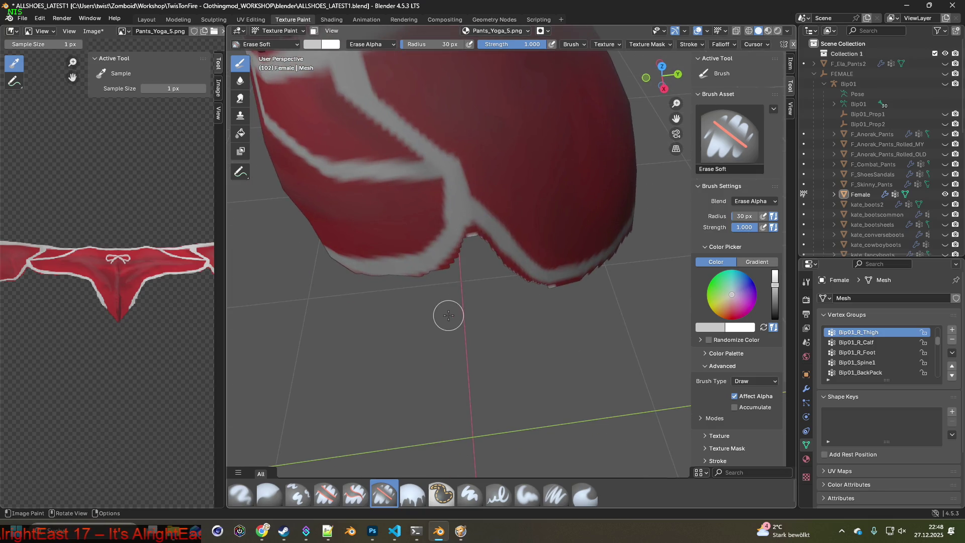
{"action": "left_click_drag", "start_coordinate": [455, 259], "coordinate": [465, 243]}
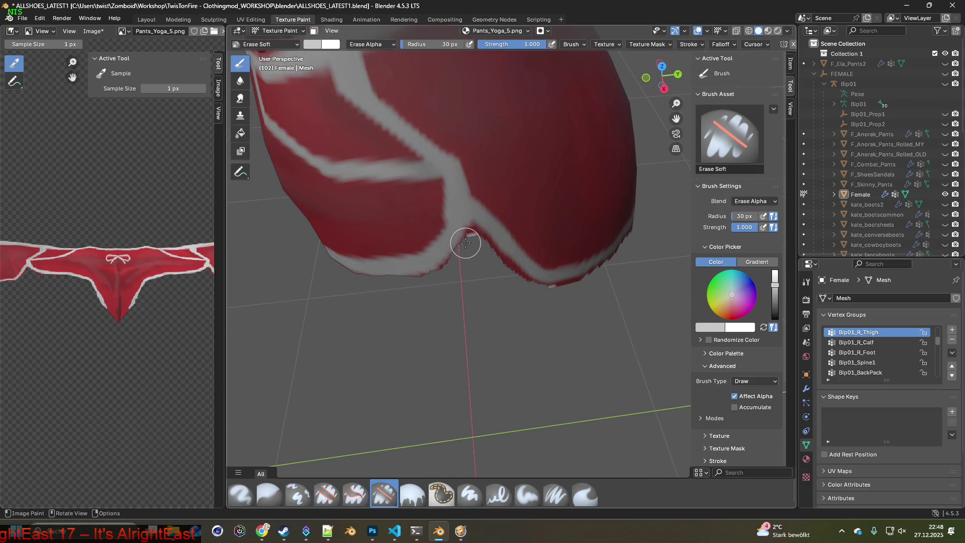
{"action": "middle_click_drag", "start_coordinate": [472, 244], "coordinate": [471, 251]}
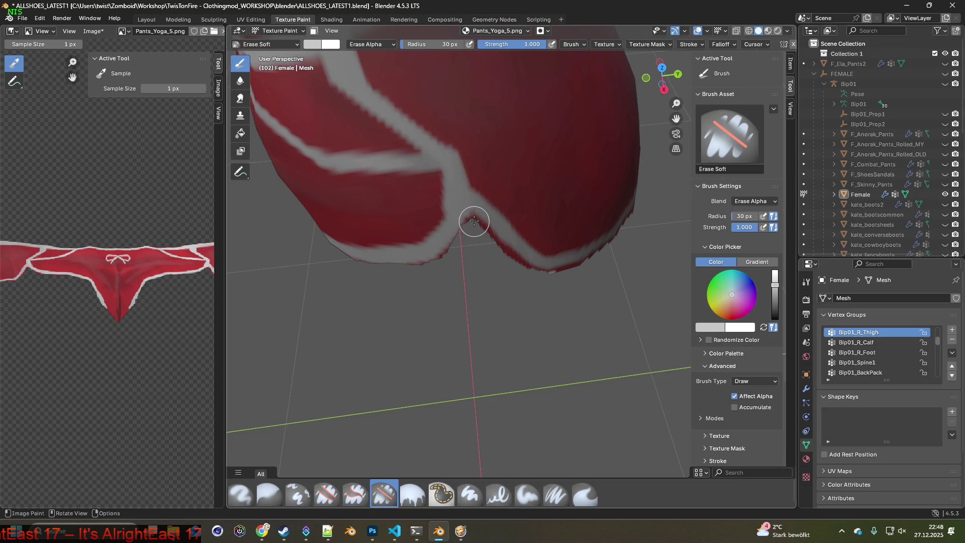
{"action": "mouse_move", "coordinate": [472, 223]}
{"action": "left_mouse_down"}
{"action": "mouse_move", "coordinate": [522, 268]}
{"action": "mouse_move", "coordinate": [567, 267]}
{"action": "mouse_move", "coordinate": [606, 250]}
{"action": "left_mouse_up"}
{"action": "mouse_move", "coordinate": [605, 250]}
{"action": "middle_mouse_down"}
{"action": "mouse_move", "coordinate": [585, 313]}
{"action": "mouse_move", "coordinate": [270, 210]}
{"action": "middle_mouse_up"}
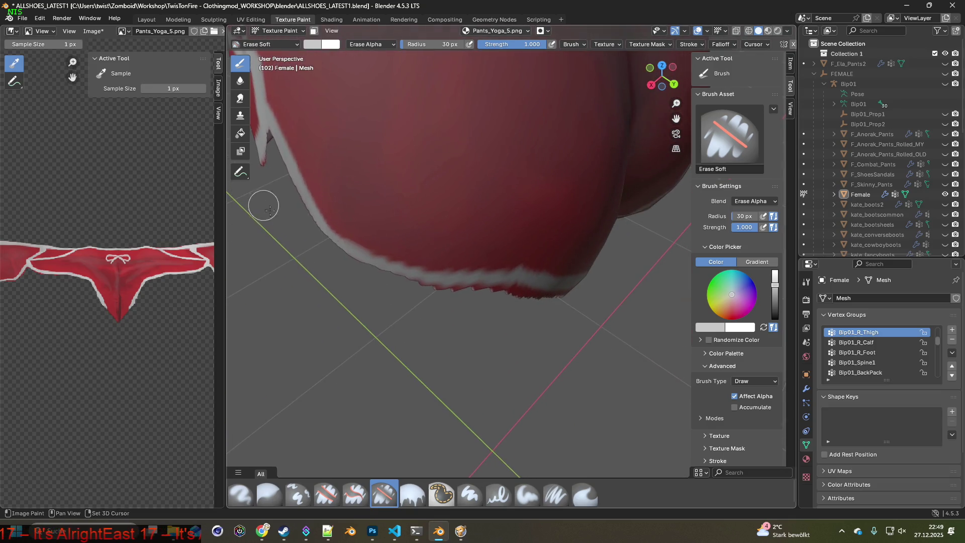
{"action": "left_click_drag", "start_coordinate": [402, 287], "coordinate": [533, 298]}
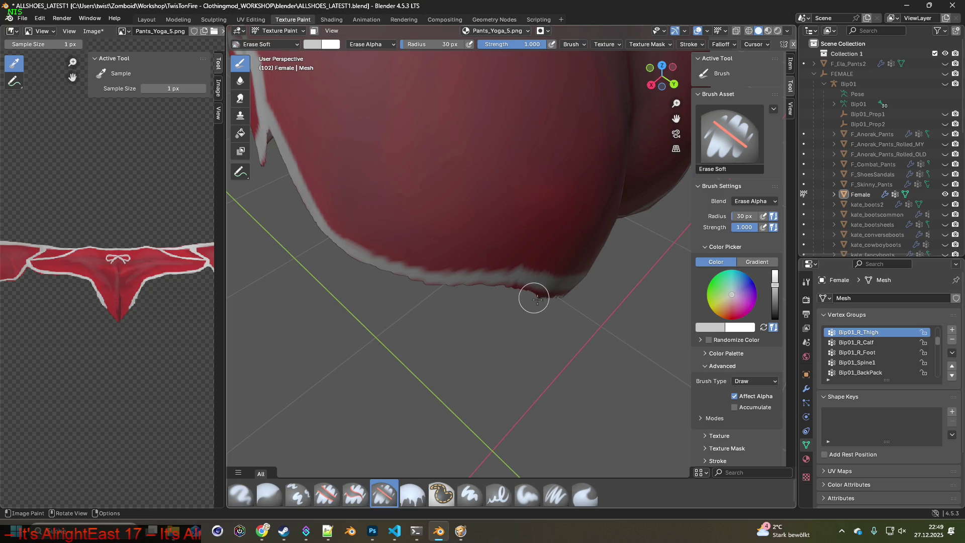
{"action": "middle_click_drag", "start_coordinate": [588, 311], "coordinate": [373, 283], "text": "shift"}
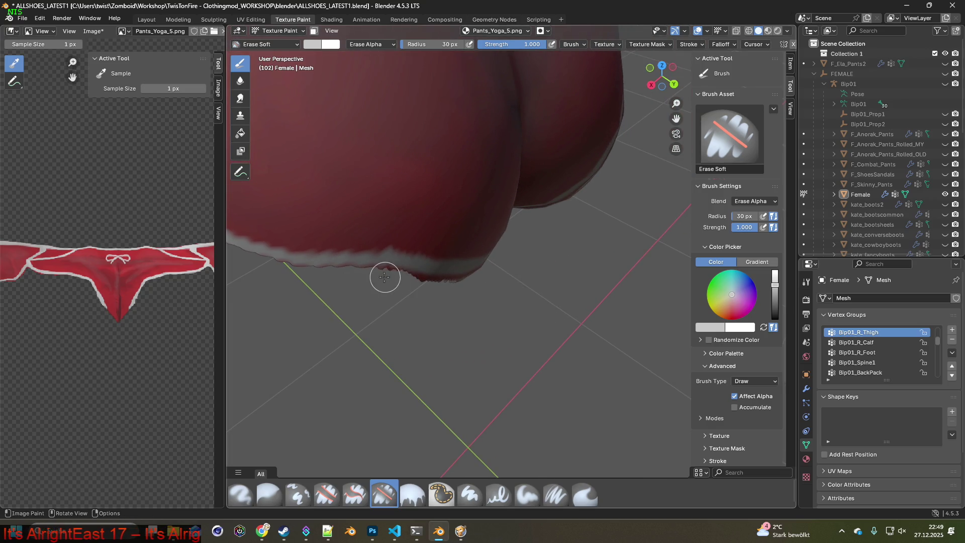
{"action": "left_click_drag", "start_coordinate": [400, 273], "coordinate": [464, 280]}
{"action": "mouse_move", "coordinate": [446, 280]}
{"action": "middle_mouse_down"}
{"action": "mouse_move", "coordinate": [562, 345]}
{"action": "mouse_move", "coordinate": [381, 234]}
{"action": "middle_mouse_up"}
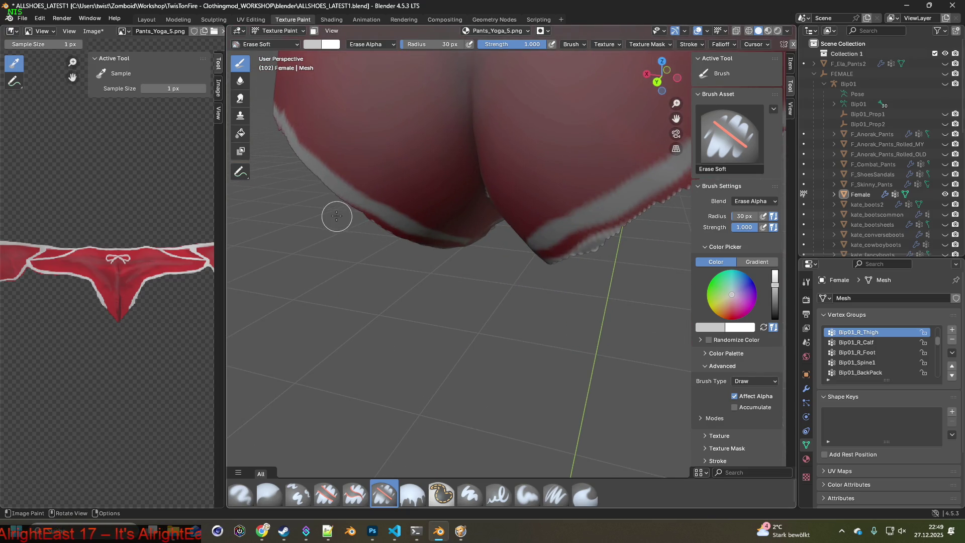
{"action": "left_click_drag", "start_coordinate": [366, 221], "coordinate": [466, 250]}
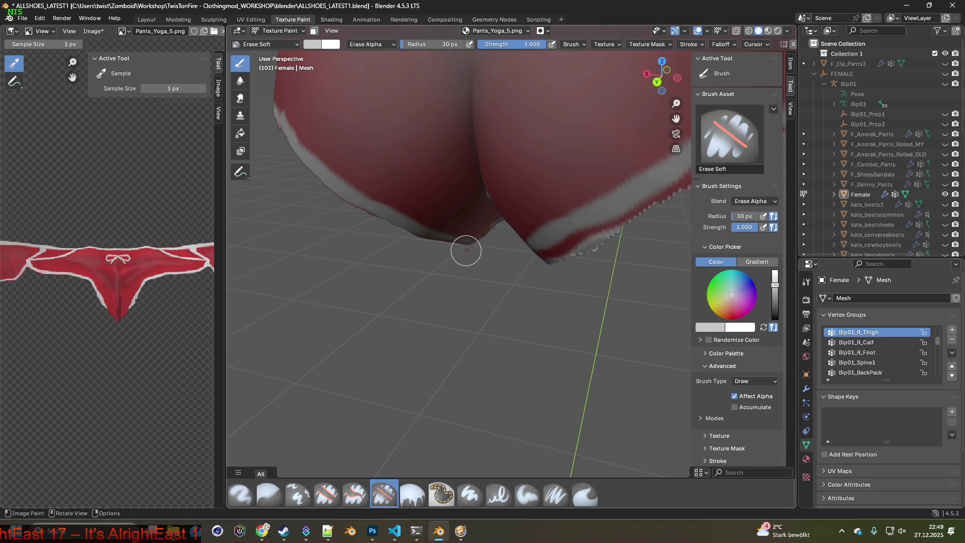
{"action": "mouse_move", "coordinate": [472, 273]}
{"action": "middle_mouse_down"}
{"action": "mouse_move", "coordinate": [501, 325]}
{"action": "mouse_move", "coordinate": [520, 319]}
{"action": "middle_mouse_up"}
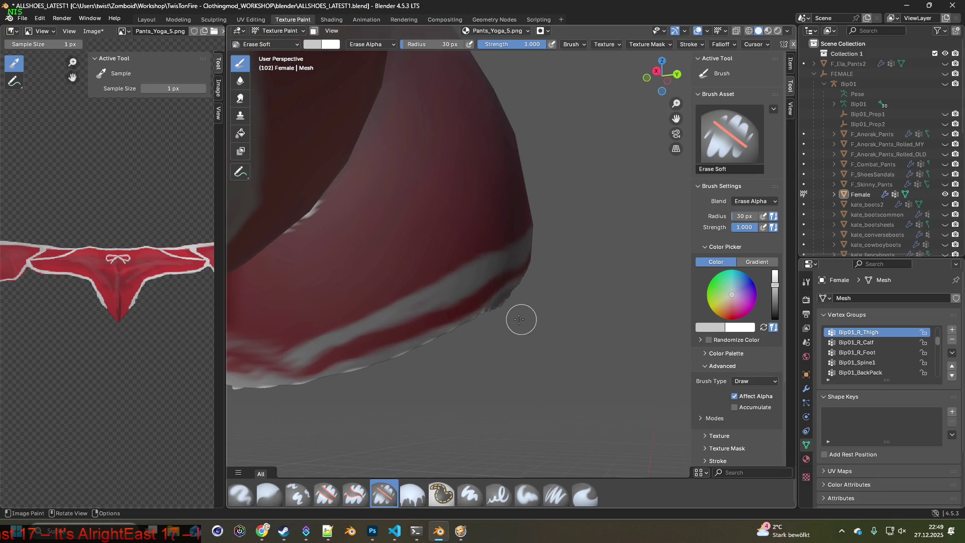
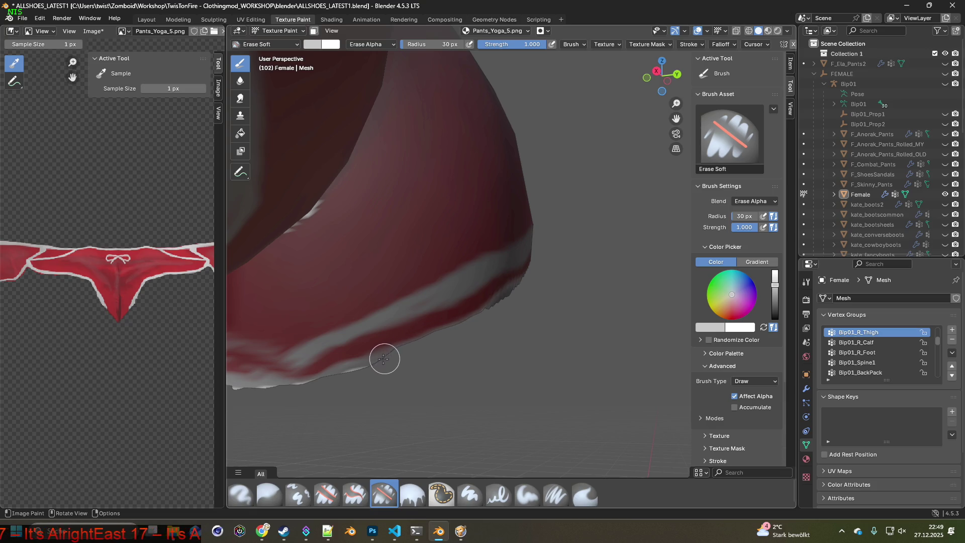
- Pan, zoom and orbit around the pants to bring the lower leg edge into view
{"action": "mouse_move", "coordinate": [298, 390]}
{"action": "middle_mouse_down", "text": "shift"}
{"action": "mouse_move", "coordinate": [491, 355]}
{"action": "mouse_move", "coordinate": [482, 342]}
{"action": "mouse_move", "coordinate": [536, 317]}
{"action": "middle_mouse_up", "text": "shift"}
{"action": "mouse_move", "coordinate": [583, 266]}
{"action": "middle_mouse_down"}
{"action": "mouse_move", "coordinate": [389, 386]}
{"action": "mouse_move", "coordinate": [474, 380]}
{"action": "middle_mouse_up"}
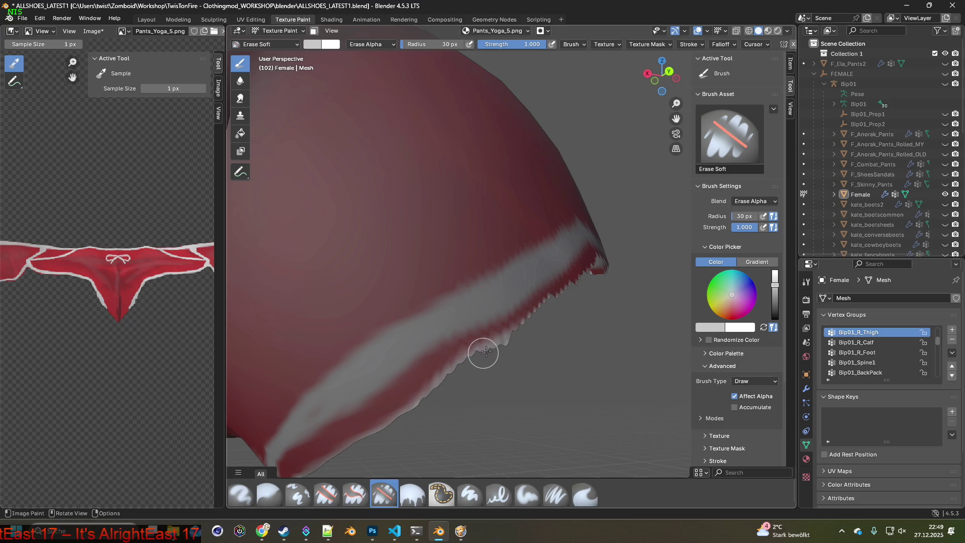
{"action": "mouse_move", "coordinate": [521, 332]}
{"action": "middle_mouse_down"}
{"action": "mouse_move", "coordinate": [547, 342]}
{"action": "mouse_move", "coordinate": [467, 379]}
{"action": "mouse_move", "coordinate": [480, 385]}
{"action": "middle_mouse_up"}
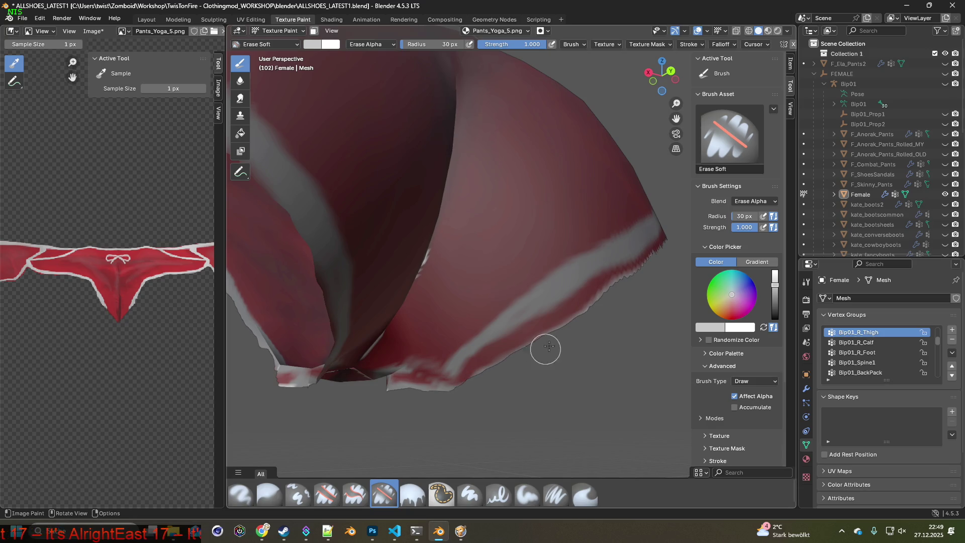
{"action": "middle_click_drag", "start_coordinate": [626, 289], "coordinate": [425, 410], "text": "shift"}
{"action": "mouse_move", "coordinate": [534, 321]}
{"action": "middle_mouse_down"}
{"action": "mouse_move", "coordinate": [459, 383]}
{"action": "mouse_move", "coordinate": [524, 395]}
{"action": "middle_mouse_up"}
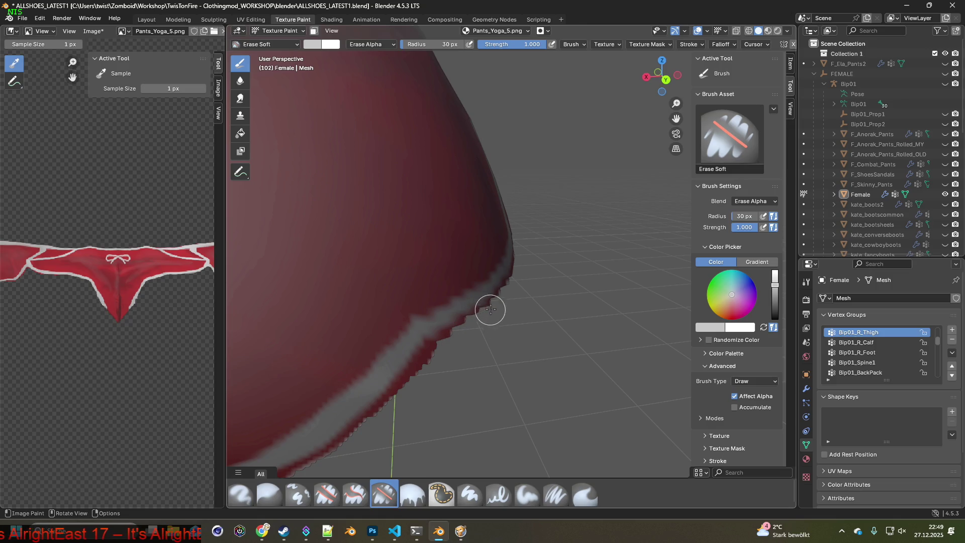
{"action": "scroll", "coordinate": [527, 291], "scroll_direction": "down", "scroll_amount": 5}
{"action": "middle_click_drag", "start_coordinate": [534, 295], "coordinate": [531, 271]}
{"action": "mouse_move", "coordinate": [568, 331]}
{"action": "middle_mouse_down"}
{"action": "mouse_move", "coordinate": [609, 317]}
{"action": "mouse_move", "coordinate": [424, 367]}
{"action": "mouse_move", "coordinate": [441, 355]}
{"action": "mouse_move", "coordinate": [454, 361]}
{"action": "mouse_move", "coordinate": [378, 394]}
{"action": "middle_mouse_up"}
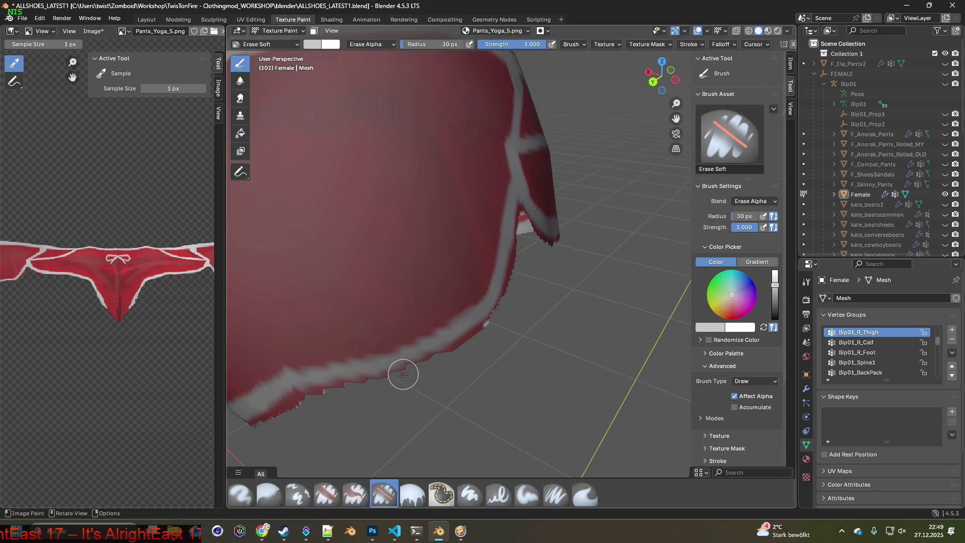
{"action": "mouse_move", "coordinate": [511, 281]}
{"action": "middle_mouse_down"}
{"action": "mouse_move", "coordinate": [470, 294]}
{"action": "mouse_move", "coordinate": [527, 260]}
{"action": "middle_mouse_up"}
- Soft-erase the ragged red texture along the lower leg edge, then review the pants from the front
{"action": "left_click", "coordinate": [45, 21]}
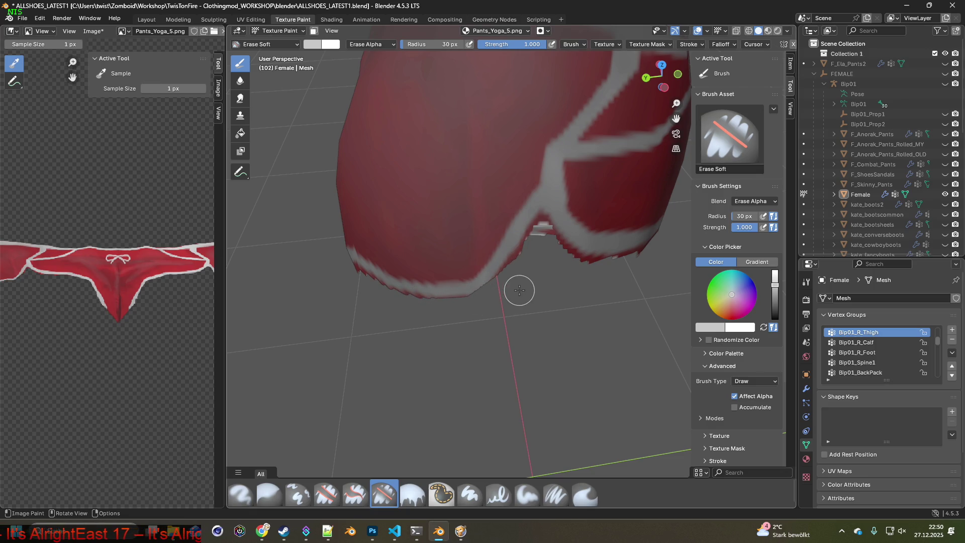
{"action": "middle_click_drag", "start_coordinate": [519, 290], "coordinate": [511, 289]}
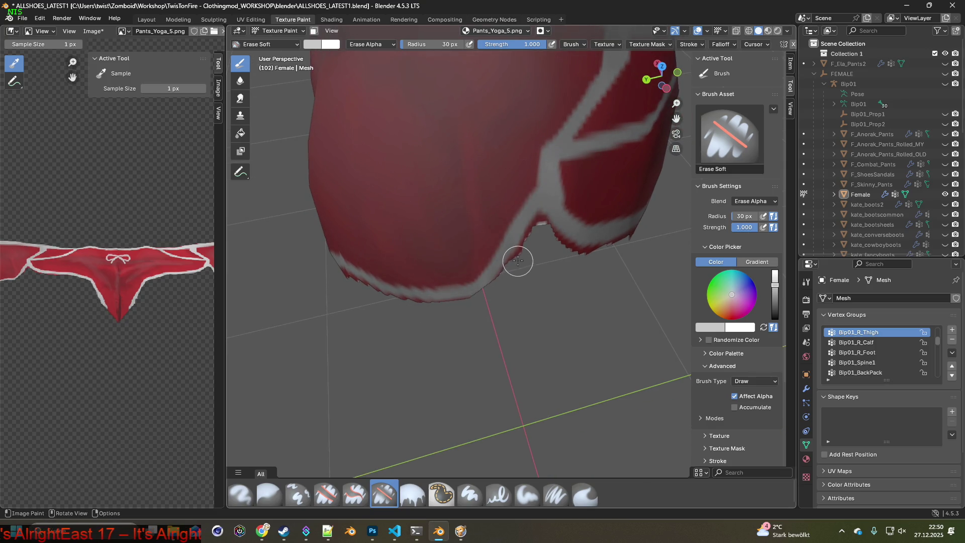
{"action": "middle_click_drag", "start_coordinate": [530, 241], "coordinate": [543, 250]}
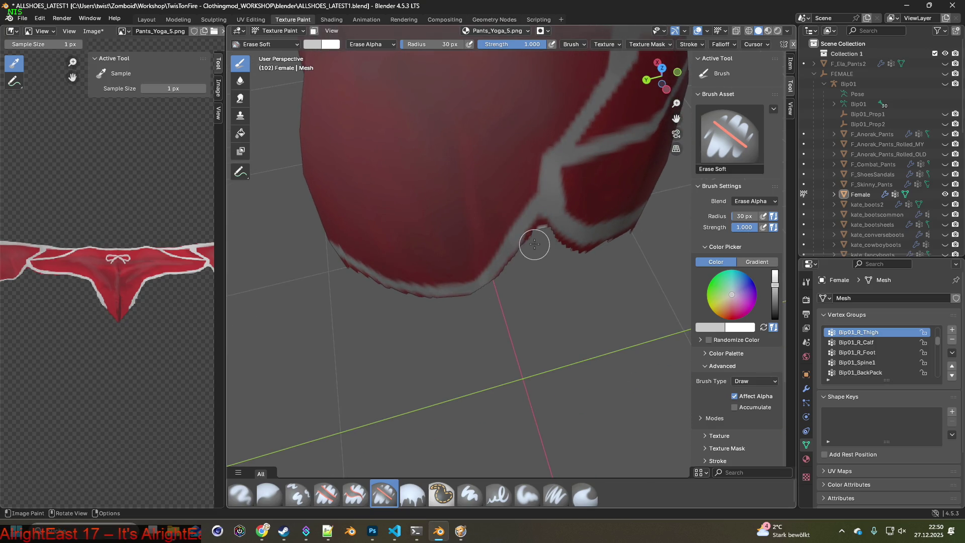
{"action": "left_click_drag", "start_coordinate": [541, 225], "coordinate": [586, 249]}
{"action": "mouse_move", "coordinate": [634, 243]}
{"action": "middle_mouse_down"}
{"action": "mouse_move", "coordinate": [622, 259]}
{"action": "mouse_move", "coordinate": [373, 232]}
{"action": "middle_mouse_up"}
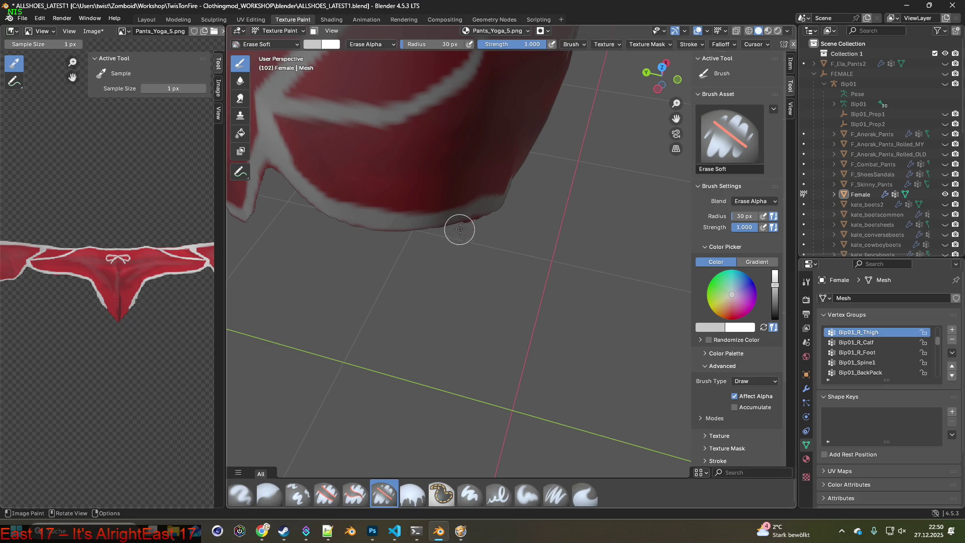
{"action": "mouse_move", "coordinate": [535, 218]}
{"action": "middle_mouse_down"}
{"action": "mouse_move", "coordinate": [477, 211]}
{"action": "mouse_move", "coordinate": [341, 156]}
{"action": "mouse_move", "coordinate": [482, 196]}
{"action": "mouse_move", "coordinate": [527, 183]}
{"action": "middle_mouse_up"}
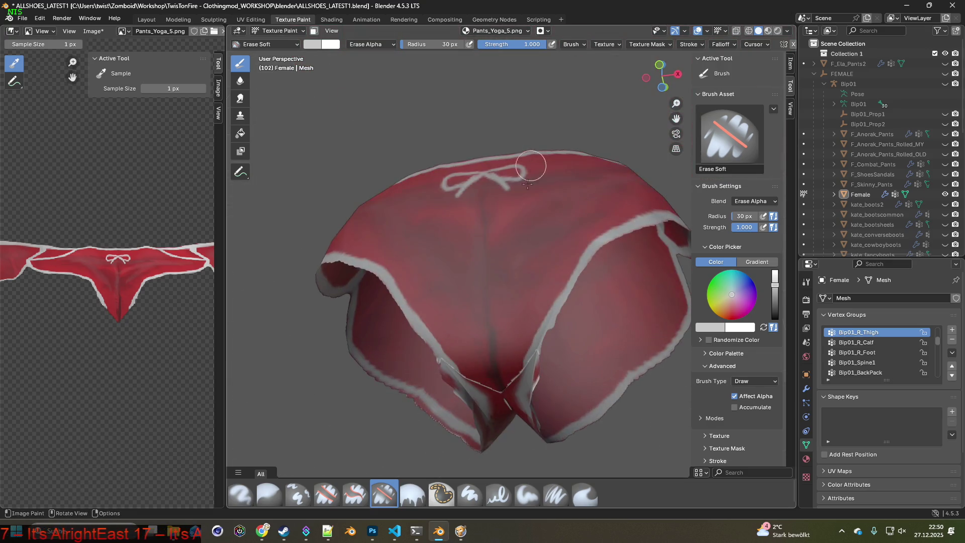
{"action": "scroll", "coordinate": [523, 206], "scroll_direction": "up", "scroll_amount": 3}
{"action": "middle_click_drag", "start_coordinate": [517, 231], "coordinate": [515, 291]}
- With the Clone brush sourced on plain red fabric, clone red over the white seam along the V
{"action": "left_click", "coordinate": [298, 495]}
{"action": "scroll", "coordinate": [433, 401], "scroll_direction": "up", "scroll_amount": 2}
{"action": "left_click", "coordinate": [473, 261], "text": "ctrl"}
{"action": "left_click_drag", "start_coordinate": [459, 297], "coordinate": [530, 372]}
{"action": "mouse_move", "coordinate": [562, 339]}
{"action": "left_mouse_down"}
{"action": "mouse_move", "coordinate": [578, 301]}
{"action": "mouse_move", "coordinate": [530, 351]}
{"action": "mouse_move", "coordinate": [538, 317]}
{"action": "mouse_move", "coordinate": [519, 350]}
{"action": "mouse_move", "coordinate": [517, 297]}
{"action": "mouse_move", "coordinate": [506, 297]}
{"action": "mouse_move", "coordinate": [547, 312]}
{"action": "mouse_move", "coordinate": [504, 274]}
{"action": "mouse_move", "coordinate": [523, 275]}
{"action": "mouse_move", "coordinate": [549, 252]}
{"action": "mouse_move", "coordinate": [497, 232]}
{"action": "mouse_move", "coordinate": [516, 245]}
{"action": "mouse_move", "coordinate": [517, 261]}
{"action": "left_mouse_up"}
{"action": "middle_click_drag", "start_coordinate": [517, 261], "coordinate": [526, 297]}
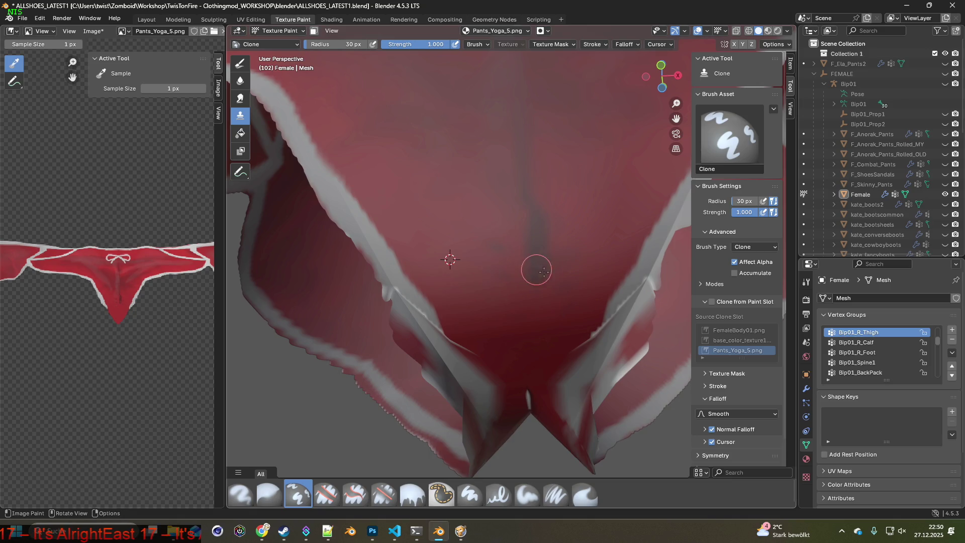
{"action": "mouse_move", "coordinate": [495, 263]}
{"action": "left_mouse_down"}
{"action": "mouse_move", "coordinate": [529, 261]}
{"action": "mouse_move", "coordinate": [529, 224]}
{"action": "mouse_move", "coordinate": [571, 262]}
{"action": "mouse_move", "coordinate": [536, 224]}
{"action": "left_mouse_up"}
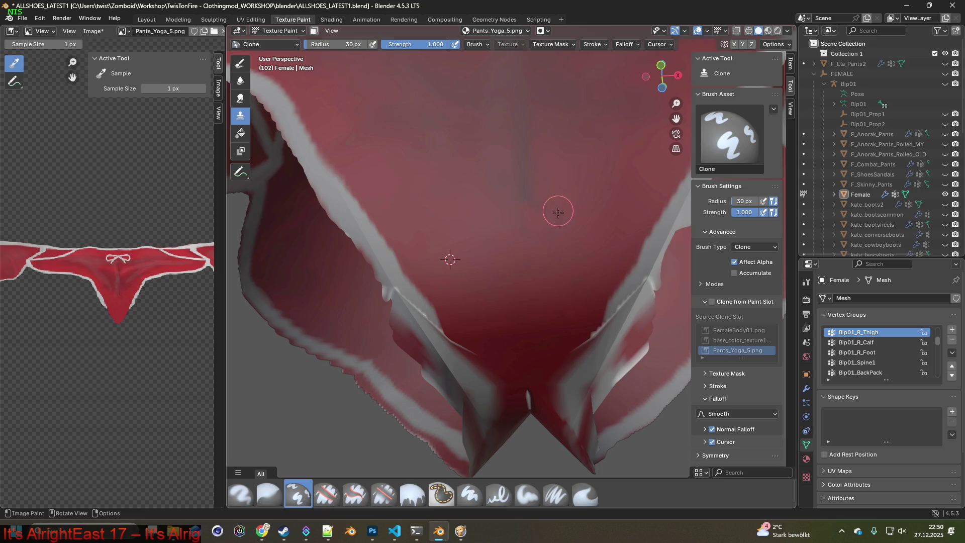
- Move the clone source to another red area and cover the seam and the white streak down the leg
{"action": "left_click", "coordinate": [430, 221], "text": "ctrl"}
{"action": "mouse_move", "coordinate": [541, 212]}
{"action": "left_mouse_down"}
{"action": "mouse_move", "coordinate": [510, 252]}
{"action": "mouse_move", "coordinate": [526, 273]}
{"action": "mouse_move", "coordinate": [503, 244]}
{"action": "mouse_move", "coordinate": [566, 217]}
{"action": "mouse_move", "coordinate": [491, 241]}
{"action": "left_mouse_up"}
{"action": "scroll", "coordinate": [454, 274], "scroll_direction": "down", "scroll_amount": 3}
{"action": "left_click_drag", "start_coordinate": [455, 274], "coordinate": [519, 282]}
{"action": "mouse_move", "coordinate": [519, 282]}
{"action": "middle_mouse_down"}
{"action": "mouse_move", "coordinate": [542, 326]}
{"action": "mouse_move", "coordinate": [537, 343]}
{"action": "mouse_move", "coordinate": [534, 312]}
{"action": "mouse_move", "coordinate": [512, 333]}
{"action": "mouse_move", "coordinate": [526, 234]}
{"action": "mouse_move", "coordinate": [498, 283]}
{"action": "middle_mouse_up"}
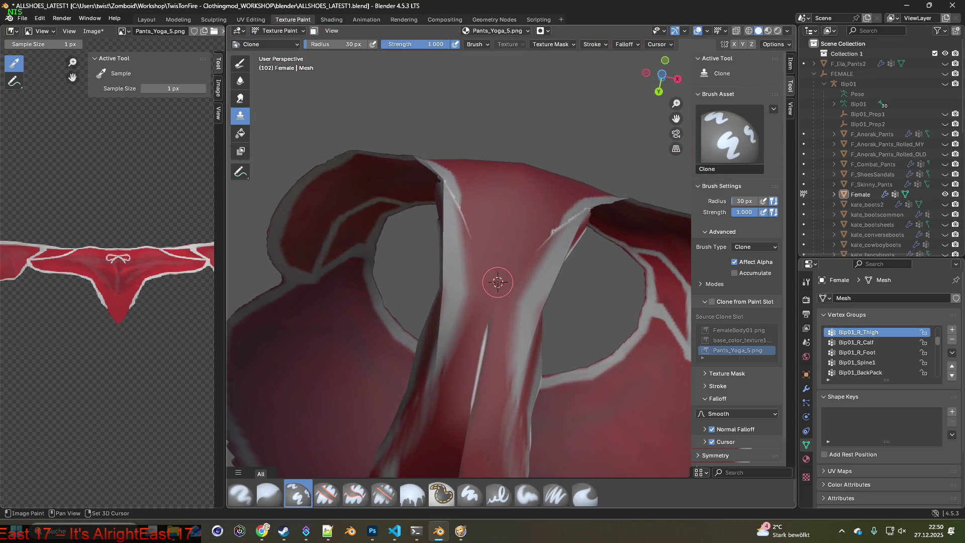
{"action": "mouse_move", "coordinate": [489, 326]}
{"action": "left_mouse_down"}
{"action": "mouse_move", "coordinate": [470, 362]}
{"action": "mouse_move", "coordinate": [469, 419]}
{"action": "left_mouse_up"}
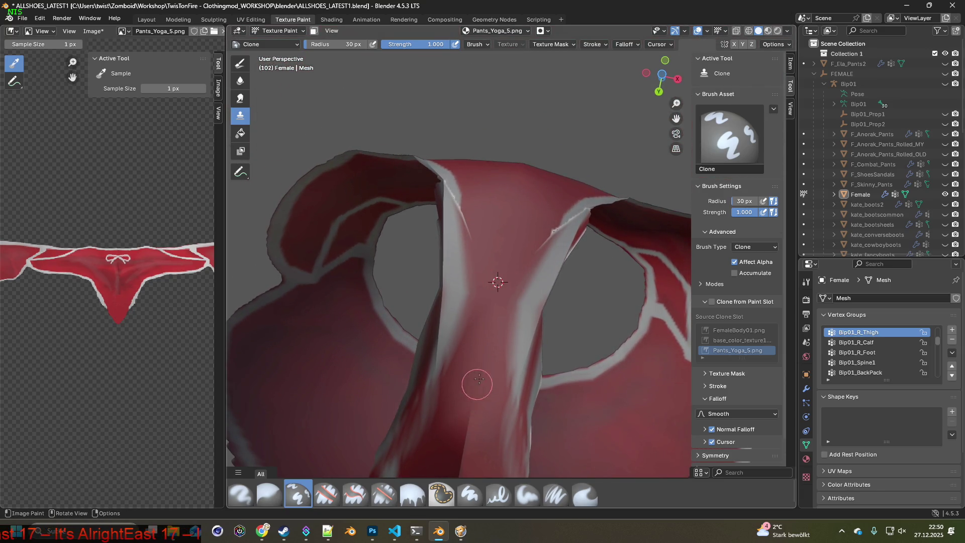
- Clone red over the remaining grey seam at the crotch and thigh
{"action": "middle_click_drag", "start_coordinate": [510, 308], "coordinate": [503, 324]}
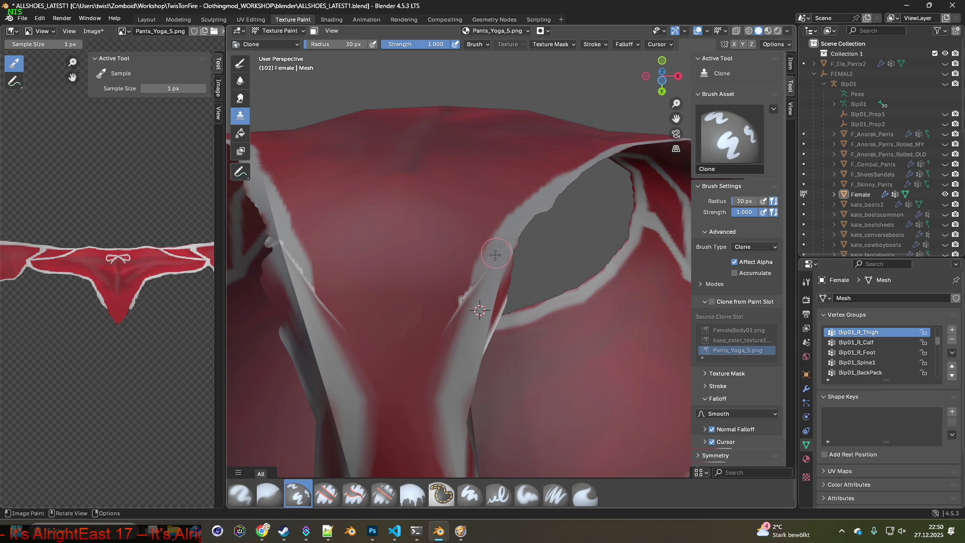
{"action": "middle_click_drag", "start_coordinate": [440, 285], "coordinate": [470, 293], "text": "shift"}
{"action": "left_click_drag", "start_coordinate": [406, 294], "coordinate": [404, 281]}
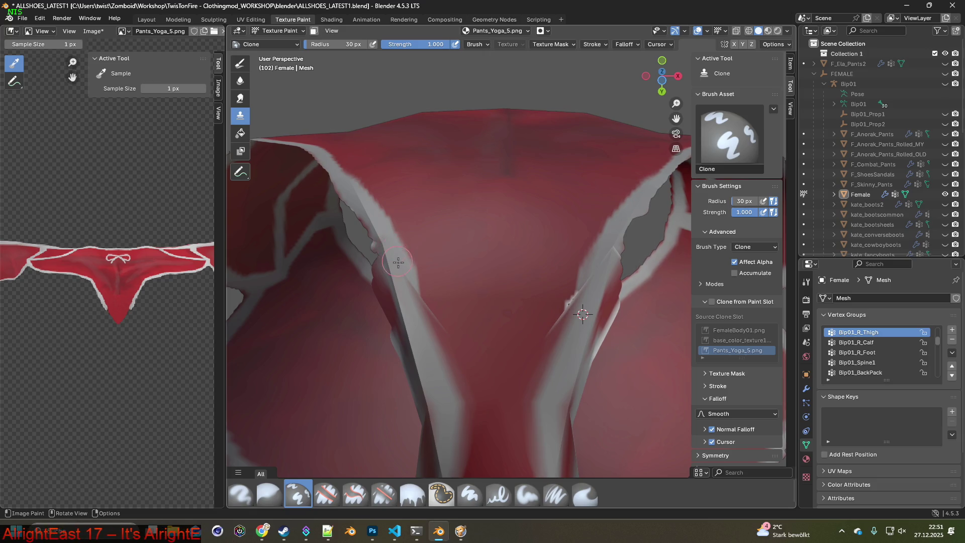
{"action": "mouse_move", "coordinate": [417, 313]}
{"action": "middle_mouse_down"}
{"action": "mouse_move", "coordinate": [415, 341]}
{"action": "mouse_move", "coordinate": [428, 319]}
{"action": "mouse_move", "coordinate": [449, 313]}
{"action": "middle_mouse_up"}
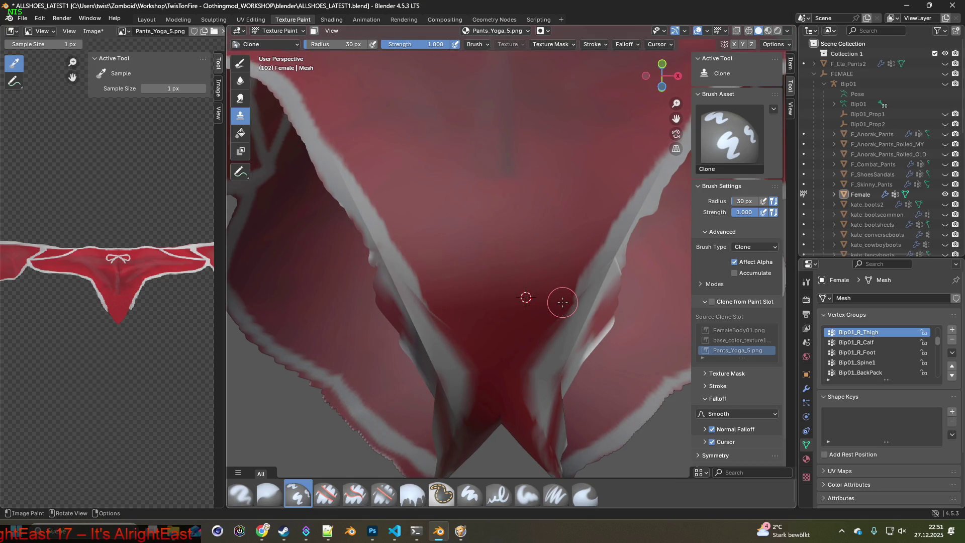
{"action": "scroll", "coordinate": [439, 312], "scroll_direction": "down", "scroll_amount": 5}
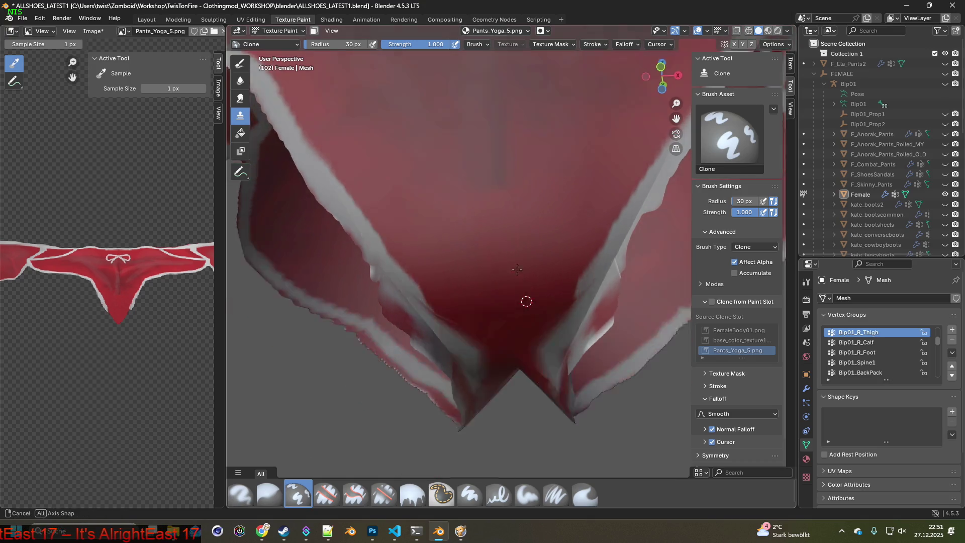
{"action": "mouse_move", "coordinate": [452, 282]}
{"action": "middle_mouse_down"}
{"action": "mouse_move", "coordinate": [547, 262]}
{"action": "mouse_move", "coordinate": [552, 274]}
{"action": "mouse_move", "coordinate": [390, 253]}
{"action": "middle_mouse_up"}
{"action": "left_click", "coordinate": [385, 488]}
{"action": "middle_click_drag", "start_coordinate": [508, 371], "coordinate": [582, 292]}
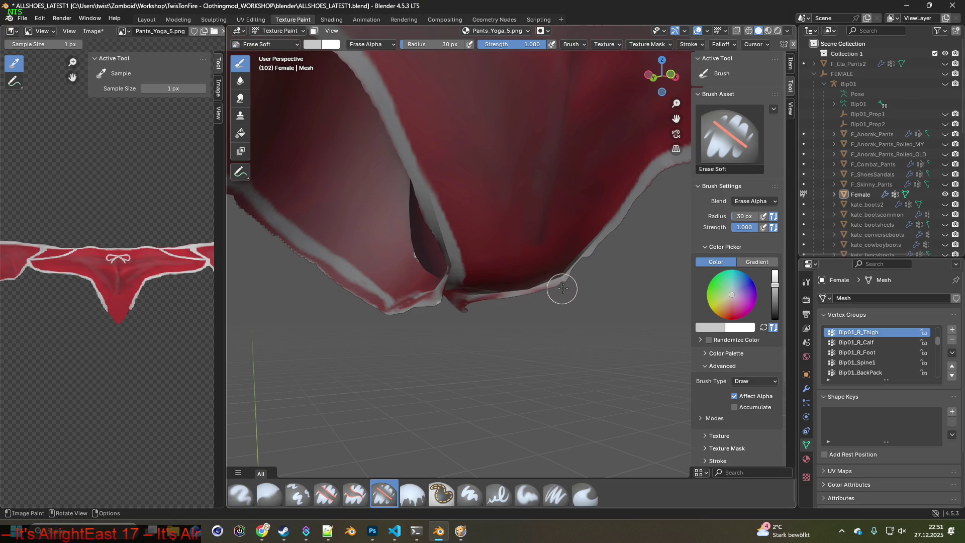
- Soft-erase three strokes of the uneven red strip along the pants' lower edges
{"action": "mouse_move", "coordinate": [506, 323]}
{"action": "middle_mouse_down"}
{"action": "mouse_move", "coordinate": [399, 334]}
{"action": "mouse_move", "coordinate": [484, 361]}
{"action": "middle_mouse_up"}
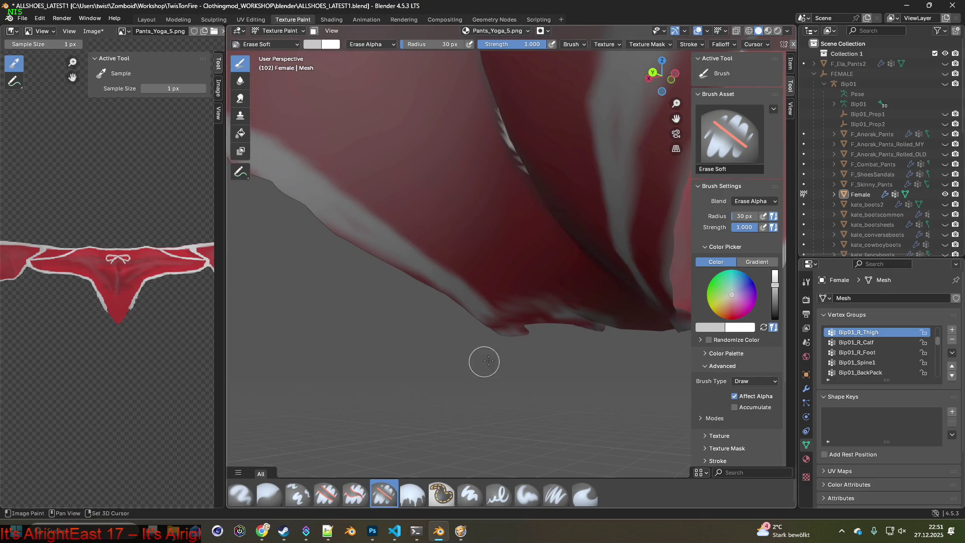
{"action": "mouse_move", "coordinate": [526, 339]}
{"action": "left_mouse_down"}
{"action": "mouse_move", "coordinate": [450, 319]}
{"action": "mouse_move", "coordinate": [547, 334]}
{"action": "mouse_move", "coordinate": [451, 313]}
{"action": "left_mouse_up"}
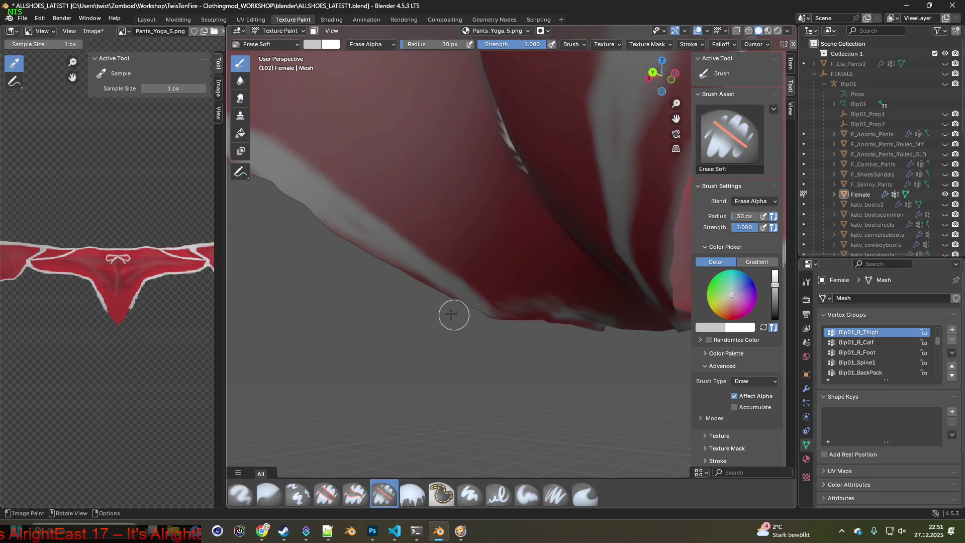
{"action": "mouse_move", "coordinate": [469, 321]}
{"action": "middle_mouse_down"}
{"action": "mouse_move", "coordinate": [339, 321]}
{"action": "mouse_move", "coordinate": [392, 330]}
{"action": "mouse_move", "coordinate": [364, 327]}
{"action": "mouse_move", "coordinate": [378, 335]}
{"action": "mouse_move", "coordinate": [340, 344]}
{"action": "mouse_move", "coordinate": [318, 295]}
{"action": "mouse_move", "coordinate": [373, 304]}
{"action": "middle_mouse_up"}
{"action": "left_click_drag", "start_coordinate": [336, 296], "coordinate": [399, 311]}
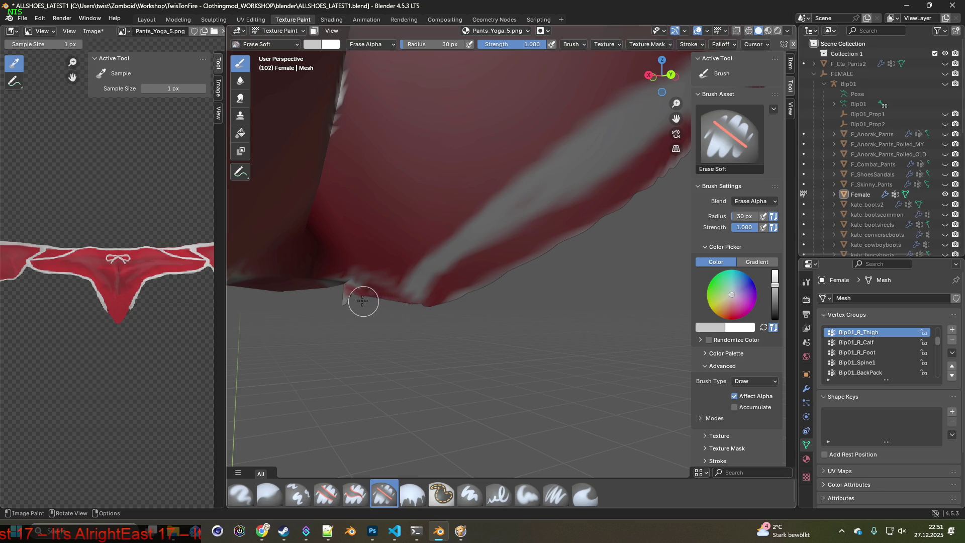
{"action": "mouse_move", "coordinate": [343, 300]}
{"action": "middle_mouse_down"}
{"action": "mouse_move", "coordinate": [402, 339]}
{"action": "mouse_move", "coordinate": [409, 325]}
{"action": "mouse_move", "coordinate": [432, 326]}
{"action": "mouse_move", "coordinate": [392, 319]}
{"action": "mouse_move", "coordinate": [457, 349]}
{"action": "mouse_move", "coordinate": [407, 344]}
{"action": "mouse_move", "coordinate": [344, 270]}
{"action": "middle_mouse_up"}
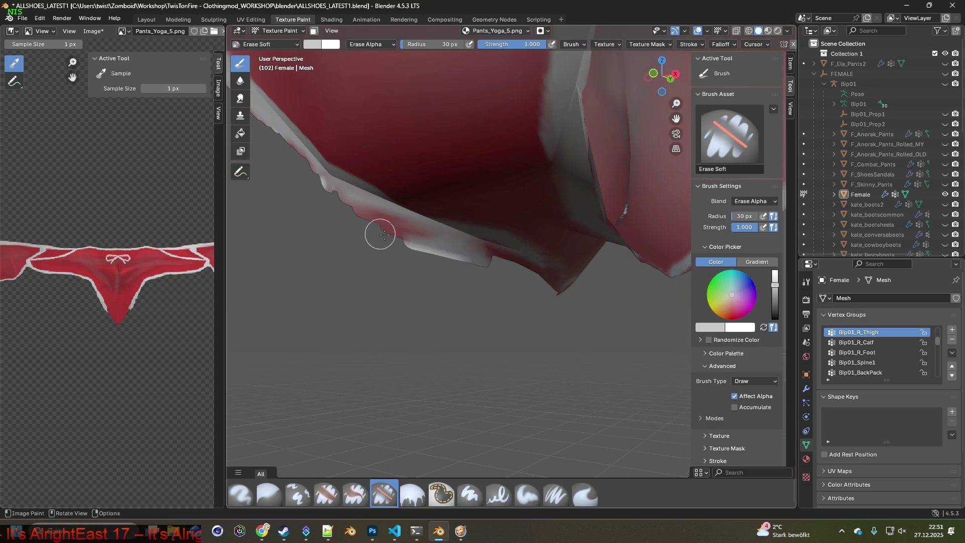
{"action": "left_click_drag", "start_coordinate": [383, 234], "coordinate": [466, 253]}
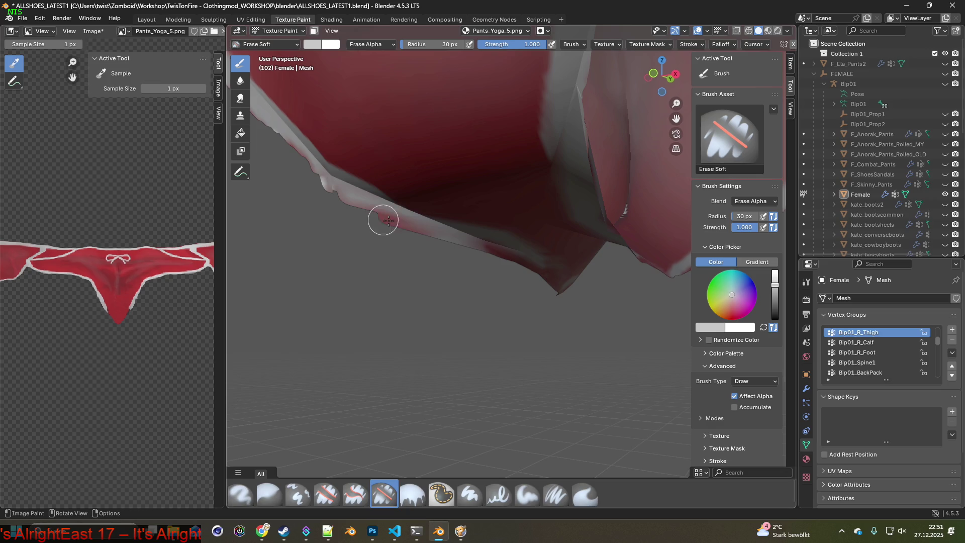
{"action": "middle_click_drag", "start_coordinate": [542, 276], "coordinate": [420, 305]}
{"action": "mouse_move", "coordinate": [511, 296]}
{"action": "middle_mouse_down"}
{"action": "mouse_move", "coordinate": [422, 306]}
{"action": "mouse_move", "coordinate": [435, 277]}
{"action": "middle_mouse_up"}
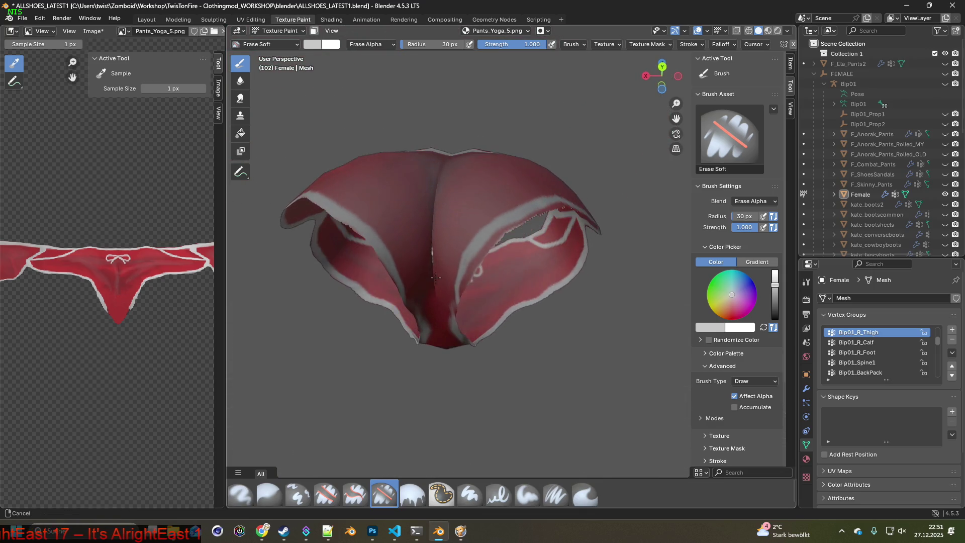
{"action": "scroll", "coordinate": [493, 305], "scroll_direction": "up", "scroll_amount": 2}
- Pick the Clone brush briefly, then switch to the Paint Soft Pressure brush
{"action": "left_click", "coordinate": [297, 495]}
{"action": "scroll", "coordinate": [406, 354], "scroll_direction": "up", "scroll_amount": 2}
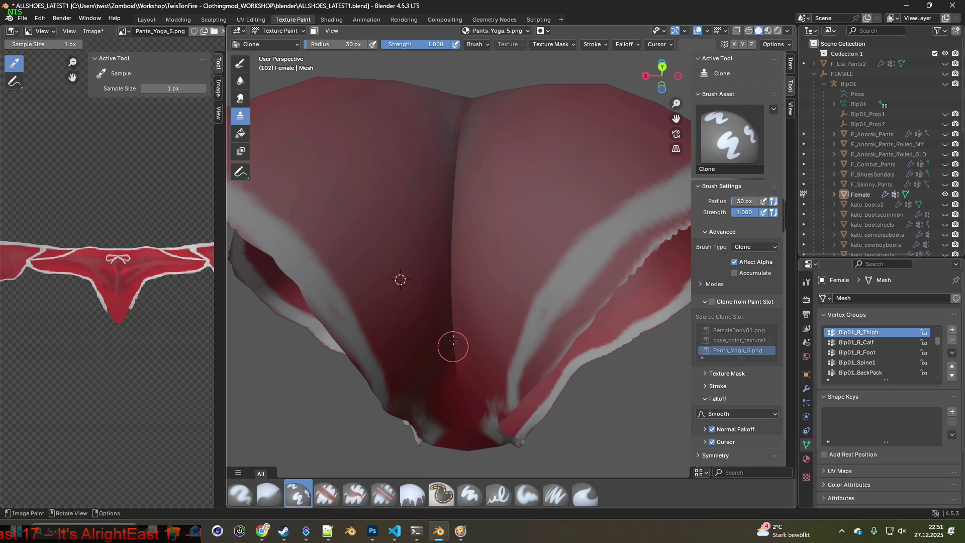
{"action": "mouse_move", "coordinate": [449, 251]}
{"action": "middle_mouse_down"}
{"action": "mouse_move", "coordinate": [383, 322]}
{"action": "mouse_move", "coordinate": [523, 330]}
{"action": "mouse_move", "coordinate": [491, 278]}
{"action": "mouse_move", "coordinate": [482, 329]}
{"action": "middle_mouse_up"}
{"action": "scroll", "coordinate": [481, 329], "scroll_direction": "up", "scroll_amount": 3}
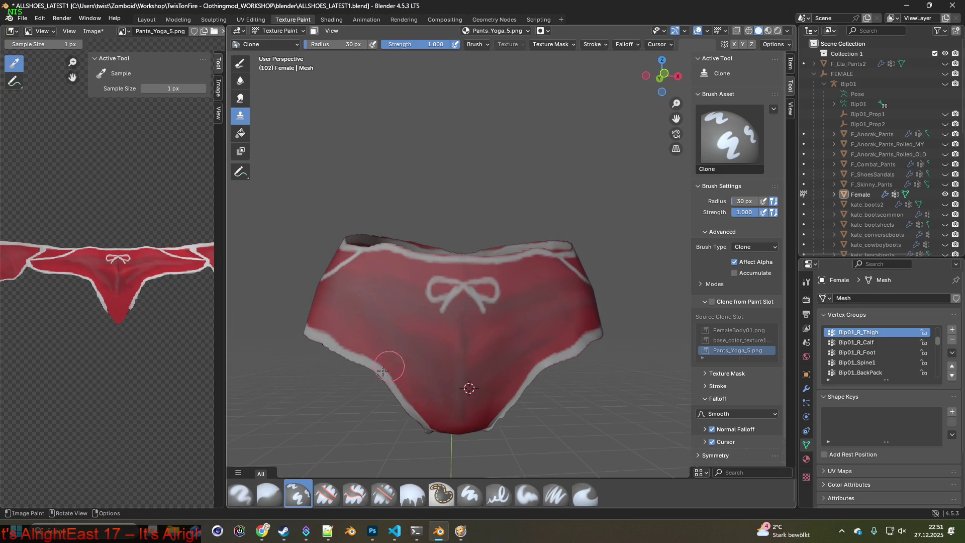
{"action": "left_click", "coordinate": [555, 495]}
{"action": "scroll", "coordinate": [368, 280], "scroll_direction": "up", "scroll_amount": 4}
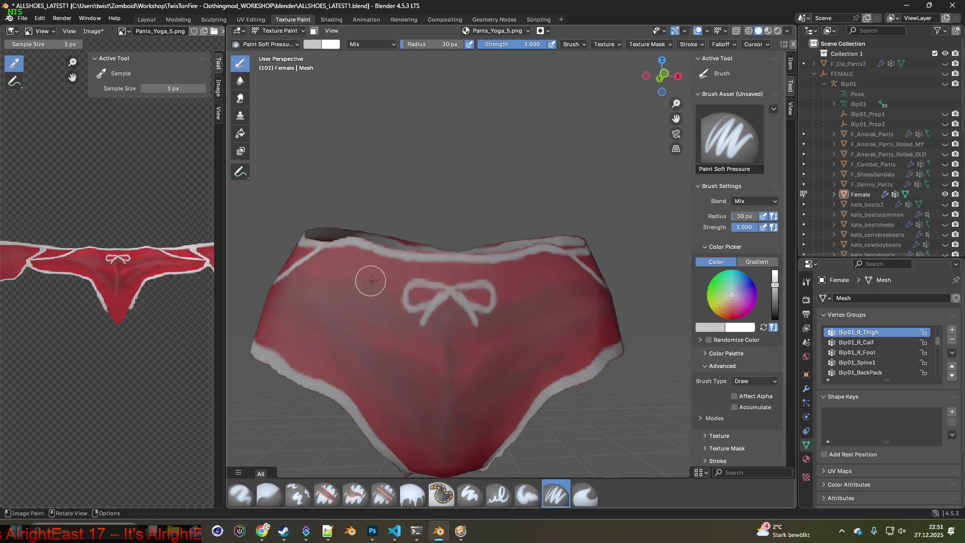
- Sample a colour from the model and paint the waistband's top edge white
{"action": "middle_click_drag", "start_coordinate": [379, 276], "coordinate": [534, 335]}
{"action": "scroll", "coordinate": [534, 334], "scroll_direction": "up", "scroll_amount": 2}
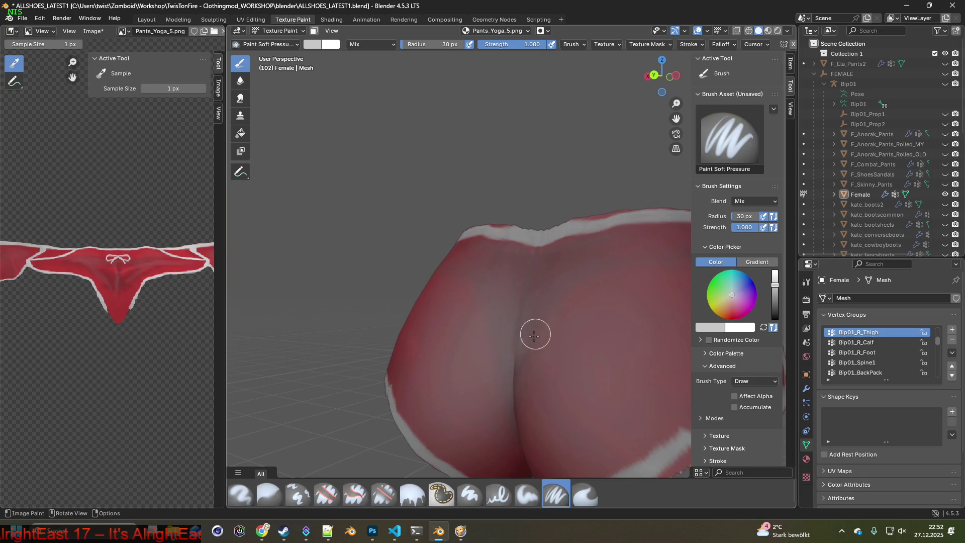
{"action": "key", "text": "s"}
{"action": "middle_click_drag", "start_coordinate": [534, 232], "coordinate": [562, 291]}
{"action": "scroll", "coordinate": [577, 317], "scroll_direction": "up", "scroll_amount": 3}
{"action": "mouse_move", "coordinate": [568, 326]}
{"action": "middle_mouse_down"}
{"action": "mouse_move", "coordinate": [581, 307]}
{"action": "mouse_move", "coordinate": [412, 308]}
{"action": "middle_mouse_up"}
{"action": "left_click_drag", "start_coordinate": [369, 311], "coordinate": [526, 288]}
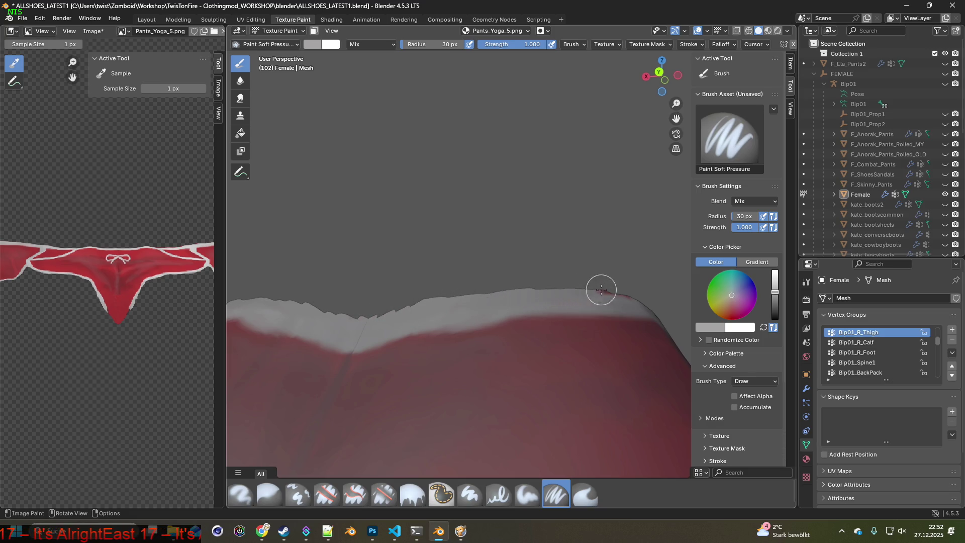
- Resample the brush colour from the pants while working around the bow and top edge
{"action": "middle_click_drag", "start_coordinate": [600, 288], "coordinate": [468, 297]}
{"action": "middle_click_drag", "start_coordinate": [587, 317], "coordinate": [422, 302], "text": "shift"}
{"action": "middle_click_drag", "start_coordinate": [490, 336], "coordinate": [351, 307]}
{"action": "mouse_move", "coordinate": [484, 340]}
{"action": "middle_mouse_down"}
{"action": "mouse_move", "coordinate": [566, 341]}
{"action": "mouse_move", "coordinate": [348, 318]}
{"action": "middle_mouse_up"}
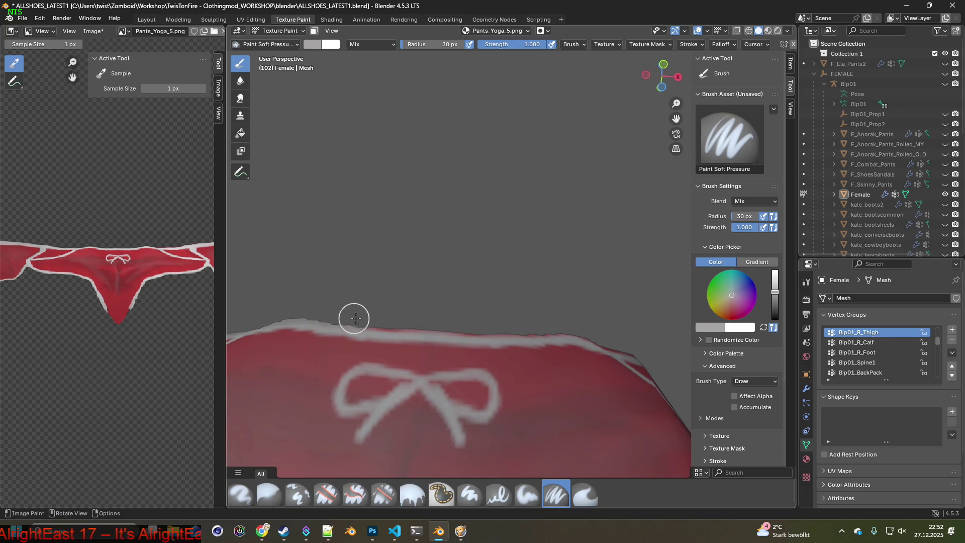
{"action": "mouse_move", "coordinate": [599, 329]}
{"action": "middle_mouse_down"}
{"action": "mouse_move", "coordinate": [610, 328]}
{"action": "mouse_move", "coordinate": [605, 301]}
{"action": "mouse_move", "coordinate": [449, 381]}
{"action": "mouse_move", "coordinate": [481, 401]}
{"action": "middle_mouse_up"}
{"action": "key", "text": "s"}
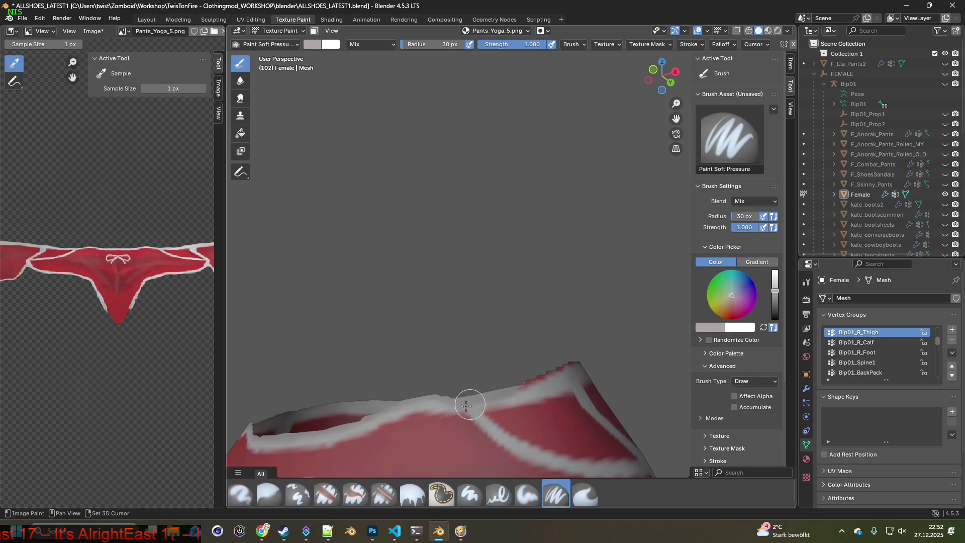
{"action": "key", "text": "s"}
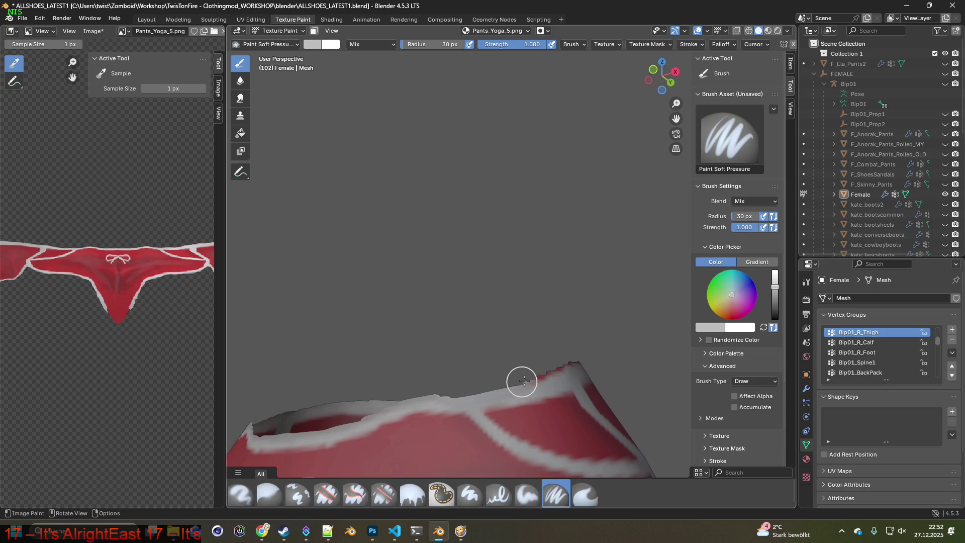
{"action": "middle_click_drag", "start_coordinate": [438, 389], "coordinate": [495, 381], "text": "shift"}
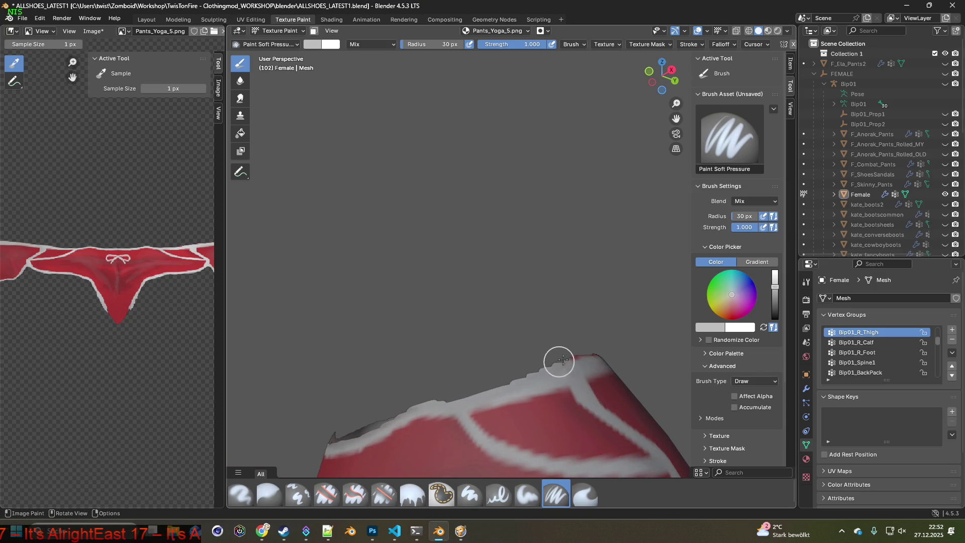
{"action": "mouse_move", "coordinate": [601, 342]}
{"action": "middle_mouse_down"}
{"action": "mouse_move", "coordinate": [558, 367]}
{"action": "mouse_move", "coordinate": [371, 375]}
{"action": "middle_mouse_up"}
{"action": "mouse_move", "coordinate": [445, 363]}
{"action": "middle_mouse_down"}
{"action": "mouse_move", "coordinate": [477, 359]}
{"action": "mouse_move", "coordinate": [400, 351]}
{"action": "middle_mouse_up"}
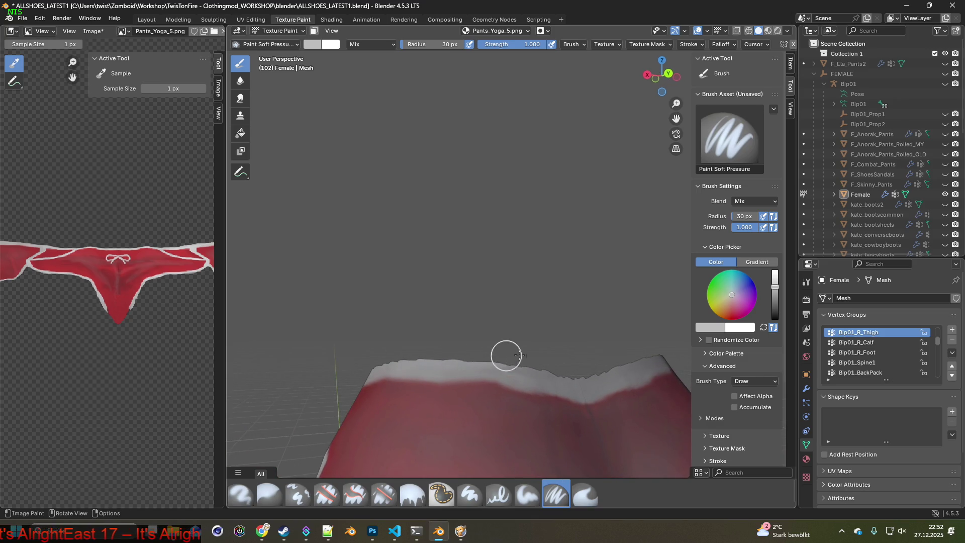
{"action": "scroll", "coordinate": [523, 350], "scroll_direction": "down", "scroll_amount": 3}
{"action": "mouse_move", "coordinate": [459, 390]}
{"action": "middle_mouse_down", "text": "shift"}
{"action": "mouse_move", "coordinate": [467, 267]}
{"action": "mouse_move", "coordinate": [534, 379]}
{"action": "mouse_move", "coordinate": [551, 366]}
{"action": "mouse_move", "coordinate": [444, 370]}
{"action": "middle_mouse_up", "text": "shift"}
- Sample the light grey trim colour from the mesh for painting
{"action": "key", "text": "s"}
{"action": "middle_click_drag", "start_coordinate": [384, 327], "coordinate": [412, 352]}
{"action": "scroll", "coordinate": [486, 387], "scroll_direction": "up", "scroll_amount": 6}
{"action": "scroll", "coordinate": [455, 413], "scroll_direction": "down", "scroll_amount": 2}
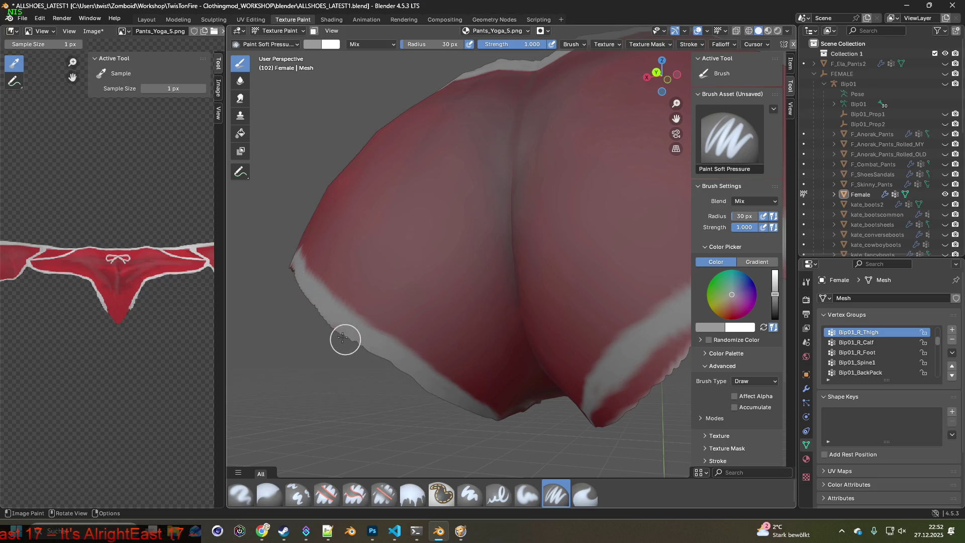
{"action": "middle_click_drag", "start_coordinate": [332, 326], "coordinate": [429, 399]}
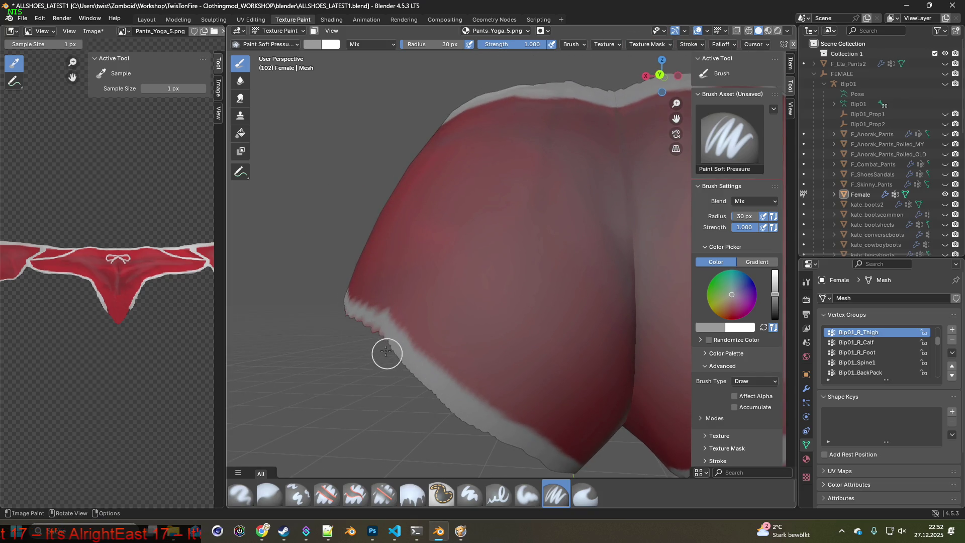
{"action": "mouse_move", "coordinate": [367, 331]}
{"action": "middle_mouse_down"}
{"action": "mouse_move", "coordinate": [508, 383]}
{"action": "mouse_move", "coordinate": [481, 411]}
{"action": "middle_mouse_up"}
{"action": "middle_click_drag", "start_coordinate": [414, 375], "coordinate": [570, 401]}
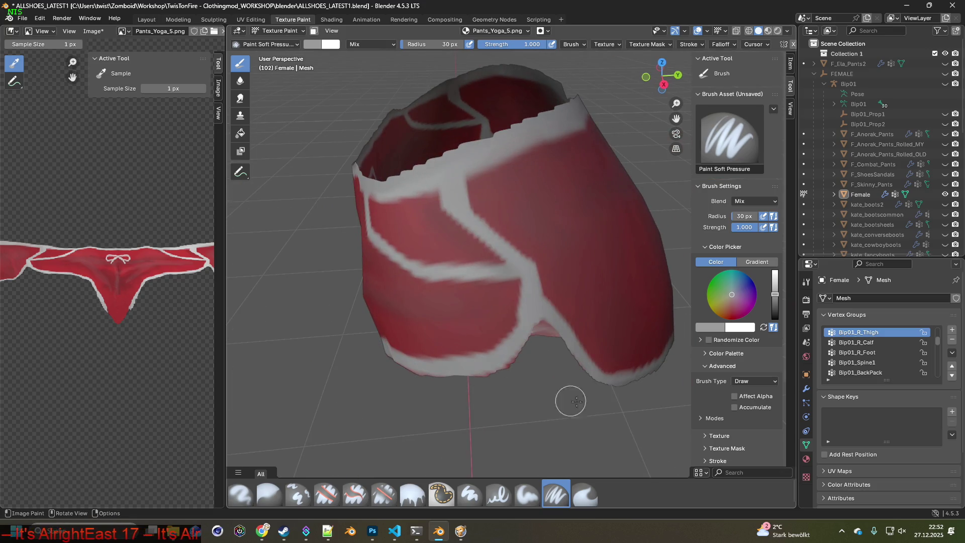
{"action": "scroll", "coordinate": [559, 349], "scroll_direction": "up", "scroll_amount": 2}
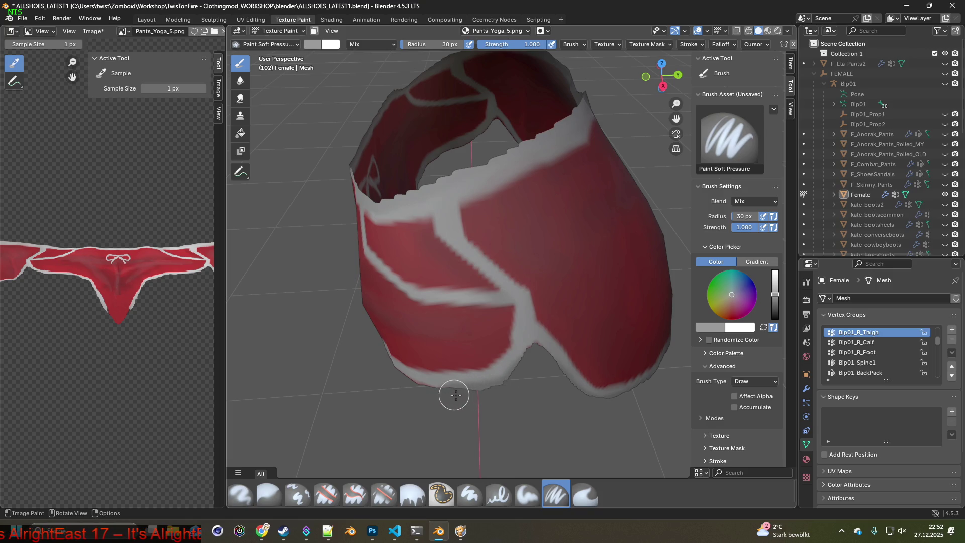
{"action": "key", "text": "s"}
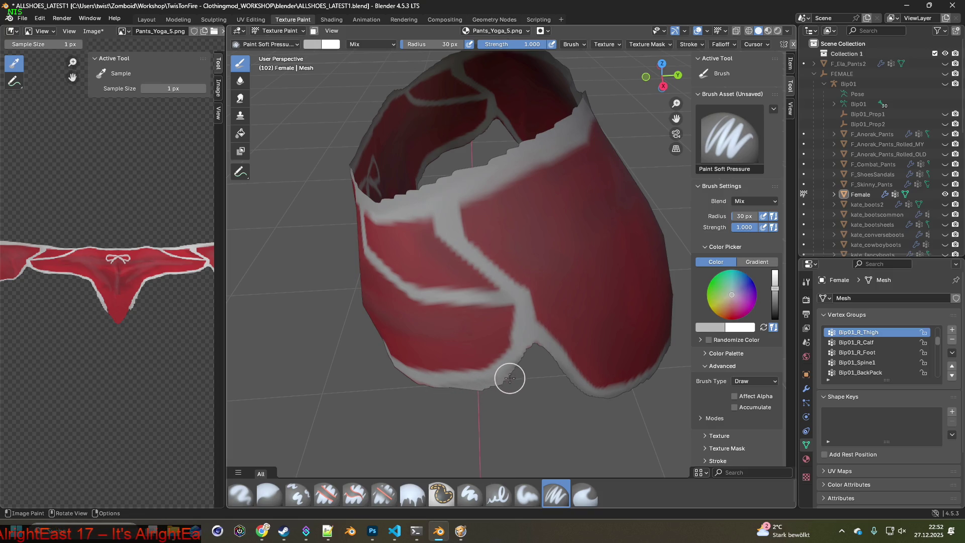
- Orbit around the front, bow, underside and open top to reach the lower edge
{"action": "middle_click_drag", "start_coordinate": [455, 392], "coordinate": [544, 387]}
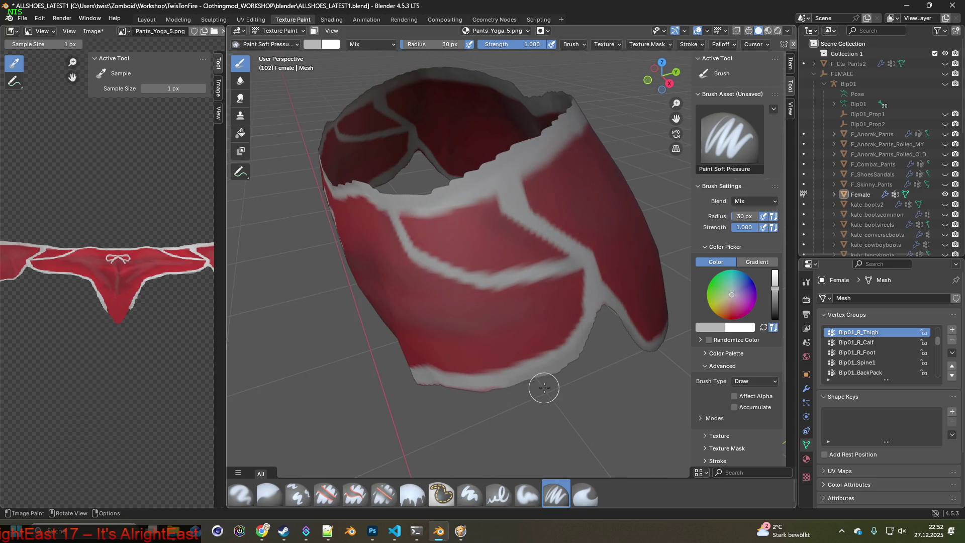
{"action": "middle_click_drag", "start_coordinate": [432, 390], "coordinate": [593, 357]}
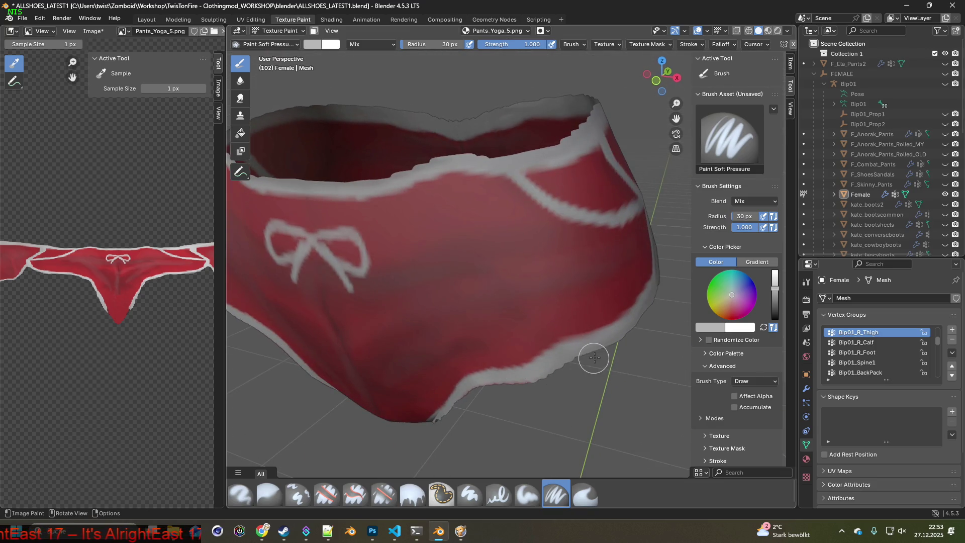
{"action": "middle_click_drag", "start_coordinate": [487, 393], "coordinate": [554, 358]}
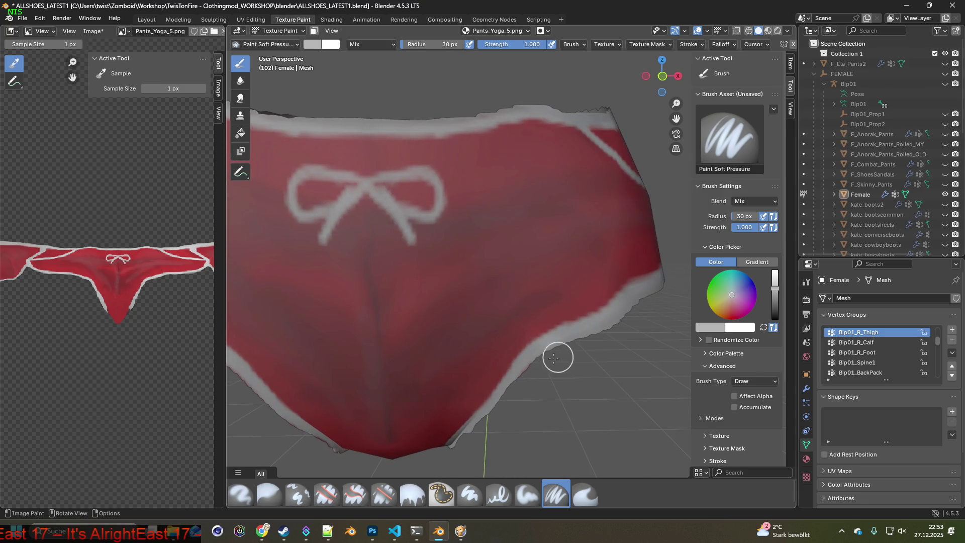
{"action": "middle_click_drag", "start_coordinate": [460, 455], "coordinate": [594, 331]}
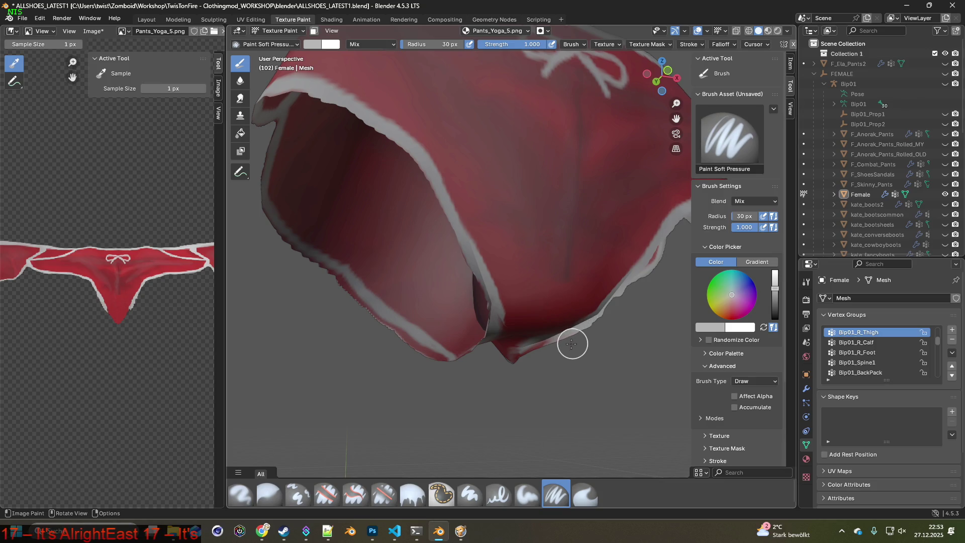
{"action": "middle_click_drag", "start_coordinate": [517, 370], "coordinate": [447, 382]}
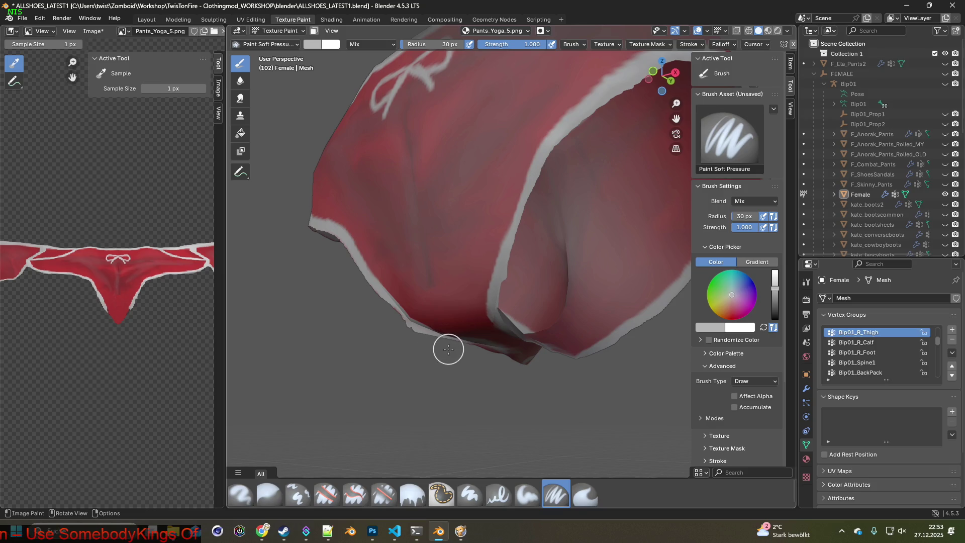
{"action": "mouse_move", "coordinate": [530, 370]}
{"action": "middle_mouse_down"}
{"action": "mouse_move", "coordinate": [506, 387]}
{"action": "mouse_move", "coordinate": [439, 370]}
{"action": "middle_mouse_up"}
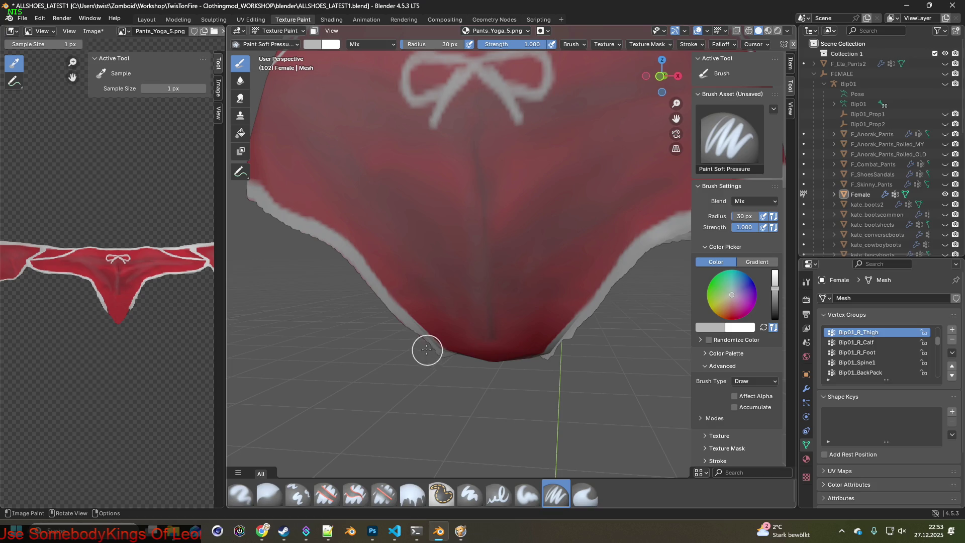
{"action": "middle_click_drag", "start_coordinate": [319, 244], "coordinate": [480, 346]}
{"action": "mouse_move", "coordinate": [415, 295]}
{"action": "middle_mouse_down"}
{"action": "mouse_move", "coordinate": [578, 348]}
{"action": "mouse_move", "coordinate": [513, 385]}
{"action": "middle_mouse_up"}
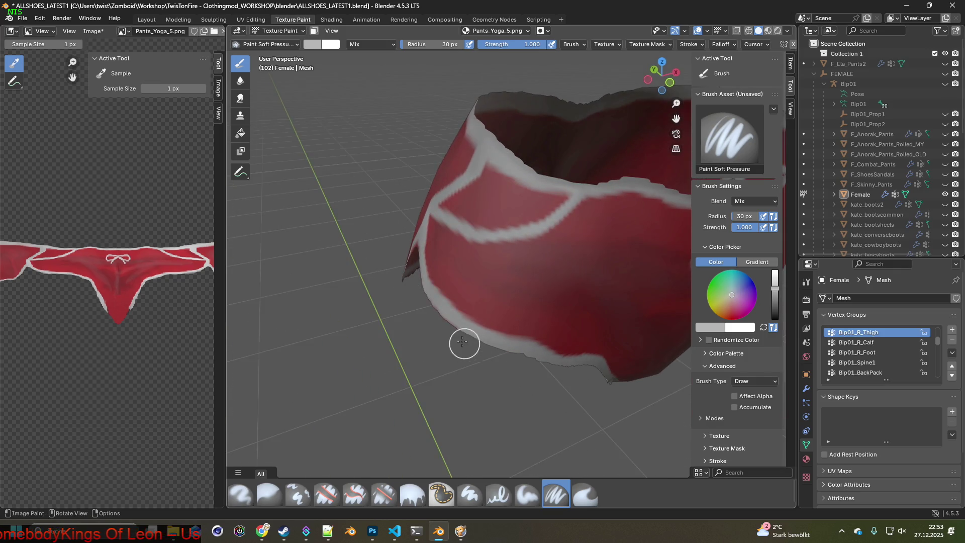
{"action": "middle_click_drag", "start_coordinate": [392, 309], "coordinate": [526, 356]}
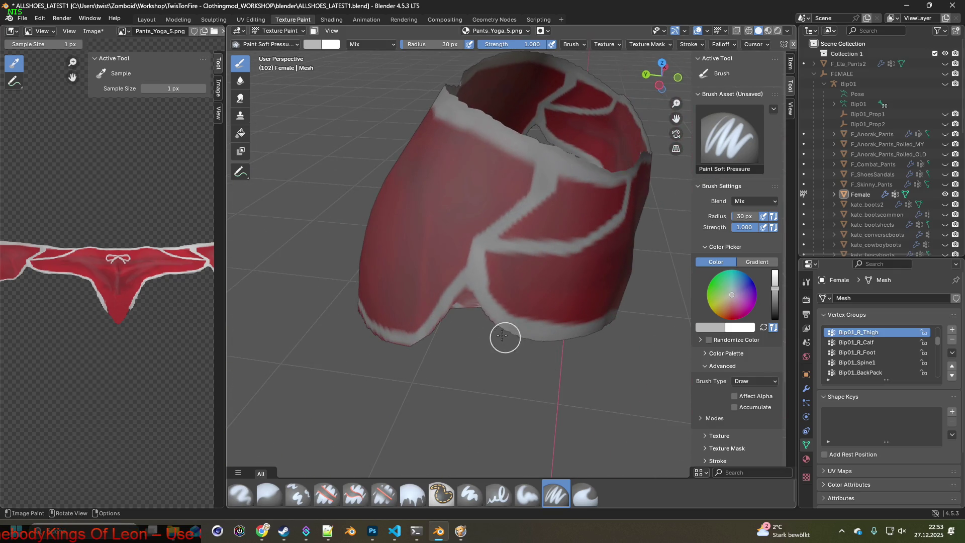
{"action": "middle_click_drag", "start_coordinate": [483, 334], "coordinate": [490, 358]}
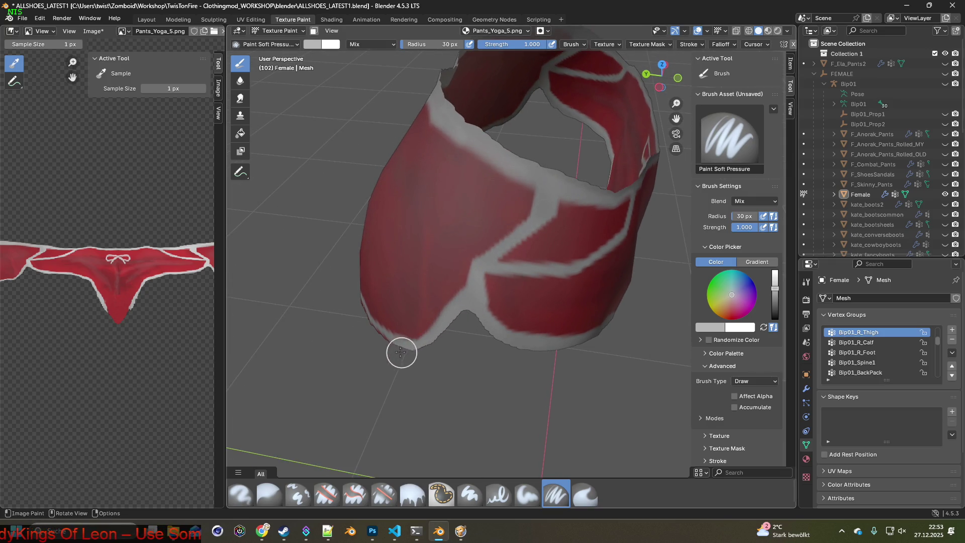
{"action": "mouse_move", "coordinate": [352, 327]}
{"action": "middle_mouse_down"}
{"action": "mouse_move", "coordinate": [388, 343]}
{"action": "mouse_move", "coordinate": [584, 338]}
{"action": "middle_mouse_up"}
- Paint the red fringe along the lower leg edge light grey and cover remaining red smudges
{"action": "mouse_move", "coordinate": [525, 343]}
{"action": "left_mouse_down"}
{"action": "mouse_move", "coordinate": [473, 345]}
{"action": "mouse_move", "coordinate": [428, 363]}
{"action": "mouse_move", "coordinate": [433, 351]}
{"action": "mouse_move", "coordinate": [393, 368]}
{"action": "left_mouse_up"}
{"action": "mouse_move", "coordinate": [393, 368]}
{"action": "middle_mouse_down"}
{"action": "mouse_move", "coordinate": [469, 372]}
{"action": "mouse_move", "coordinate": [564, 336]}
{"action": "middle_mouse_up"}
{"action": "middle_click_drag", "start_coordinate": [458, 366], "coordinate": [545, 323]}
{"action": "left_click_drag", "start_coordinate": [546, 322], "coordinate": [482, 345]}
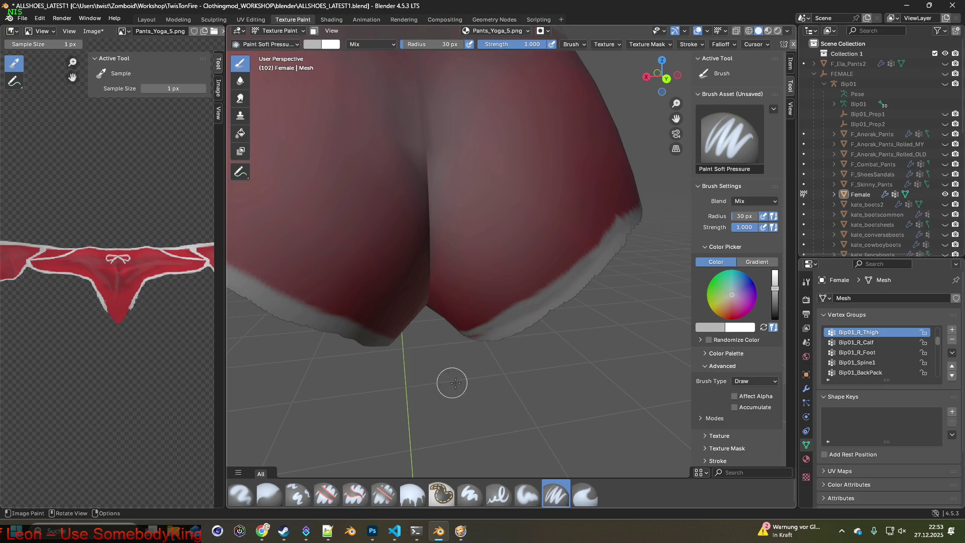
{"action": "scroll", "coordinate": [422, 402], "scroll_direction": "down", "scroll_amount": 3}
{"action": "scroll", "coordinate": [435, 368], "scroll_direction": "up", "scroll_amount": 2}
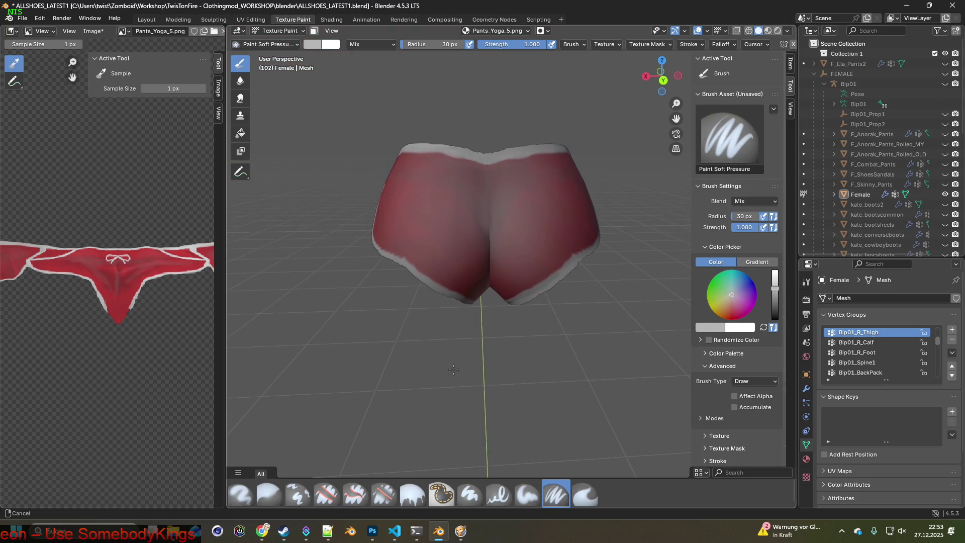
{"action": "middle_click_drag", "start_coordinate": [484, 348], "coordinate": [517, 291]}
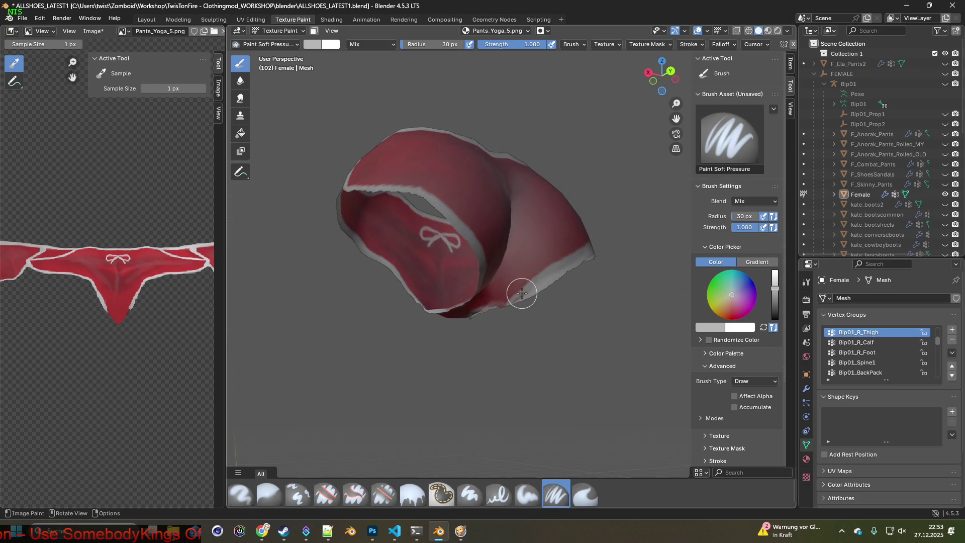
{"action": "scroll", "coordinate": [540, 327], "scroll_direction": "up", "scroll_amount": 5}
{"action": "mouse_move", "coordinate": [625, 360]}
{"action": "left_mouse_down"}
{"action": "mouse_move", "coordinate": [560, 396]}
{"action": "mouse_move", "coordinate": [510, 409]}
{"action": "mouse_move", "coordinate": [594, 376]}
{"action": "left_mouse_up"}
{"action": "mouse_move", "coordinate": [633, 366]}
{"action": "middle_mouse_down"}
{"action": "mouse_move", "coordinate": [477, 428]}
{"action": "mouse_move", "coordinate": [525, 387]}
{"action": "mouse_move", "coordinate": [510, 404]}
{"action": "middle_mouse_up"}
{"action": "left_click", "coordinate": [395, 493]}
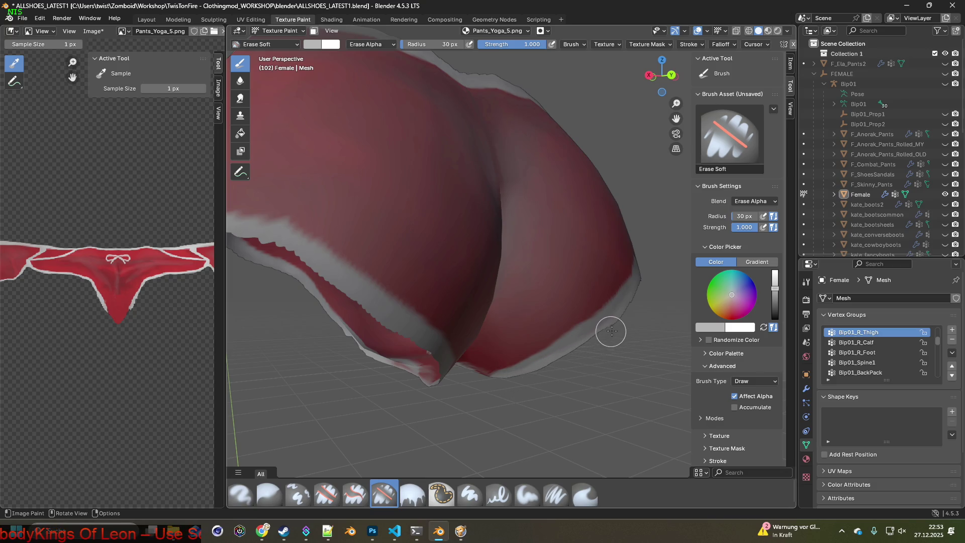
- Orbit from a straight rear view round to the front bow to review the painted pants
{"action": "mouse_move", "coordinate": [658, 273]}
{"action": "middle_mouse_down"}
{"action": "mouse_move", "coordinate": [422, 383]}
{"action": "mouse_move", "coordinate": [476, 390]}
{"action": "mouse_move", "coordinate": [523, 416]}
{"action": "middle_mouse_up"}
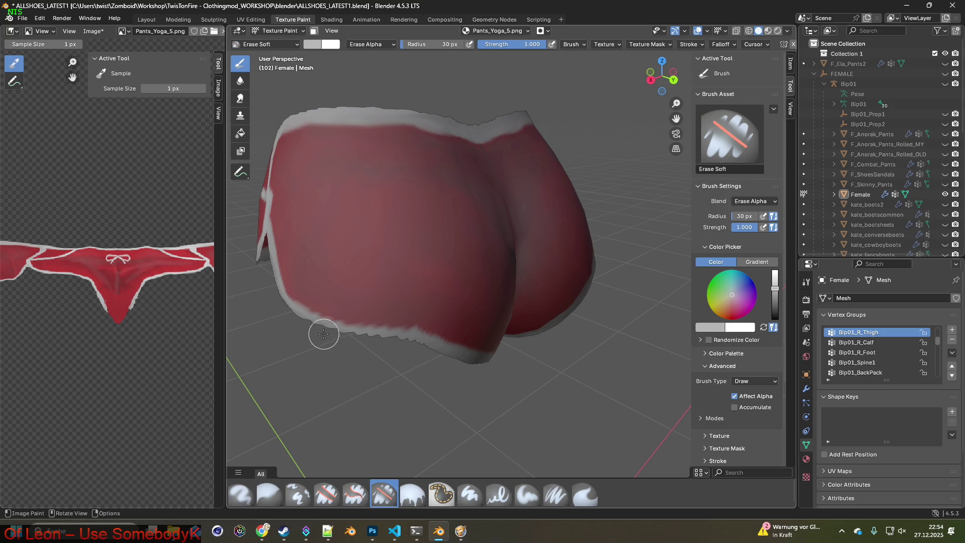
{"action": "mouse_move", "coordinate": [348, 352]}
{"action": "middle_mouse_down"}
{"action": "mouse_move", "coordinate": [452, 366]}
{"action": "mouse_move", "coordinate": [558, 359]}
{"action": "middle_mouse_up"}
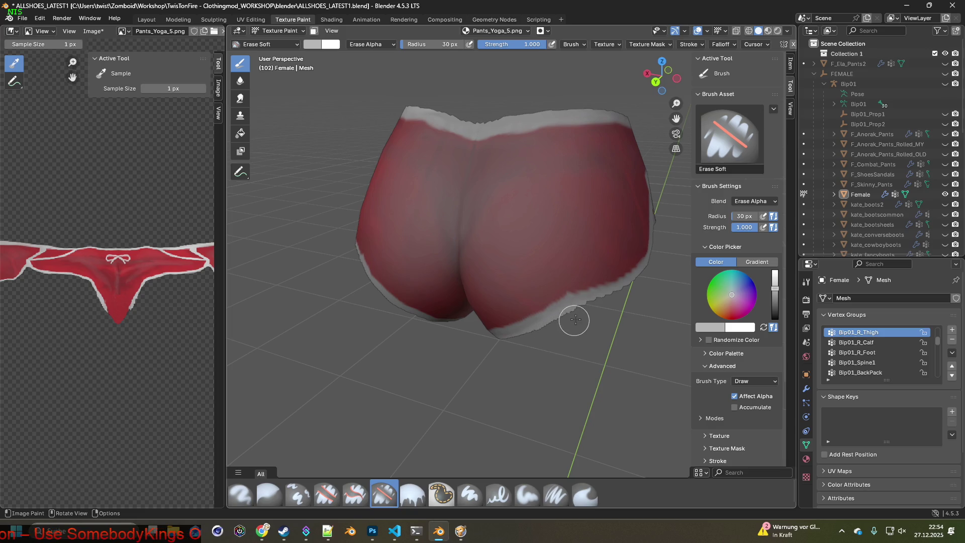
{"action": "mouse_move", "coordinate": [623, 297]}
{"action": "middle_mouse_down"}
{"action": "mouse_move", "coordinate": [553, 337]}
{"action": "mouse_move", "coordinate": [525, 334]}
{"action": "mouse_move", "coordinate": [546, 315]}
{"action": "mouse_move", "coordinate": [553, 356]}
{"action": "middle_mouse_up"}
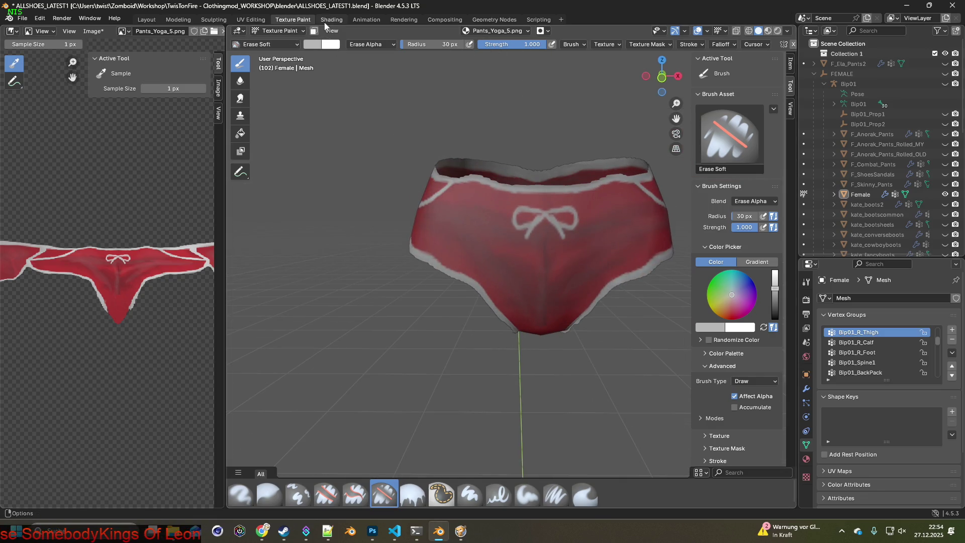
{"action": "left_click", "coordinate": [94, 32]}
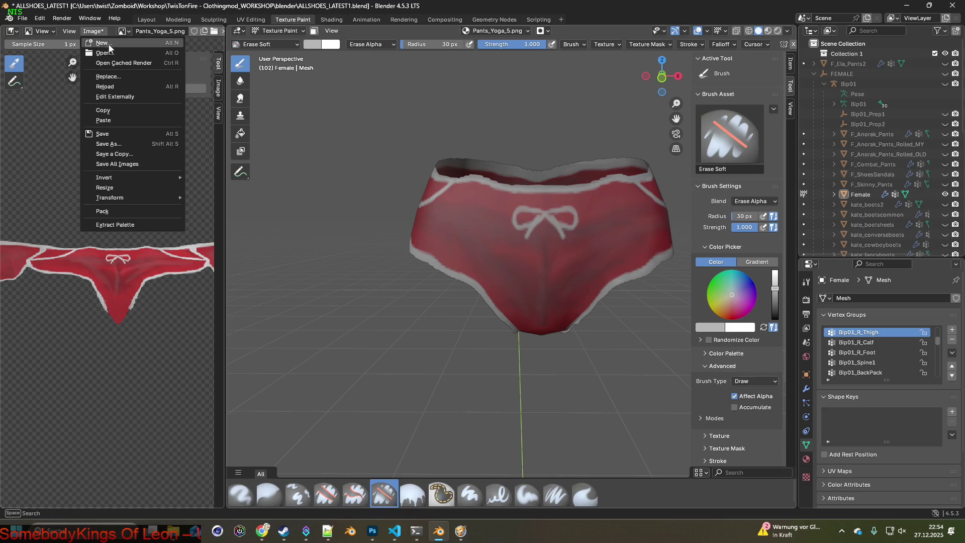
{"action": "left_click", "coordinate": [109, 134]}
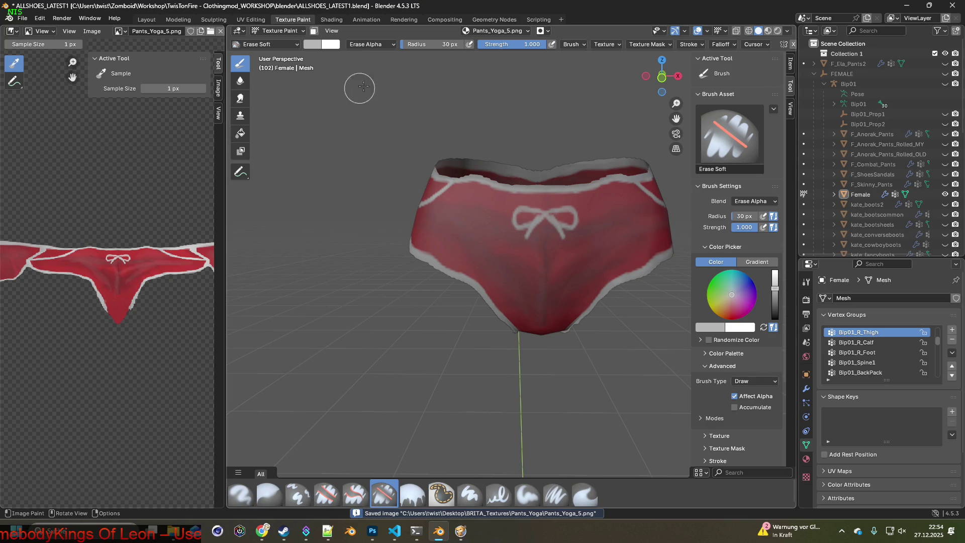
{"action": "left_click", "coordinate": [331, 19]}
{"action": "mouse_move", "coordinate": [480, 232]}
{"action": "middle_mouse_down"}
{"action": "mouse_move", "coordinate": [469, 137]}
{"action": "mouse_move", "coordinate": [474, 242]}
{"action": "middle_mouse_up"}
{"action": "mouse_move", "coordinate": [341, 265]}
{"action": "middle_mouse_down"}
{"action": "mouse_move", "coordinate": [506, 258]}
{"action": "mouse_move", "coordinate": [352, 261]}
{"action": "mouse_move", "coordinate": [456, 258]}
{"action": "mouse_move", "coordinate": [437, 273]}
{"action": "middle_mouse_up"}
{"action": "left_click", "coordinate": [355, 478]}
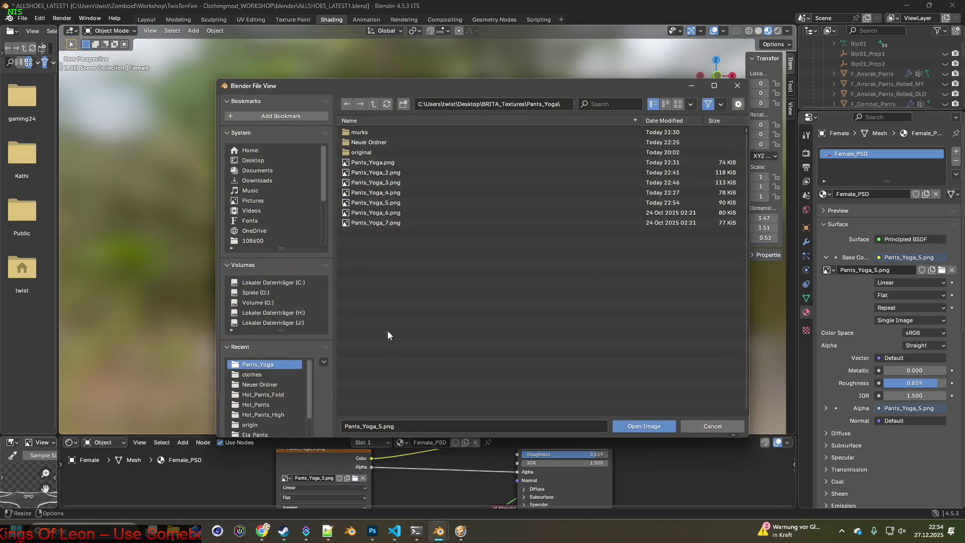
{"action": "left_click", "coordinate": [390, 213]}
{"action": "left_click", "coordinate": [651, 427]}
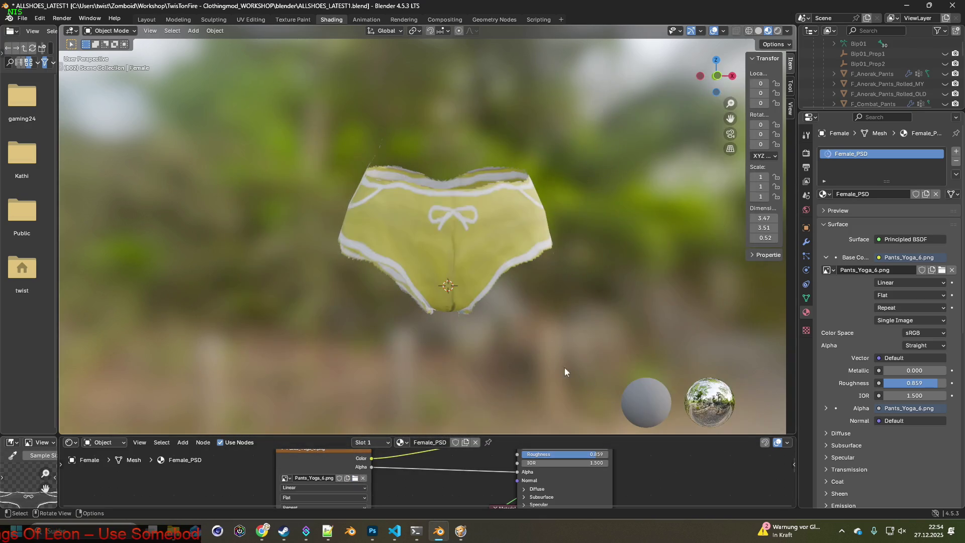
{"action": "middle_click_drag", "start_coordinate": [516, 347], "coordinate": [513, 329]}
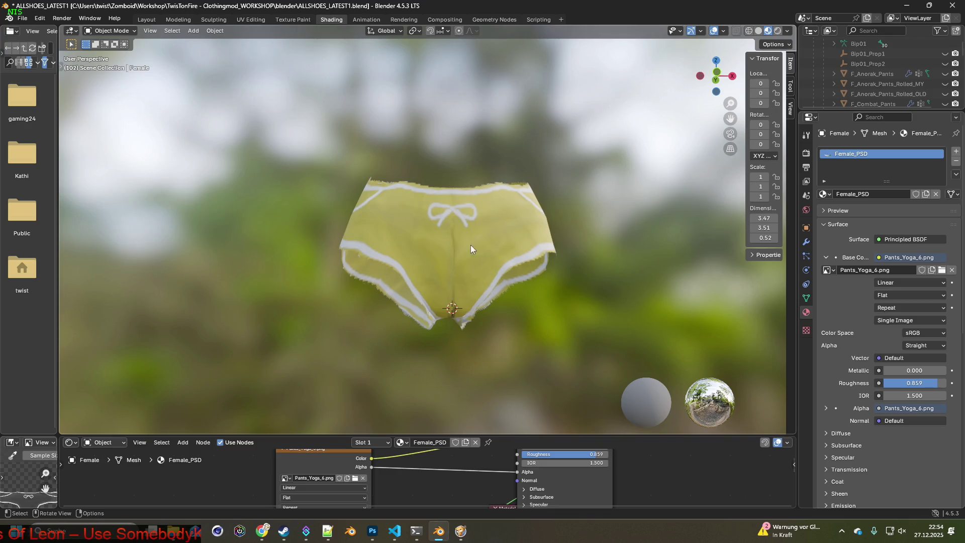
{"action": "scroll", "coordinate": [471, 249], "scroll_direction": "up", "scroll_amount": 2}
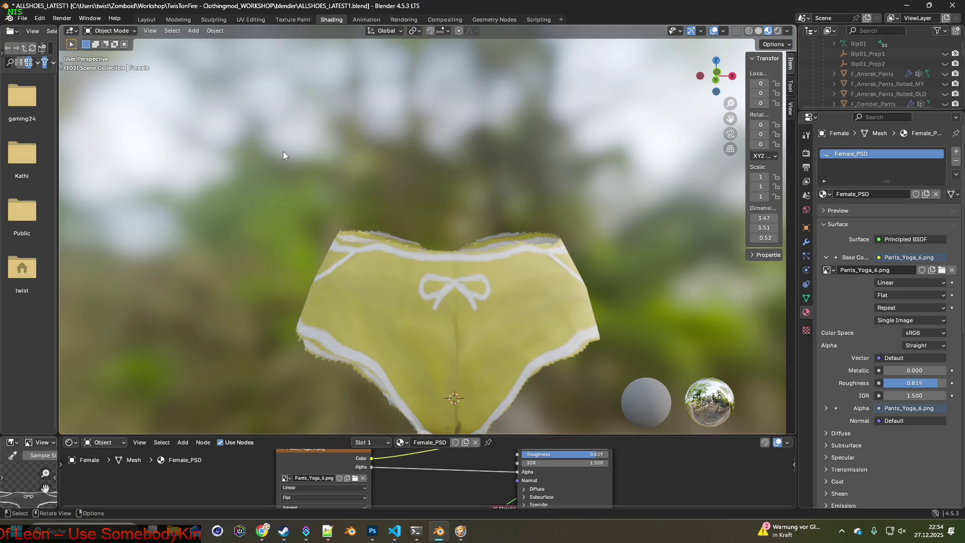
{"action": "left_click", "coordinate": [292, 19]}
- Erase along the shorts' waistband top edge and a rough spot on it
{"action": "mouse_move", "coordinate": [417, 195]}
{"action": "middle_mouse_down"}
{"action": "mouse_move", "coordinate": [514, 197]}
{"action": "mouse_move", "coordinate": [514, 302]}
{"action": "mouse_move", "coordinate": [498, 308]}
{"action": "mouse_move", "coordinate": [515, 301]}
{"action": "middle_mouse_up"}
{"action": "scroll", "coordinate": [514, 308], "scroll_direction": "up", "scroll_amount": 3}
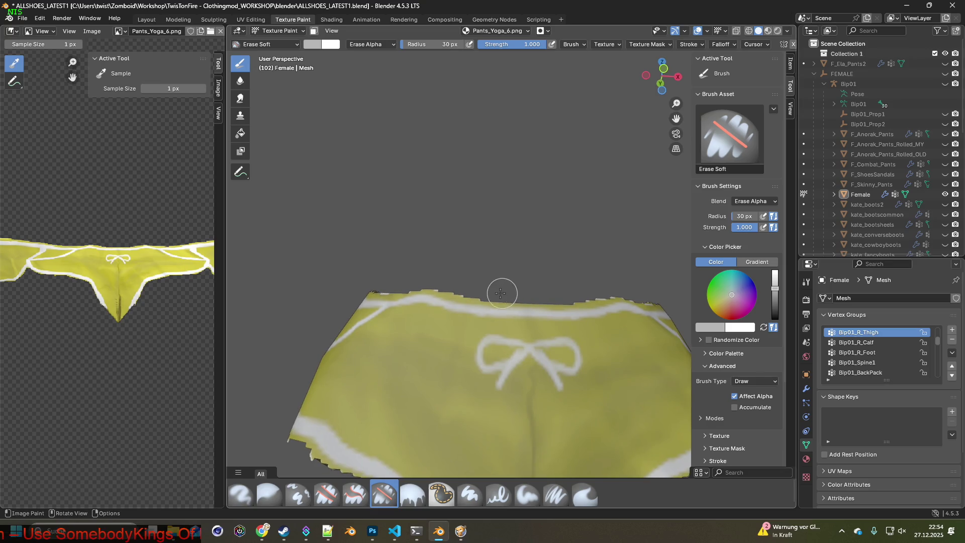
{"action": "left_click_drag", "start_coordinate": [460, 294], "coordinate": [508, 300]}
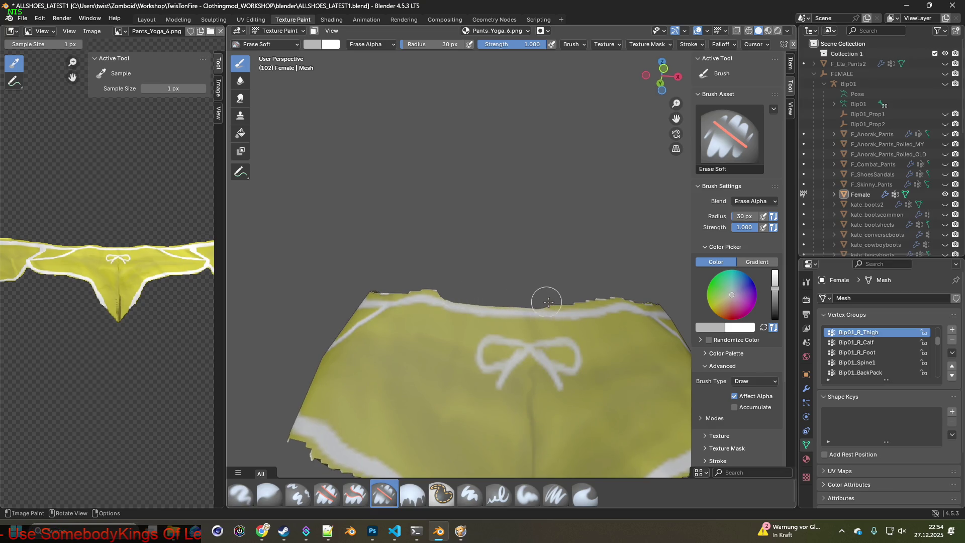
{"action": "left_click", "coordinate": [588, 298]}
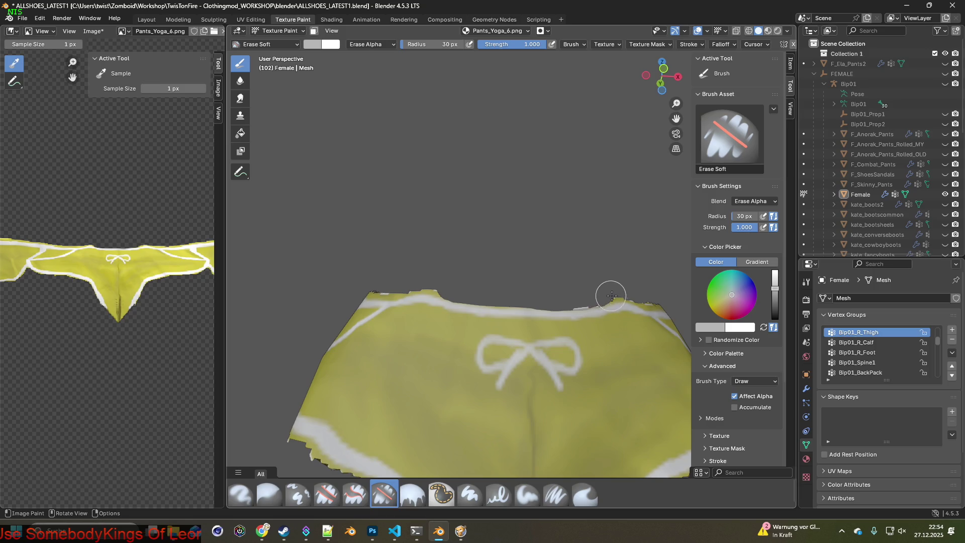
{"action": "mouse_move", "coordinate": [592, 302]}
{"action": "middle_mouse_down"}
{"action": "mouse_move", "coordinate": [583, 321]}
{"action": "mouse_move", "coordinate": [557, 302]}
{"action": "middle_mouse_up"}
- Close the accidentally opened render options and check the recent undo history
{"action": "left_click", "coordinate": [55, 19]}
{"action": "left_click", "coordinate": [40, 18]}
{"action": "left_click", "coordinate": [40, 18]}
{"action": "left_click", "coordinate": [40, 18]}
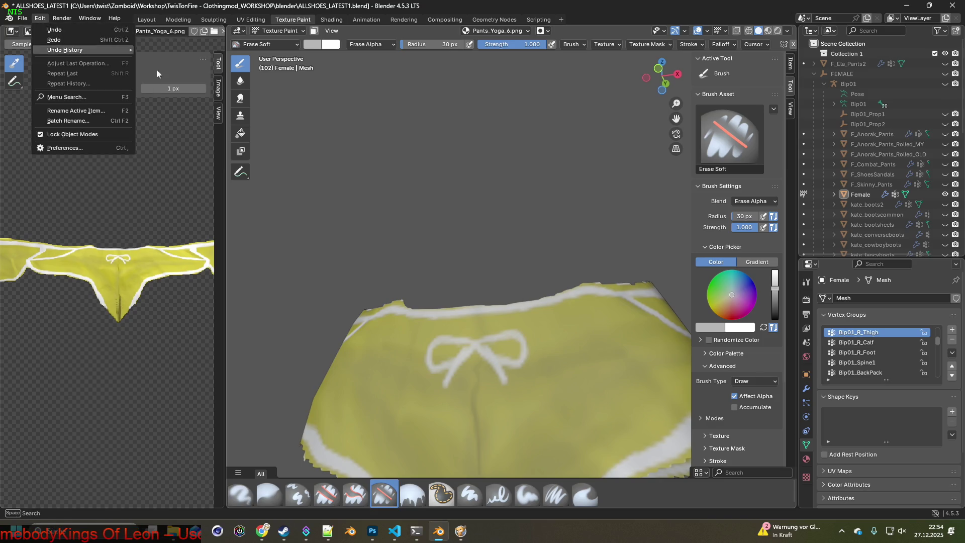
- Orbit around the yellow shorts to inspect the back, side, waistband and front
{"action": "middle_click_drag", "start_coordinate": [523, 239], "coordinate": [397, 288]}
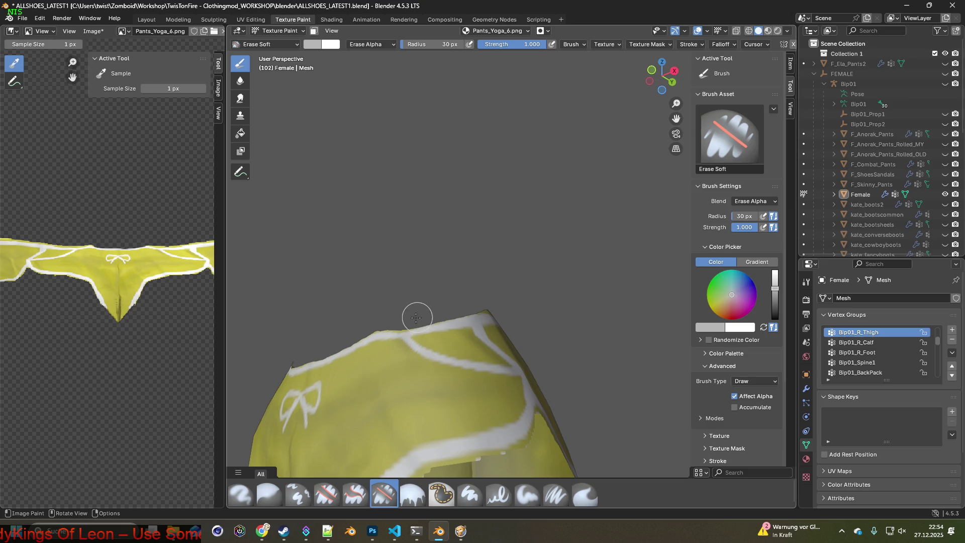
{"action": "mouse_move", "coordinate": [420, 294]}
{"action": "middle_mouse_down"}
{"action": "mouse_move", "coordinate": [461, 317]}
{"action": "mouse_move", "coordinate": [448, 312]}
{"action": "middle_mouse_up"}
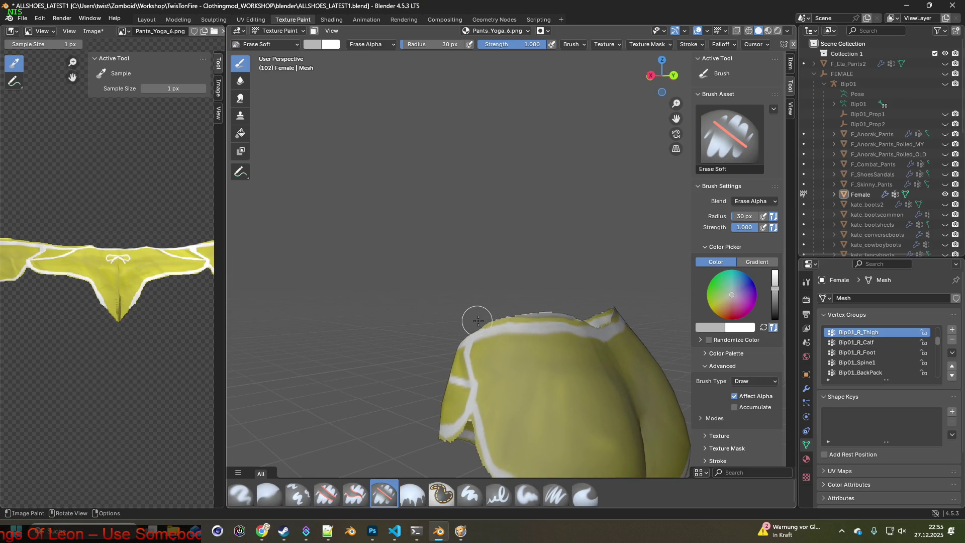
{"action": "middle_click_drag", "start_coordinate": [535, 317], "coordinate": [446, 294]}
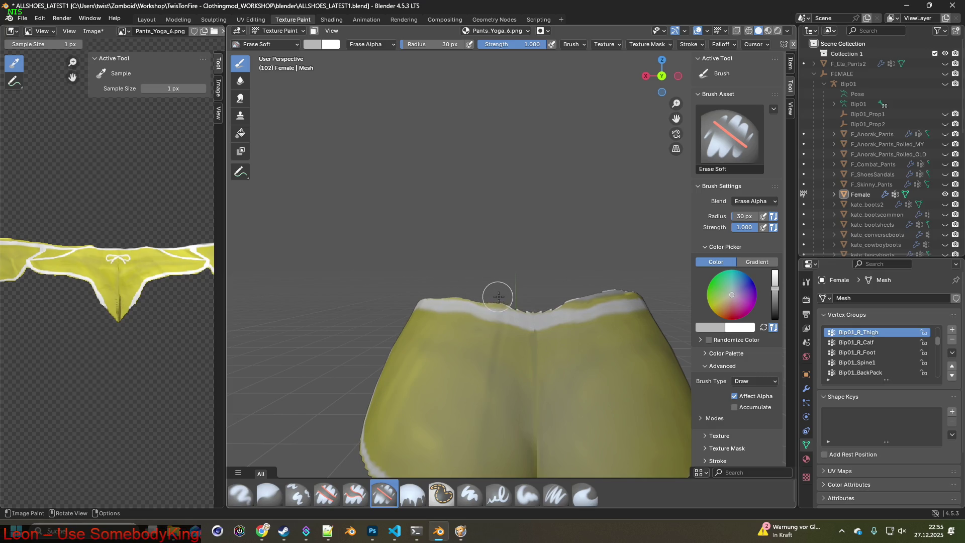
{"action": "middle_click_drag", "start_coordinate": [563, 300], "coordinate": [431, 284], "text": "shift"}
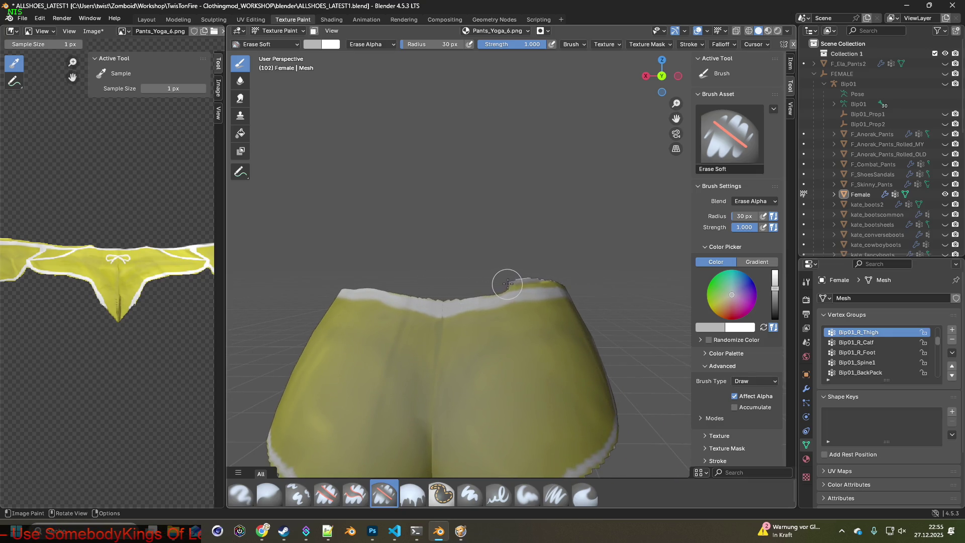
{"action": "mouse_move", "coordinate": [579, 276]}
{"action": "middle_mouse_down"}
{"action": "mouse_move", "coordinate": [572, 290]}
{"action": "mouse_move", "coordinate": [516, 272]}
{"action": "middle_mouse_up"}
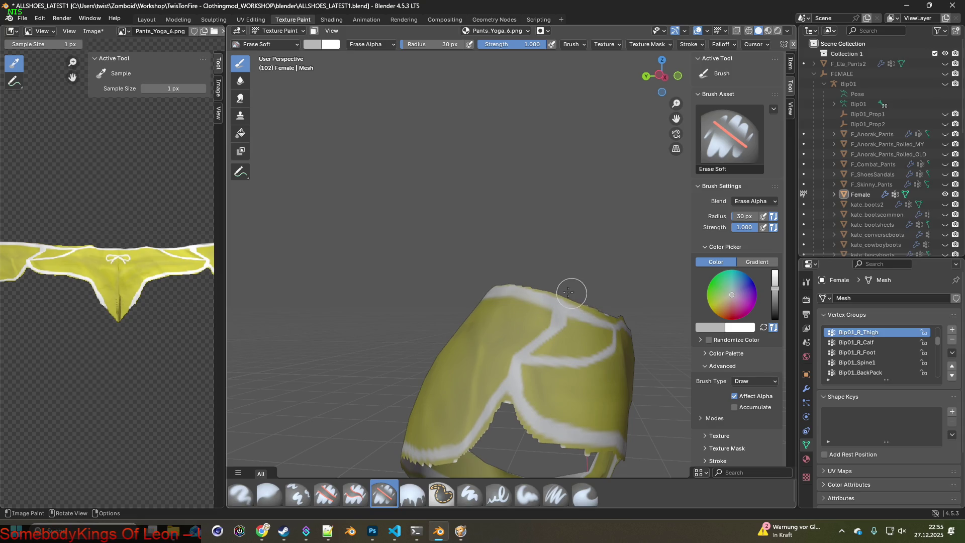
{"action": "middle_click_drag", "start_coordinate": [624, 308], "coordinate": [538, 282]}
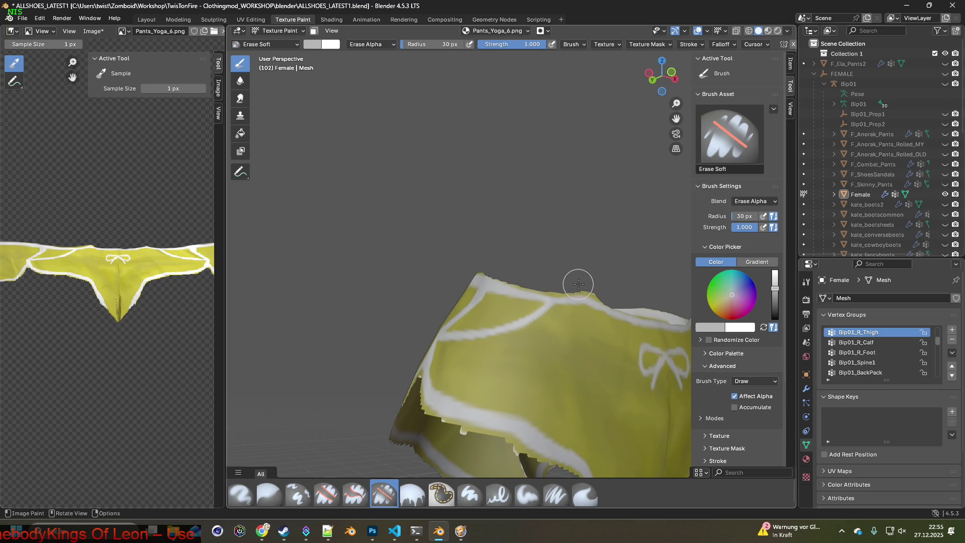
{"action": "mouse_move", "coordinate": [625, 292]}
{"action": "middle_mouse_down"}
{"action": "mouse_move", "coordinate": [612, 285]}
{"action": "mouse_move", "coordinate": [457, 295]}
{"action": "middle_mouse_up"}
{"action": "scroll", "coordinate": [509, 308], "scroll_direction": "up", "scroll_amount": 4}
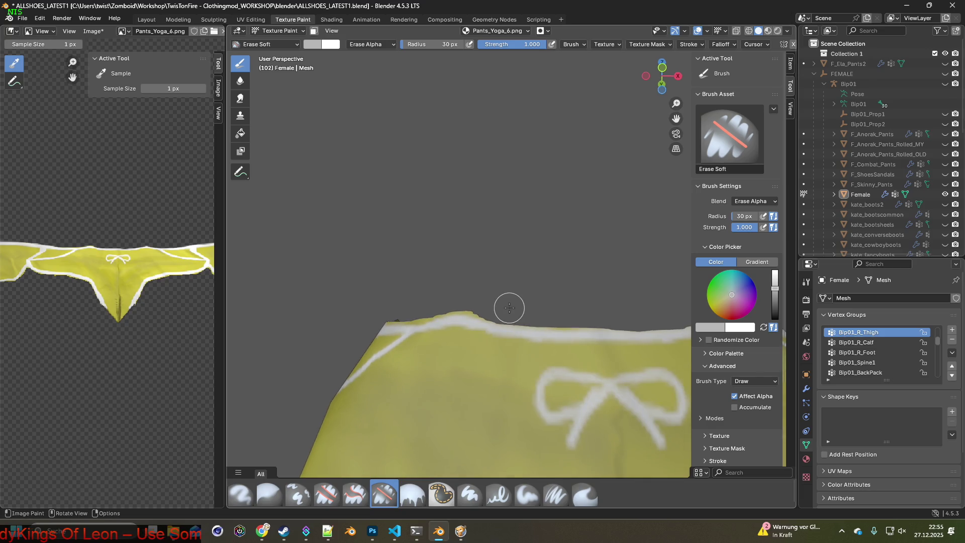
{"action": "middle_click_drag", "start_coordinate": [440, 307], "coordinate": [505, 314]}
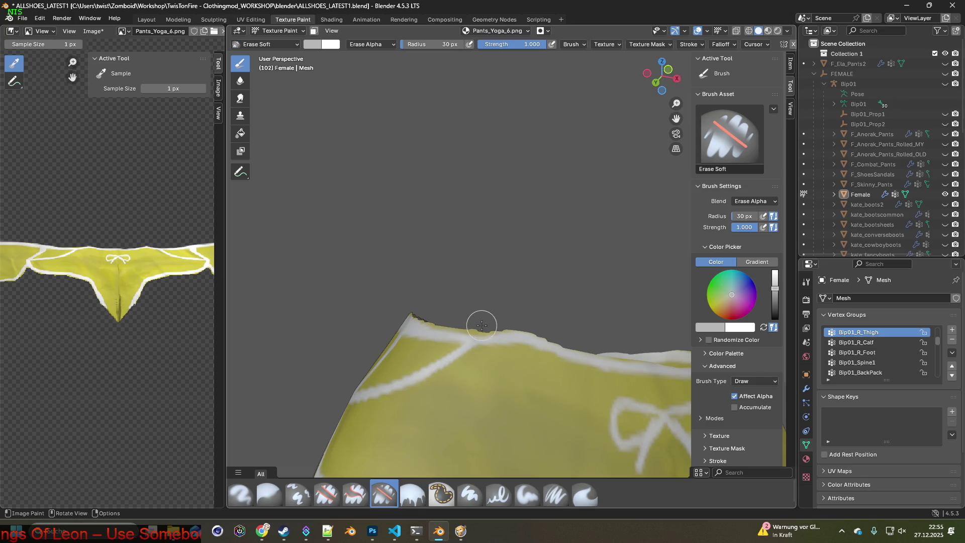
{"action": "mouse_move", "coordinate": [456, 309]}
{"action": "middle_mouse_down"}
{"action": "mouse_move", "coordinate": [595, 337]}
{"action": "mouse_move", "coordinate": [435, 323]}
{"action": "middle_mouse_up"}
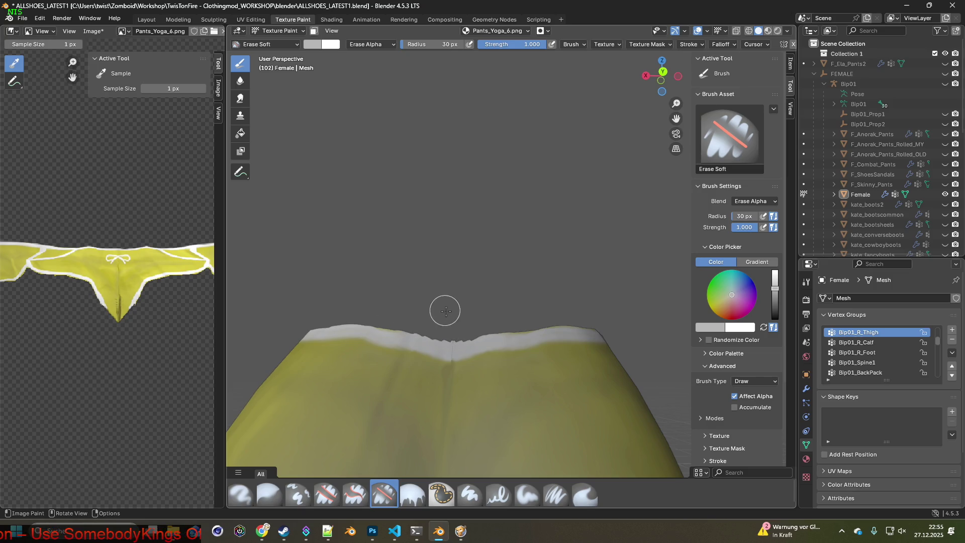
{"action": "mouse_move", "coordinate": [473, 328]}
{"action": "middle_mouse_down"}
{"action": "mouse_move", "coordinate": [472, 243]}
{"action": "mouse_move", "coordinate": [497, 288]}
{"action": "mouse_move", "coordinate": [546, 219]}
{"action": "mouse_move", "coordinate": [495, 289]}
{"action": "middle_mouse_up"}
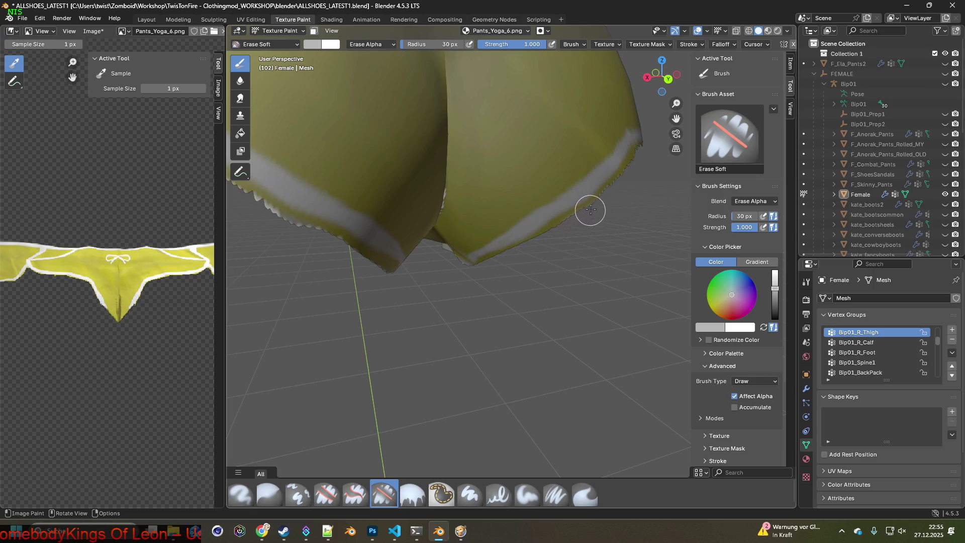
- Soft-erase the jagged border along the front of the pants' lower leg edge
{"action": "scroll", "coordinate": [453, 303], "scroll_direction": "up", "scroll_amount": 3}
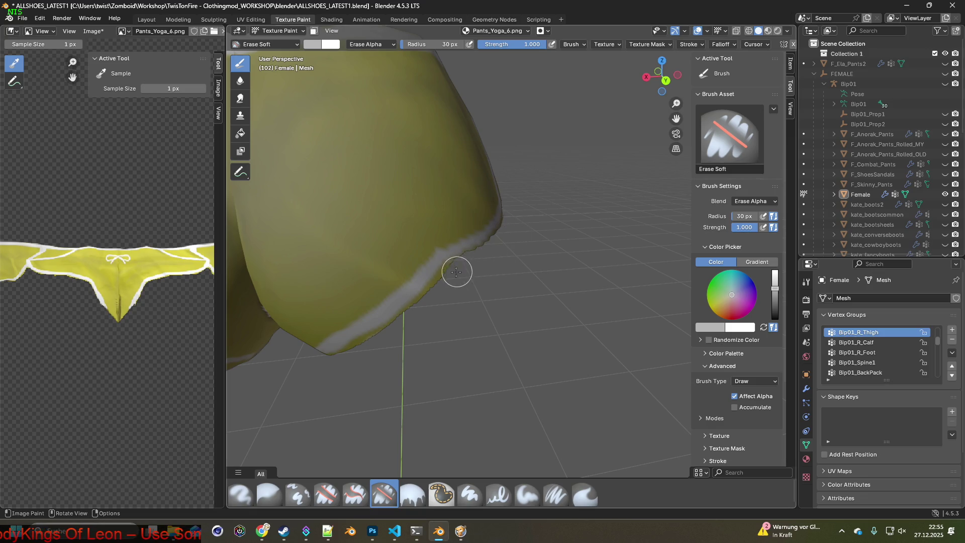
{"action": "middle_click_drag", "start_coordinate": [444, 318], "coordinate": [418, 227]}
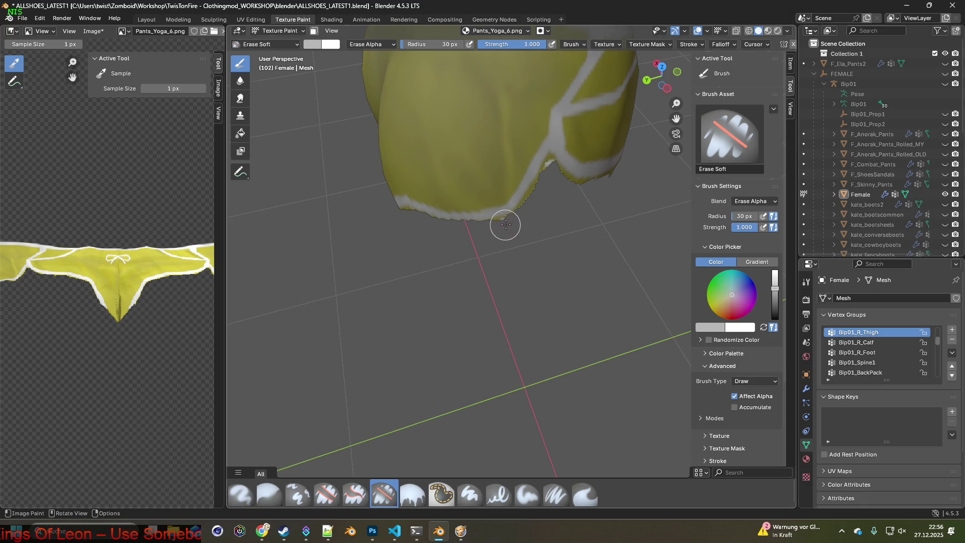
{"action": "middle_click_drag", "start_coordinate": [528, 226], "coordinate": [405, 274]}
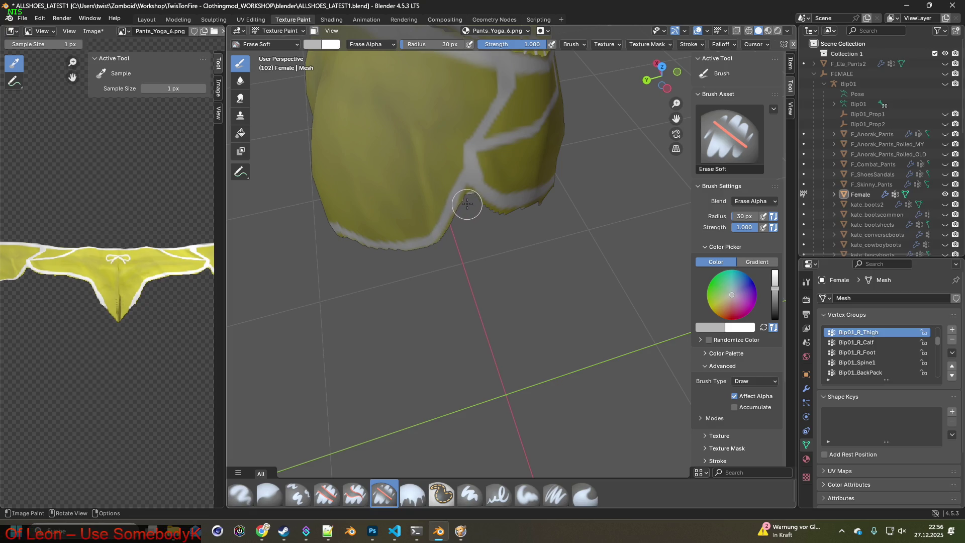
{"action": "scroll", "coordinate": [475, 213], "scroll_direction": "up", "scroll_amount": 5}
{"action": "mouse_move", "coordinate": [471, 216]}
{"action": "middle_mouse_down"}
{"action": "mouse_move", "coordinate": [466, 179]}
{"action": "mouse_move", "coordinate": [467, 319]}
{"action": "mouse_move", "coordinate": [430, 336]}
{"action": "middle_mouse_up"}
{"action": "mouse_move", "coordinate": [332, 402]}
{"action": "left_mouse_down"}
{"action": "mouse_move", "coordinate": [392, 261]}
{"action": "mouse_move", "coordinate": [435, 286]}
{"action": "mouse_move", "coordinate": [522, 294]}
{"action": "left_mouse_up"}
{"action": "middle_click_drag", "start_coordinate": [521, 294], "coordinate": [424, 258]}
{"action": "mouse_move", "coordinate": [424, 258]}
{"action": "left_mouse_down"}
{"action": "mouse_move", "coordinate": [543, 290]}
{"action": "mouse_move", "coordinate": [609, 288]}
{"action": "left_mouse_up"}
{"action": "middle_click_drag", "start_coordinate": [609, 289], "coordinate": [430, 278]}
{"action": "left_click_drag", "start_coordinate": [431, 278], "coordinate": [512, 277]}
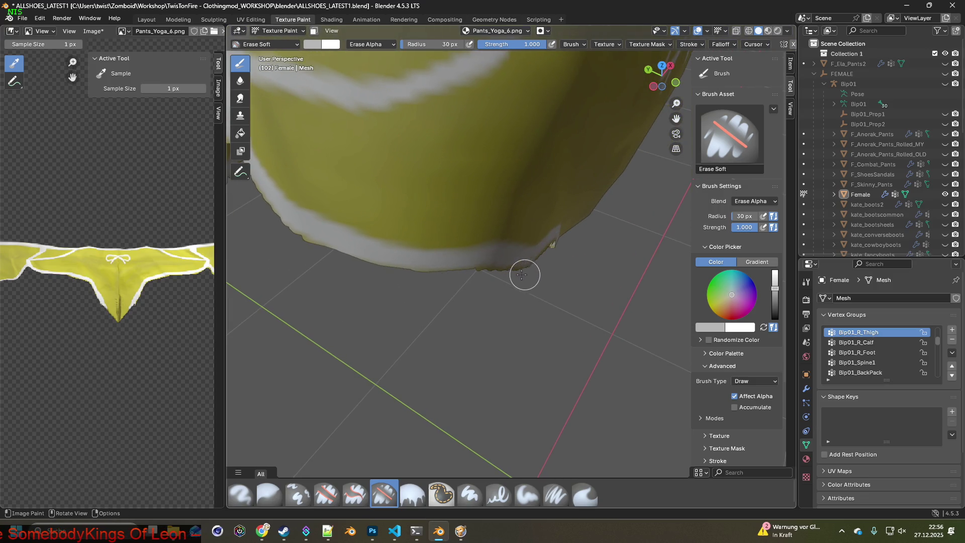
- Erase the dark jagged border, white fringe and grey flap from other angles of the leg edge
{"action": "middle_click_drag", "start_coordinate": [392, 278], "coordinate": [449, 258]}
{"action": "mouse_move", "coordinate": [514, 291]}
{"action": "left_mouse_down"}
{"action": "mouse_move", "coordinate": [603, 308]}
{"action": "mouse_move", "coordinate": [642, 353]}
{"action": "left_mouse_up"}
{"action": "mouse_move", "coordinate": [642, 353]}
{"action": "middle_mouse_down"}
{"action": "mouse_move", "coordinate": [555, 323]}
{"action": "mouse_move", "coordinate": [408, 225]}
{"action": "middle_mouse_up"}
{"action": "mouse_move", "coordinate": [409, 225]}
{"action": "left_mouse_down"}
{"action": "mouse_move", "coordinate": [427, 223]}
{"action": "mouse_move", "coordinate": [525, 274]}
{"action": "left_mouse_up"}
{"action": "mouse_move", "coordinate": [524, 274]}
{"action": "middle_mouse_down"}
{"action": "mouse_move", "coordinate": [474, 252]}
{"action": "mouse_move", "coordinate": [501, 254]}
{"action": "middle_mouse_up"}
{"action": "left_click_drag", "start_coordinate": [495, 257], "coordinate": [630, 304]}
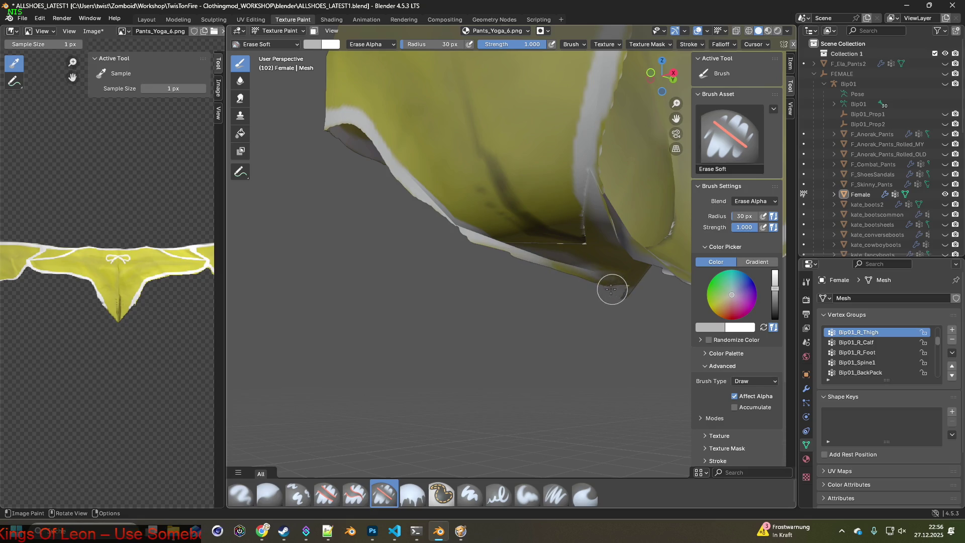
{"action": "mouse_move", "coordinate": [501, 268]}
{"action": "middle_mouse_down"}
{"action": "mouse_move", "coordinate": [577, 277]}
{"action": "mouse_move", "coordinate": [556, 280]}
{"action": "middle_mouse_up"}
{"action": "left_click_drag", "start_coordinate": [530, 251], "coordinate": [428, 271]}
{"action": "middle_click_drag", "start_coordinate": [402, 274], "coordinate": [431, 279]}
{"action": "middle_click_drag", "start_coordinate": [508, 284], "coordinate": [425, 332], "text": "shift"}
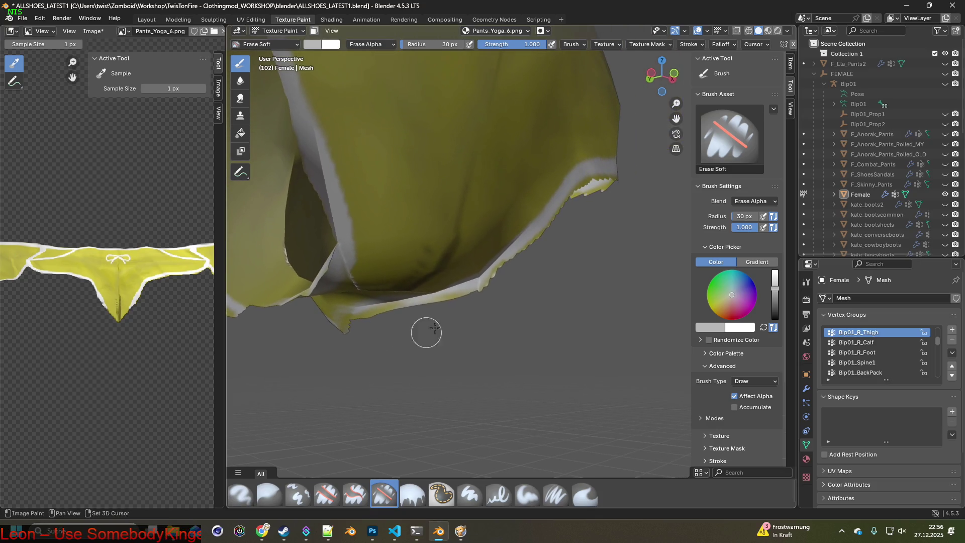
{"action": "mouse_move", "coordinate": [511, 278]}
{"action": "middle_mouse_down", "text": "shift"}
{"action": "mouse_move", "coordinate": [455, 321]}
{"action": "mouse_move", "coordinate": [391, 408]}
{"action": "middle_mouse_up", "text": "shift"}
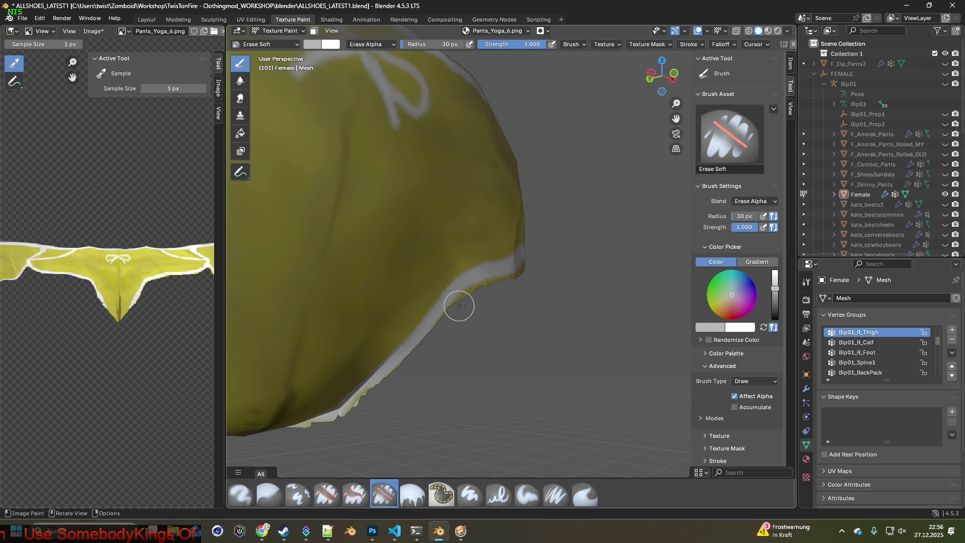
{"action": "mouse_move", "coordinate": [527, 269]}
{"action": "middle_mouse_down"}
{"action": "mouse_move", "coordinate": [449, 373]}
{"action": "mouse_move", "coordinate": [496, 371]}
{"action": "middle_mouse_up"}
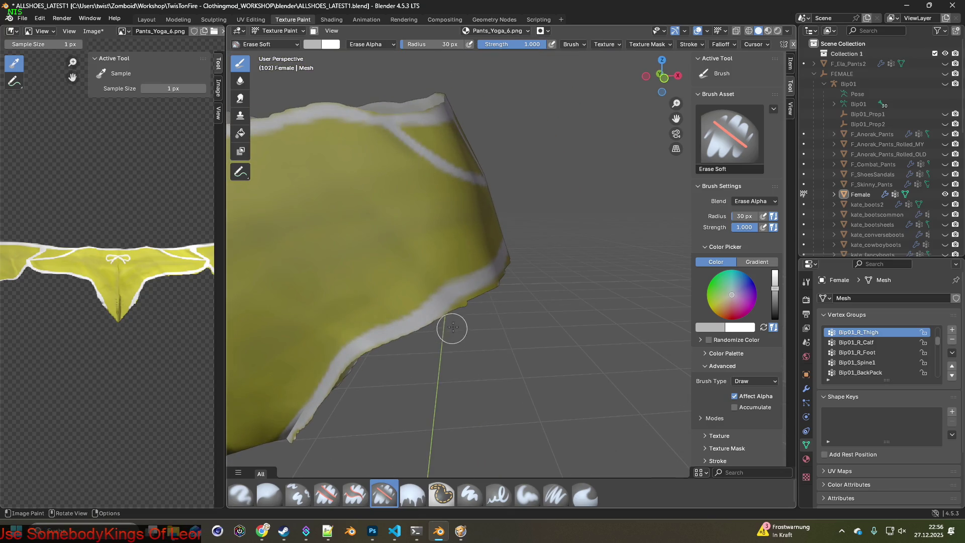
{"action": "mouse_move", "coordinate": [511, 273]}
{"action": "middle_mouse_down"}
{"action": "mouse_move", "coordinate": [430, 285]}
{"action": "mouse_move", "coordinate": [323, 358]}
{"action": "mouse_move", "coordinate": [452, 350]}
{"action": "mouse_move", "coordinate": [441, 344]}
{"action": "mouse_move", "coordinate": [370, 383]}
{"action": "mouse_move", "coordinate": [403, 377]}
{"action": "mouse_move", "coordinate": [413, 341]}
{"action": "mouse_move", "coordinate": [450, 356]}
{"action": "middle_mouse_up"}
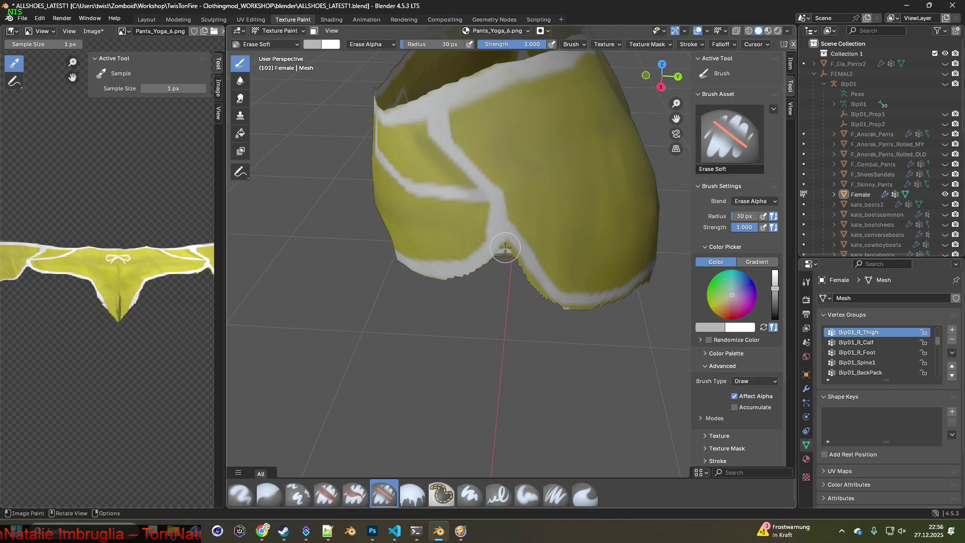
- Erase the remaining jagged white strip along the bottom leg edges
{"action": "mouse_move", "coordinate": [531, 285]}
{"action": "left_mouse_down"}
{"action": "mouse_move", "coordinate": [579, 306]}
{"action": "mouse_move", "coordinate": [614, 305]}
{"action": "left_mouse_up"}
{"action": "middle_click_drag", "start_coordinate": [646, 292], "coordinate": [373, 304]}
{"action": "mouse_move", "coordinate": [374, 303]}
{"action": "left_mouse_down"}
{"action": "mouse_move", "coordinate": [427, 300]}
{"action": "mouse_move", "coordinate": [564, 325]}
{"action": "left_mouse_up"}
{"action": "middle_click_drag", "start_coordinate": [564, 325], "coordinate": [339, 243]}
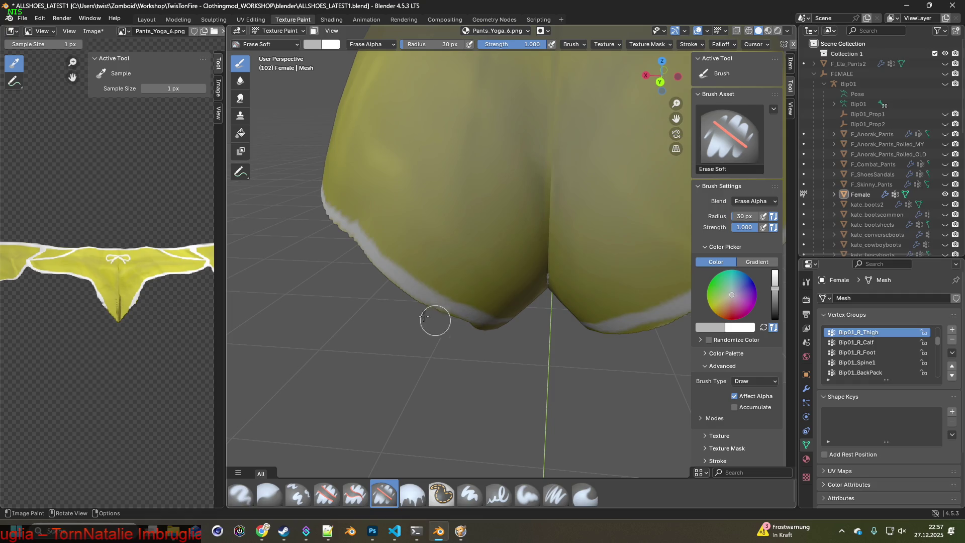
{"action": "left_click_drag", "start_coordinate": [456, 327], "coordinate": [518, 335]}
{"action": "middle_click_drag", "start_coordinate": [517, 336], "coordinate": [385, 298]}
{"action": "left_click_drag", "start_coordinate": [385, 298], "coordinate": [487, 336]}
{"action": "middle_click_drag", "start_coordinate": [515, 349], "coordinate": [390, 356]}
{"action": "mouse_move", "coordinate": [390, 356]}
{"action": "left_mouse_down"}
{"action": "mouse_move", "coordinate": [302, 334]}
{"action": "mouse_move", "coordinate": [412, 306]}
{"action": "mouse_move", "coordinate": [324, 325]}
{"action": "left_mouse_up"}
{"action": "mouse_move", "coordinate": [415, 302]}
{"action": "left_mouse_down"}
{"action": "mouse_move", "coordinate": [517, 262]}
{"action": "mouse_move", "coordinate": [500, 275]}
{"action": "left_mouse_up"}
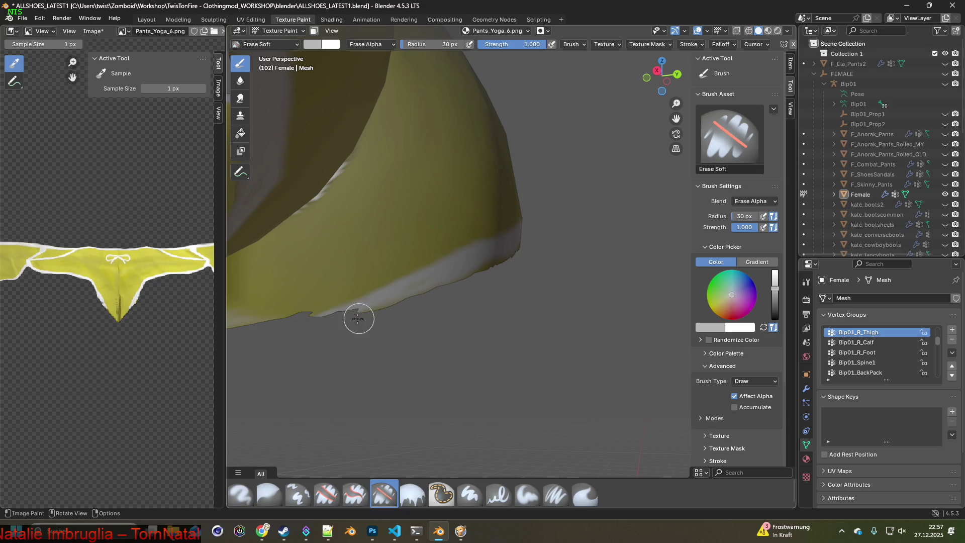
{"action": "mouse_move", "coordinate": [276, 327]}
{"action": "middle_mouse_down"}
{"action": "mouse_move", "coordinate": [287, 348]}
{"action": "mouse_move", "coordinate": [454, 327]}
{"action": "mouse_move", "coordinate": [435, 325]}
{"action": "middle_mouse_up"}
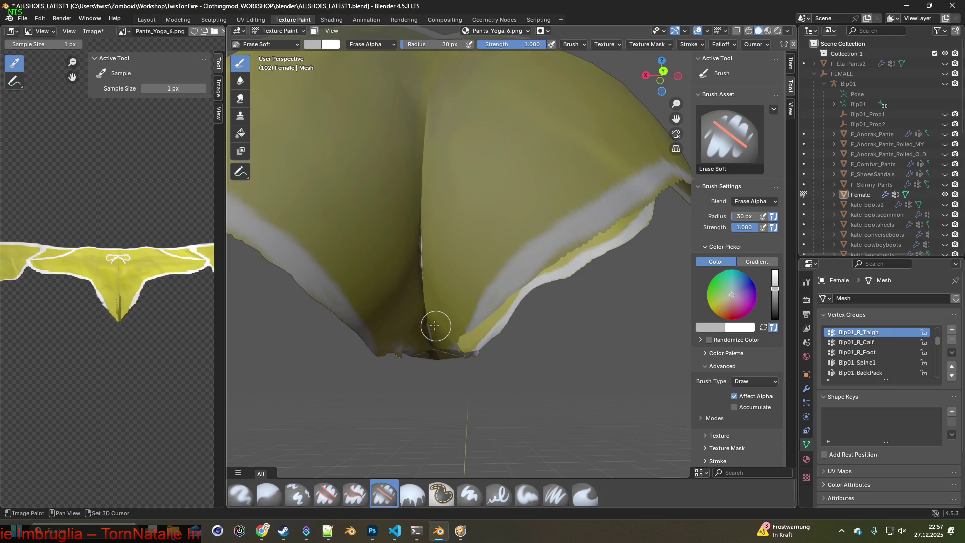
{"action": "left_click", "coordinate": [298, 495]}
- Set a clone source on the pants and clone over the light streak and spiky white edge
{"action": "key", "text": "s"}
{"action": "left_click", "coordinate": [379, 231], "text": "ctrl"}
{"action": "middle_click_drag", "start_coordinate": [418, 250], "coordinate": [429, 293]}
{"action": "left_click_drag", "start_coordinate": [418, 344], "coordinate": [410, 385]}
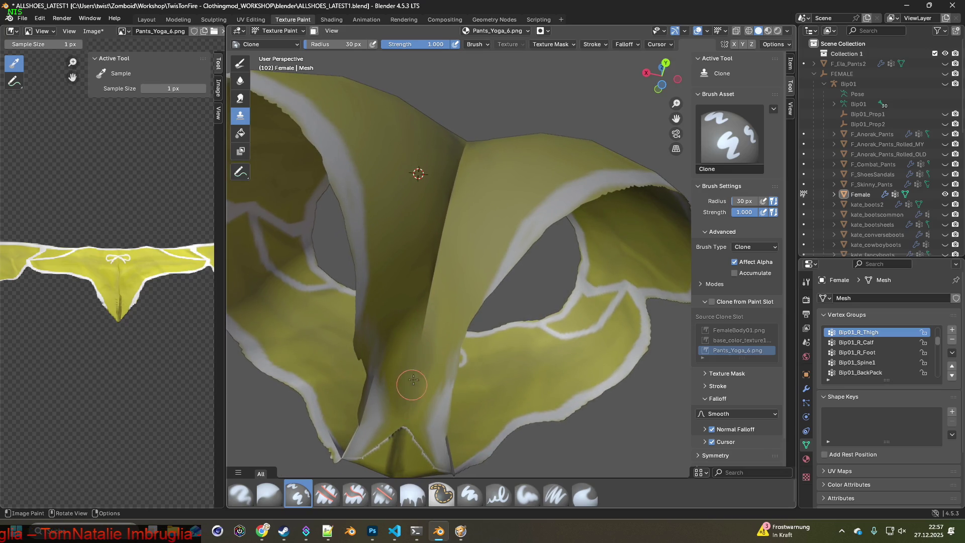
{"action": "mouse_move", "coordinate": [426, 311]}
{"action": "middle_mouse_down"}
{"action": "mouse_move", "coordinate": [491, 226]}
{"action": "mouse_move", "coordinate": [453, 370]}
{"action": "mouse_move", "coordinate": [523, 329]}
{"action": "mouse_move", "coordinate": [524, 375]}
{"action": "middle_mouse_up"}
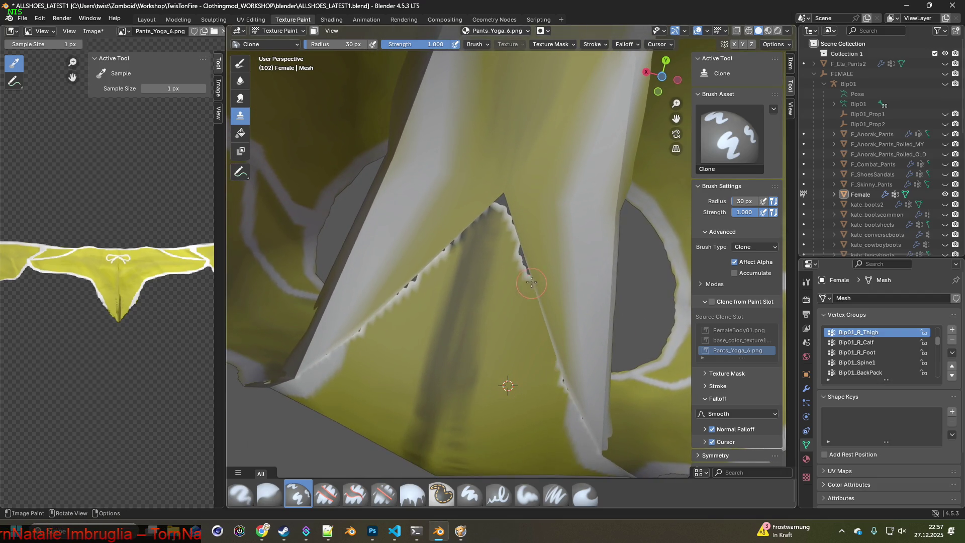
{"action": "left_click_drag", "start_coordinate": [516, 239], "coordinate": [503, 203]}
{"action": "left_click_drag", "start_coordinate": [470, 232], "coordinate": [386, 312]}
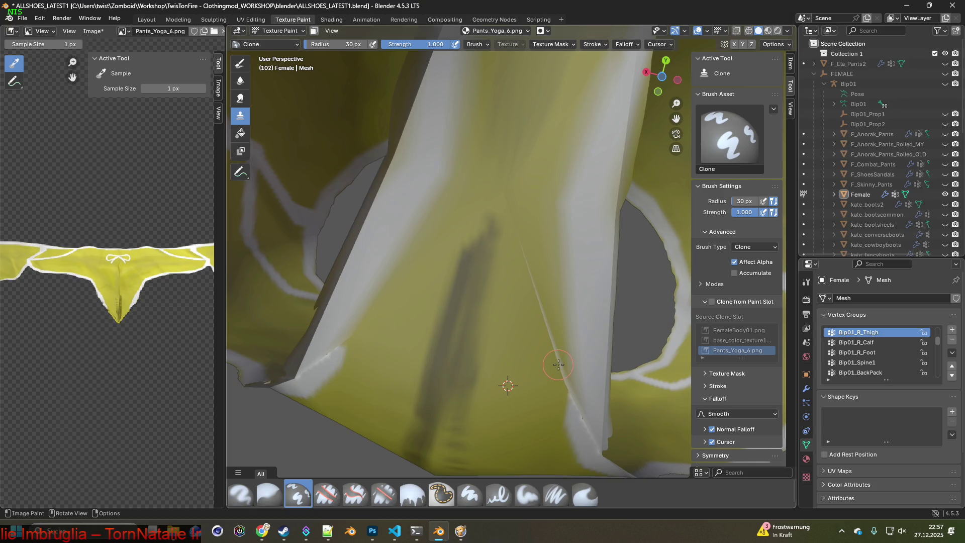
- Clone yellow fabric over the thin white seam line and along the dark stripe
{"action": "mouse_move", "coordinate": [561, 372]}
{"action": "left_mouse_down"}
{"action": "mouse_move", "coordinate": [535, 303]}
{"action": "mouse_move", "coordinate": [560, 369]}
{"action": "left_mouse_up"}
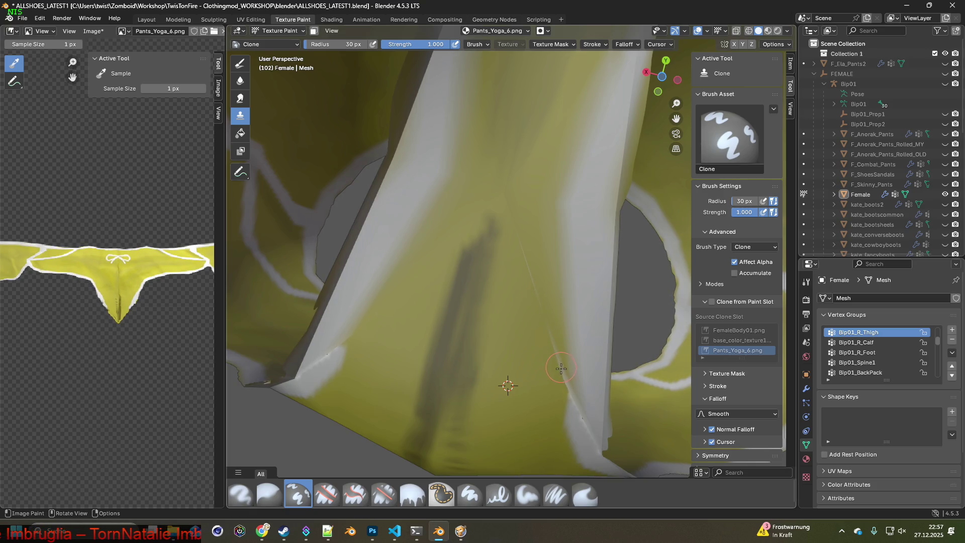
{"action": "mouse_move", "coordinate": [525, 257]}
{"action": "left_mouse_down"}
{"action": "mouse_move", "coordinate": [479, 222]}
{"action": "mouse_move", "coordinate": [493, 230]}
{"action": "mouse_move", "coordinate": [469, 259]}
{"action": "mouse_move", "coordinate": [468, 284]}
{"action": "left_mouse_up"}
{"action": "mouse_move", "coordinate": [487, 320]}
{"action": "middle_mouse_down"}
{"action": "mouse_move", "coordinate": [532, 307]}
{"action": "mouse_move", "coordinate": [519, 385]}
{"action": "middle_mouse_up"}
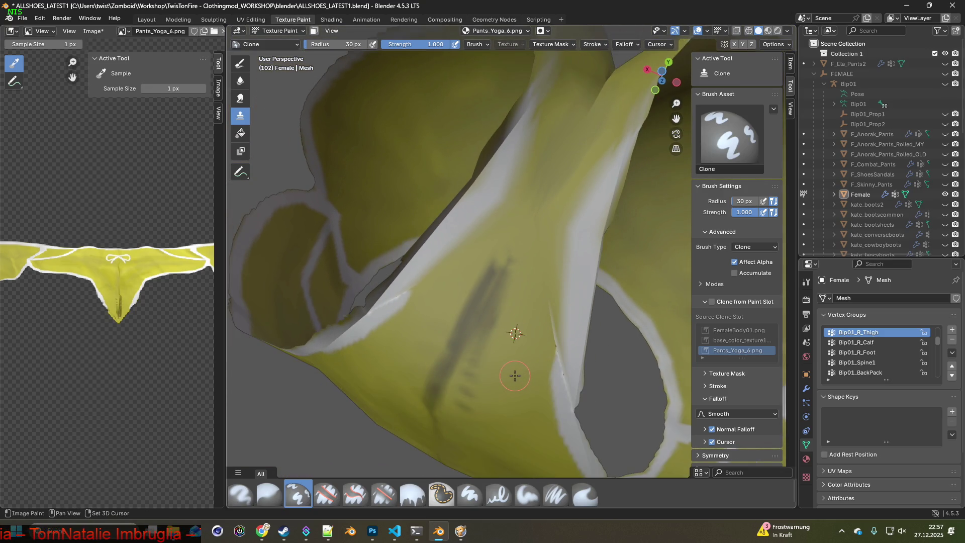
{"action": "mouse_move", "coordinate": [485, 350]}
{"action": "left_mouse_down"}
{"action": "mouse_move", "coordinate": [445, 349]}
{"action": "mouse_move", "coordinate": [440, 372]}
{"action": "mouse_move", "coordinate": [460, 408]}
{"action": "mouse_move", "coordinate": [417, 373]}
{"action": "left_mouse_up"}
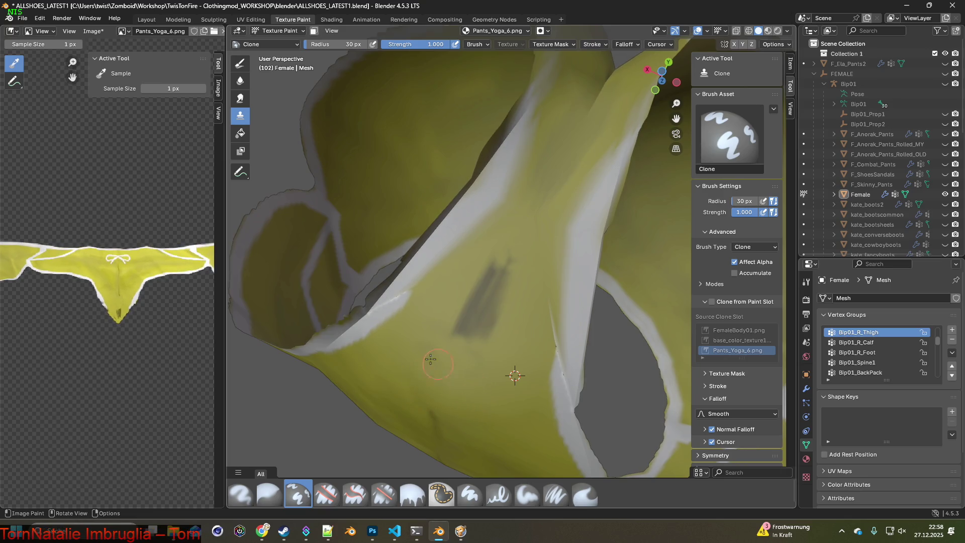
{"action": "mouse_move", "coordinate": [481, 366]}
{"action": "left_mouse_down"}
{"action": "mouse_move", "coordinate": [439, 323]}
{"action": "mouse_move", "coordinate": [454, 337]}
{"action": "mouse_move", "coordinate": [483, 322]}
{"action": "mouse_move", "coordinate": [476, 293]}
{"action": "left_mouse_up"}
{"action": "mouse_move", "coordinate": [513, 265]}
{"action": "left_mouse_down"}
{"action": "mouse_move", "coordinate": [490, 258]}
{"action": "mouse_move", "coordinate": [495, 240]}
{"action": "left_mouse_up"}
{"action": "mouse_move", "coordinate": [495, 234]}
{"action": "middle_mouse_down"}
{"action": "mouse_move", "coordinate": [485, 345]}
{"action": "mouse_move", "coordinate": [475, 351]}
{"action": "mouse_move", "coordinate": [485, 352]}
{"action": "mouse_move", "coordinate": [503, 256]}
{"action": "middle_mouse_up"}
{"action": "scroll", "coordinate": [485, 351], "scroll_direction": "down", "scroll_amount": 4}
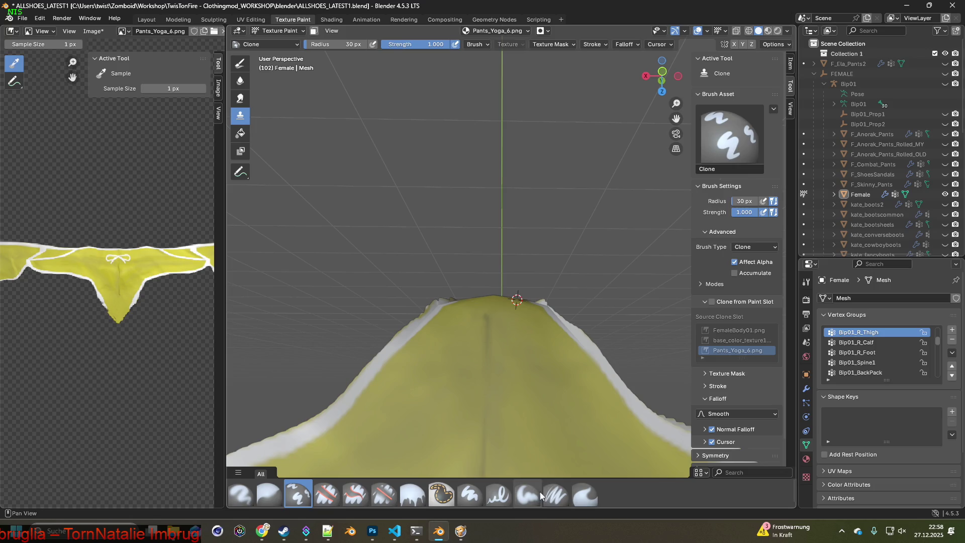
{"action": "left_click", "coordinate": [556, 495]}
- Sample a near-white colour and paint it along the mesh's upper border
{"action": "middle_click_drag", "start_coordinate": [511, 355], "coordinate": [476, 288]}
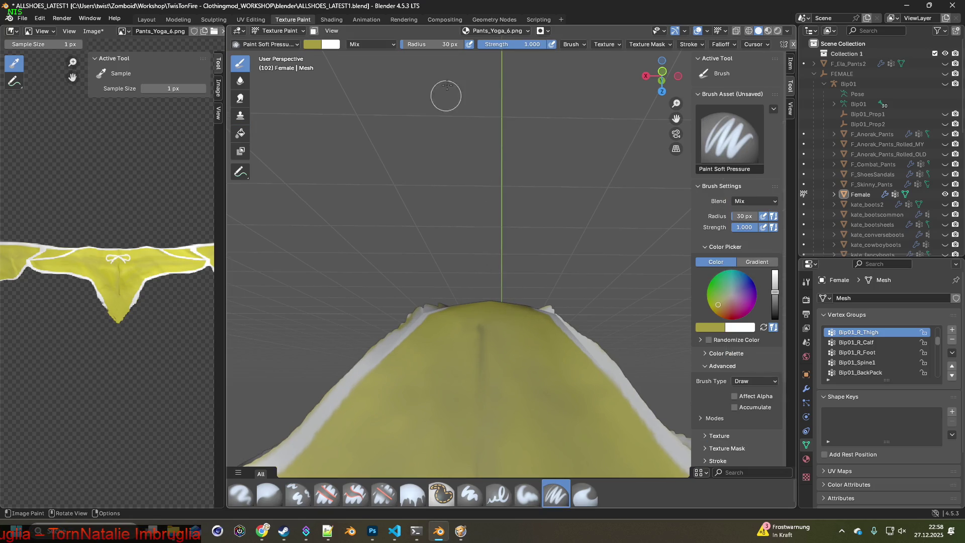
{"action": "key", "text": "s"}
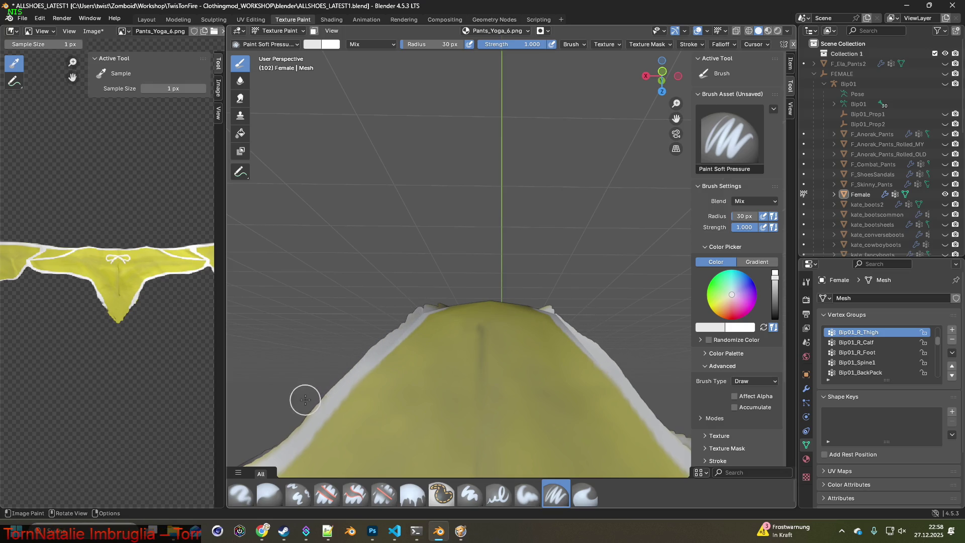
{"action": "mouse_move", "coordinate": [429, 370]}
{"action": "middle_mouse_down"}
{"action": "mouse_move", "coordinate": [391, 404]}
{"action": "mouse_move", "coordinate": [543, 254]}
{"action": "middle_mouse_up"}
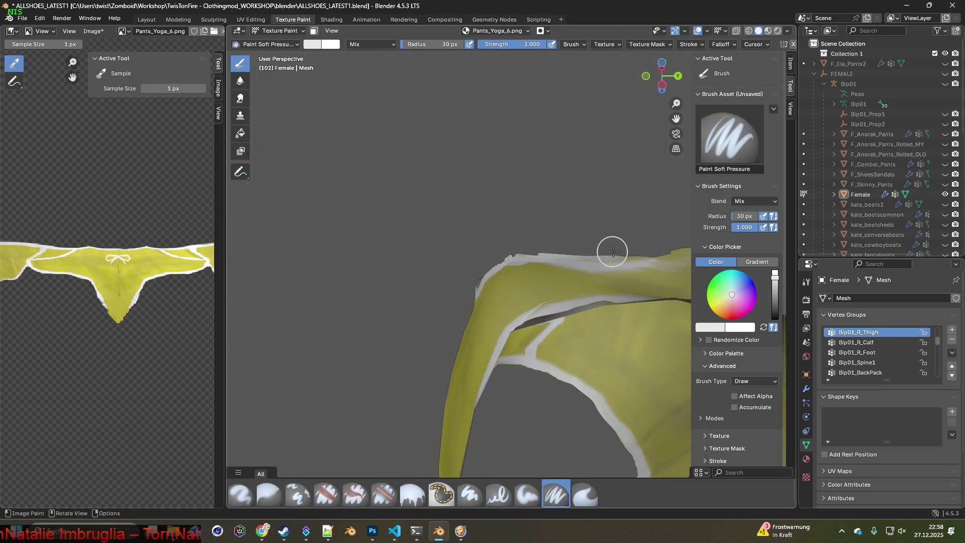
{"action": "mouse_move", "coordinate": [635, 251]}
{"action": "middle_mouse_down", "text": "shift"}
{"action": "mouse_move", "coordinate": [378, 289]}
{"action": "mouse_move", "coordinate": [384, 280]}
{"action": "middle_mouse_up", "text": "shift"}
{"action": "middle_click_drag", "start_coordinate": [448, 280], "coordinate": [538, 286]}
{"action": "left_click_drag", "start_coordinate": [483, 249], "coordinate": [573, 307]}
{"action": "middle_click_drag", "start_coordinate": [618, 327], "coordinate": [470, 266]}
- Resample off-white, then pure white, to whiten the jagged grey edge of the upper border
{"action": "key", "text": "s"}
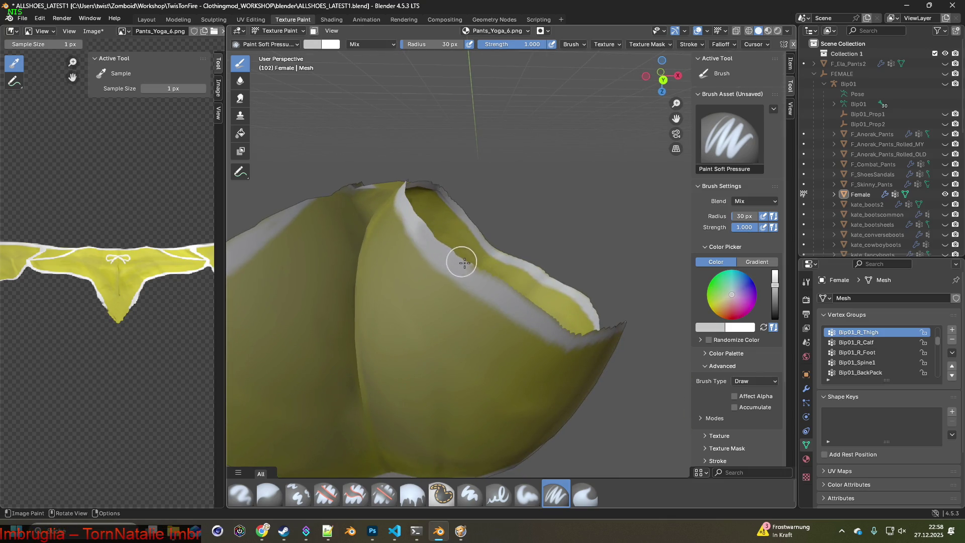
{"action": "mouse_move", "coordinate": [553, 316]}
{"action": "middle_mouse_down"}
{"action": "mouse_move", "coordinate": [459, 291]}
{"action": "mouse_move", "coordinate": [446, 276]}
{"action": "mouse_move", "coordinate": [474, 211]}
{"action": "middle_mouse_up"}
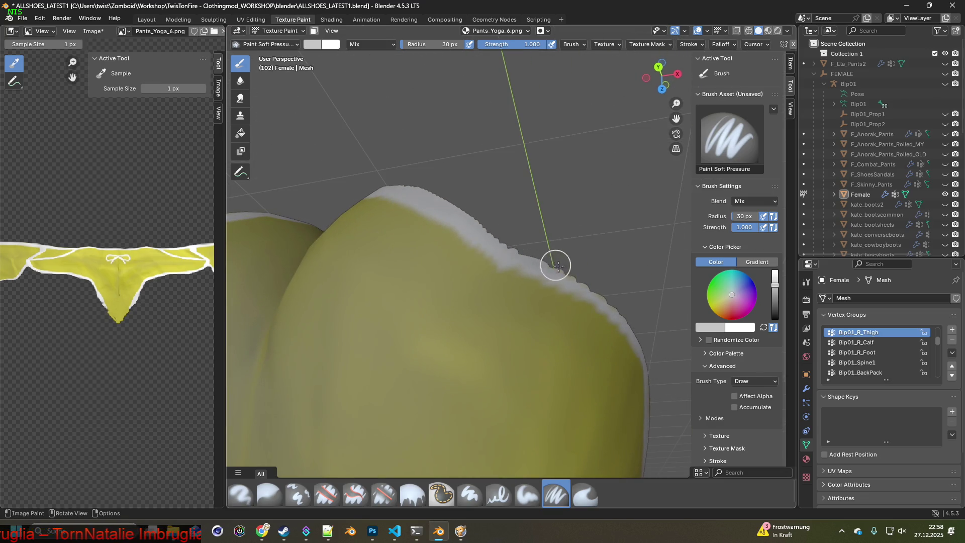
{"action": "mouse_move", "coordinate": [610, 299]}
{"action": "middle_mouse_down"}
{"action": "mouse_move", "coordinate": [565, 286]}
{"action": "mouse_move", "coordinate": [588, 279]}
{"action": "mouse_move", "coordinate": [474, 345]}
{"action": "mouse_move", "coordinate": [359, 282]}
{"action": "middle_mouse_up"}
{"action": "key", "text": "s"}
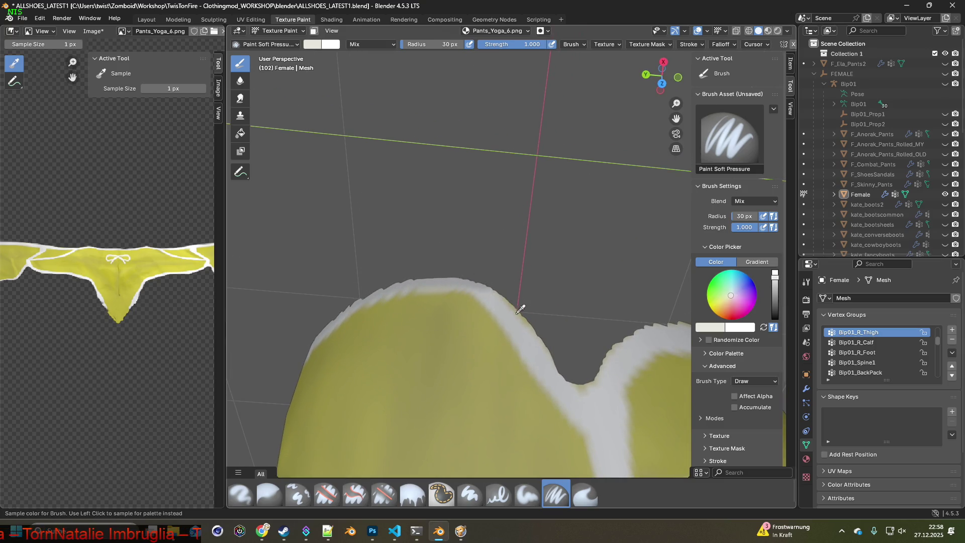
{"action": "middle_click_drag", "start_coordinate": [550, 344], "coordinate": [506, 333], "text": "shift"}
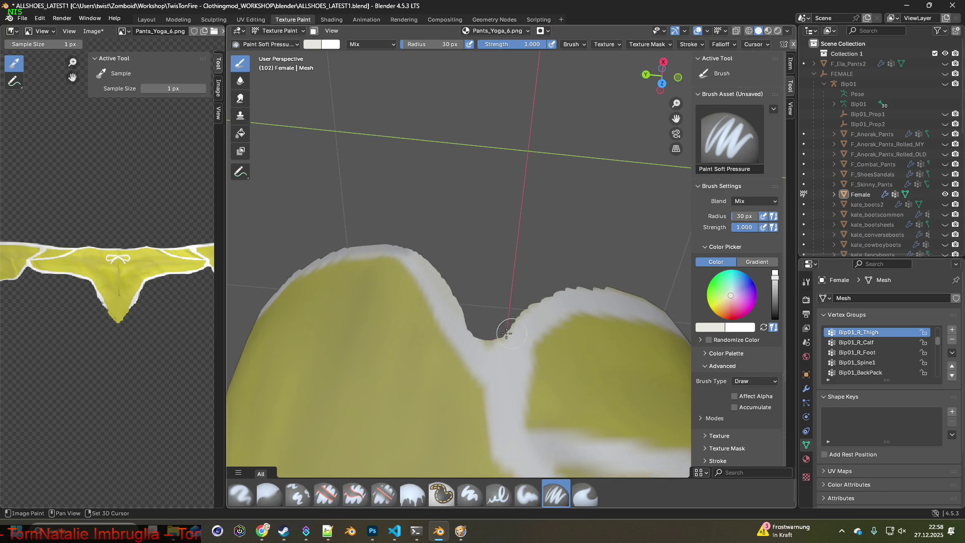
{"action": "mouse_move", "coordinate": [472, 318]}
{"action": "left_mouse_down"}
{"action": "mouse_move", "coordinate": [508, 323]}
{"action": "mouse_move", "coordinate": [565, 295]}
{"action": "left_mouse_up"}
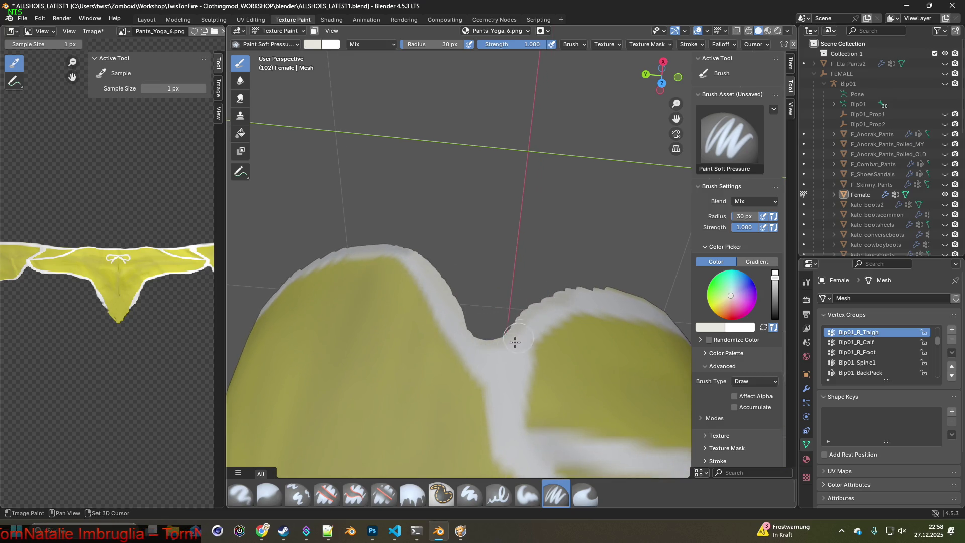
{"action": "key", "text": "s"}
{"action": "mouse_move", "coordinate": [483, 329]}
{"action": "left_mouse_down"}
{"action": "mouse_move", "coordinate": [496, 308]}
{"action": "mouse_move", "coordinate": [578, 281]}
{"action": "mouse_move", "coordinate": [638, 288]}
{"action": "left_mouse_up"}
{"action": "middle_click_drag", "start_coordinate": [637, 289], "coordinate": [529, 324], "text": "shift"}
{"action": "left_click_drag", "start_coordinate": [529, 324], "coordinate": [425, 334]}
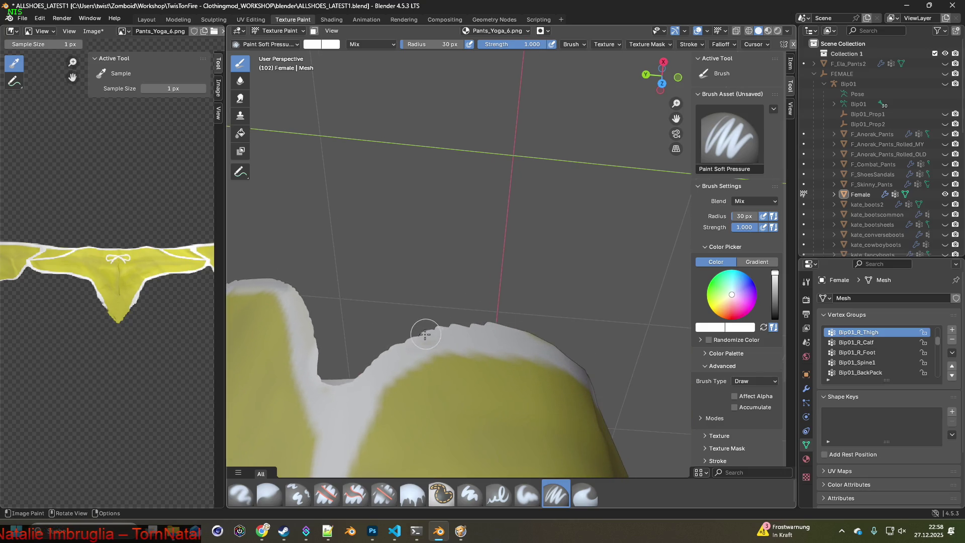
{"action": "middle_click_drag", "start_coordinate": [559, 330], "coordinate": [510, 341]}
{"action": "mouse_move", "coordinate": [596, 308]}
{"action": "middle_mouse_down"}
{"action": "mouse_move", "coordinate": [550, 351]}
{"action": "mouse_move", "coordinate": [402, 359]}
{"action": "middle_mouse_up"}
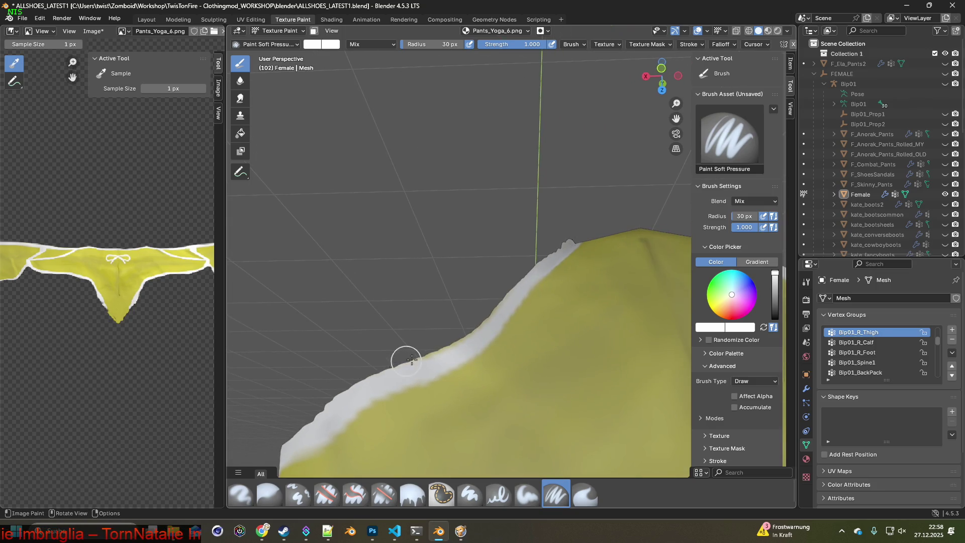
{"action": "middle_click_drag", "start_coordinate": [545, 266], "coordinate": [405, 345]}
{"action": "mouse_move", "coordinate": [415, 300]}
{"action": "middle_mouse_down"}
{"action": "mouse_move", "coordinate": [412, 350]}
{"action": "mouse_move", "coordinate": [551, 276]}
{"action": "mouse_move", "coordinate": [625, 290]}
{"action": "mouse_move", "coordinate": [487, 276]}
{"action": "mouse_move", "coordinate": [505, 271]}
{"action": "mouse_move", "coordinate": [356, 284]}
{"action": "mouse_move", "coordinate": [609, 259]}
{"action": "middle_mouse_up"}
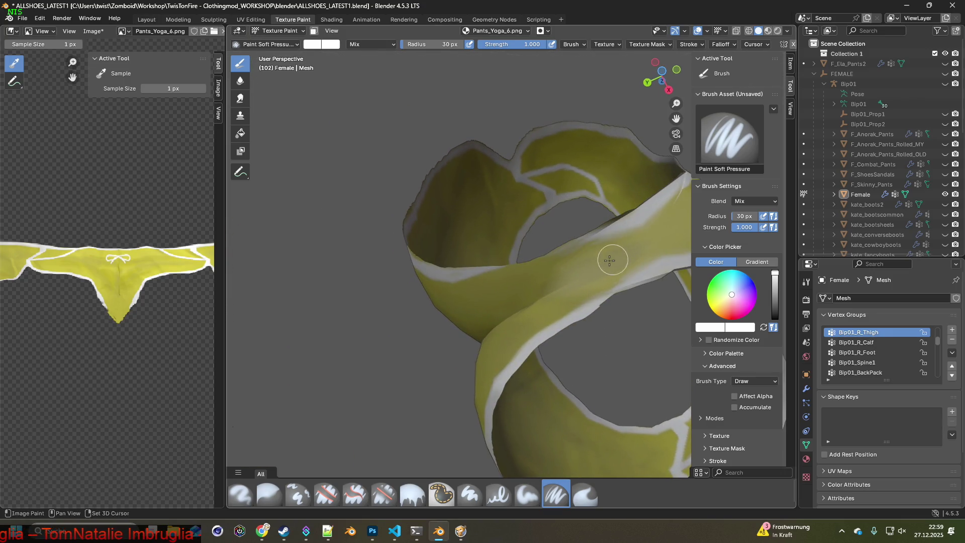
- Paint the white rim seam with a sampled grey and spread it around the V tip
{"action": "mouse_move", "coordinate": [605, 225]}
{"action": "left_mouse_down"}
{"action": "mouse_move", "coordinate": [493, 265]}
{"action": "mouse_move", "coordinate": [431, 264]}
{"action": "left_mouse_up"}
{"action": "mouse_move", "coordinate": [432, 263]}
{"action": "middle_mouse_down"}
{"action": "mouse_move", "coordinate": [514, 263]}
{"action": "mouse_move", "coordinate": [577, 204]}
{"action": "mouse_move", "coordinate": [547, 264]}
{"action": "middle_mouse_up"}
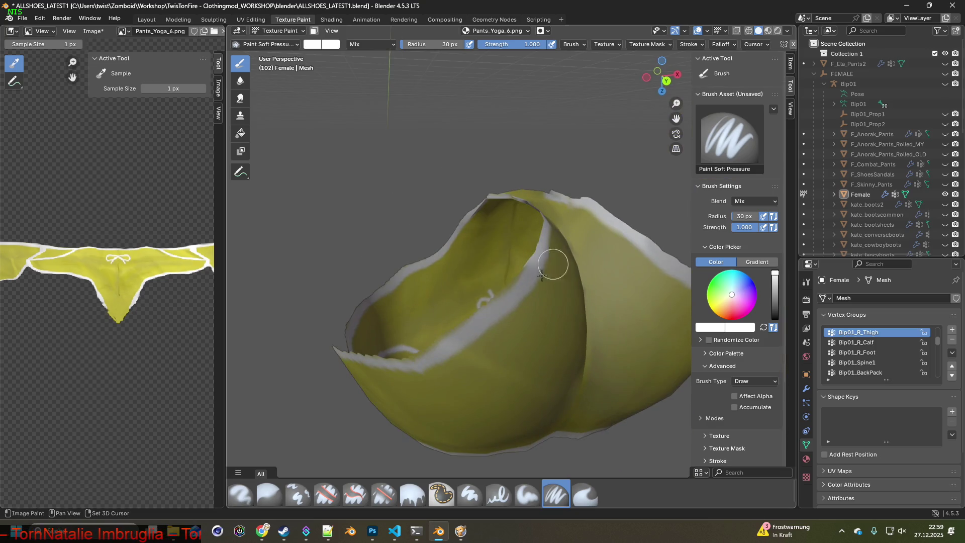
{"action": "key", "text": "s"}
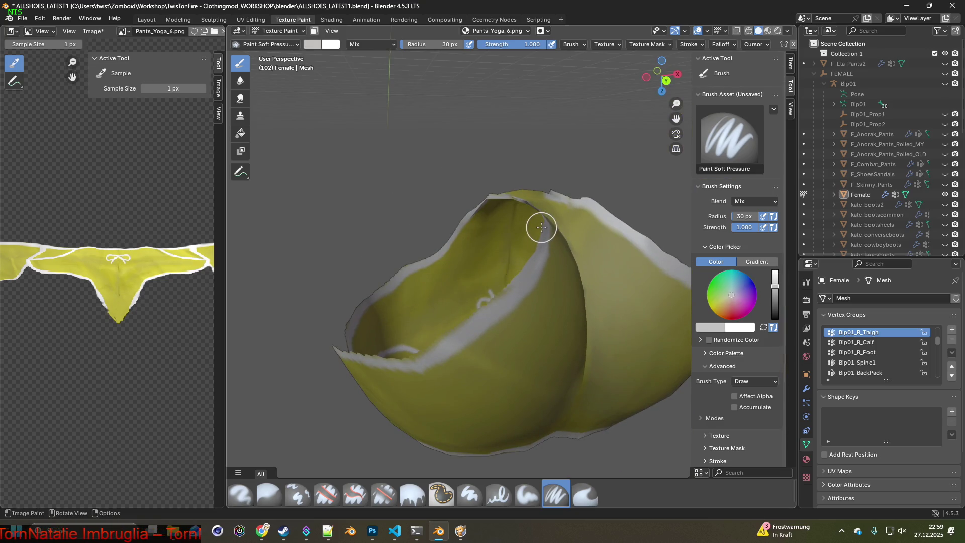
{"action": "mouse_move", "coordinate": [418, 352]}
{"action": "middle_mouse_down"}
{"action": "mouse_move", "coordinate": [538, 293]}
{"action": "mouse_move", "coordinate": [454, 345]}
{"action": "mouse_move", "coordinate": [578, 237]}
{"action": "mouse_move", "coordinate": [539, 241]}
{"action": "middle_mouse_up"}
{"action": "mouse_move", "coordinate": [540, 240]}
{"action": "left_mouse_down"}
{"action": "mouse_move", "coordinate": [470, 241]}
{"action": "mouse_move", "coordinate": [323, 291]}
{"action": "mouse_move", "coordinate": [295, 315]}
{"action": "left_mouse_up"}
{"action": "middle_click_drag", "start_coordinate": [295, 315], "coordinate": [613, 168]}
{"action": "mouse_move", "coordinate": [613, 168]}
{"action": "left_mouse_down"}
{"action": "mouse_move", "coordinate": [575, 209]}
{"action": "mouse_move", "coordinate": [552, 262]}
{"action": "left_mouse_up"}
{"action": "left_click_drag", "start_coordinate": [532, 303], "coordinate": [514, 296]}
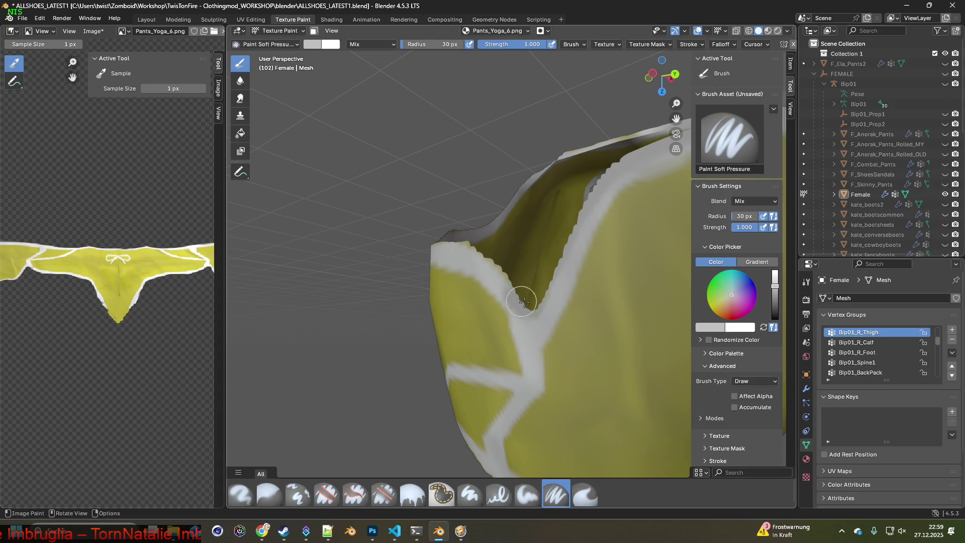
- Sample a lighter colour and paint along the white waistband edge
{"action": "key", "text": "s"}
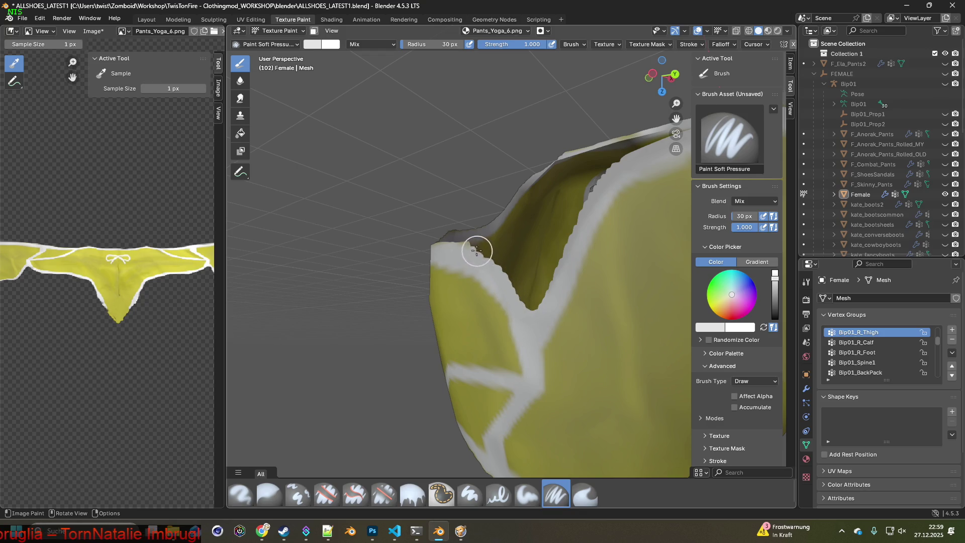
{"action": "mouse_move", "coordinate": [452, 237]}
{"action": "middle_mouse_down"}
{"action": "mouse_move", "coordinate": [383, 242]}
{"action": "mouse_move", "coordinate": [656, 317]}
{"action": "mouse_move", "coordinate": [628, 299]}
{"action": "middle_mouse_up"}
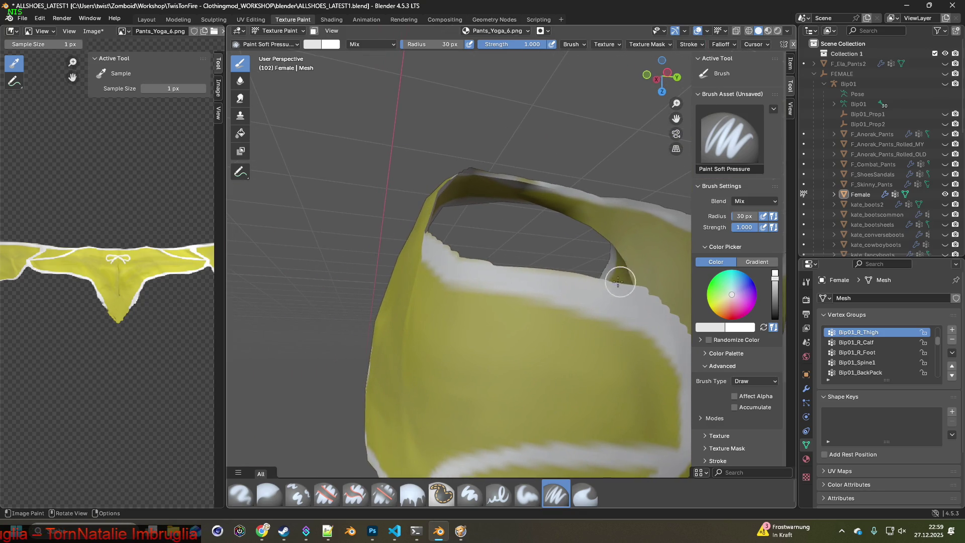
{"action": "mouse_move", "coordinate": [437, 241]}
{"action": "middle_mouse_down"}
{"action": "mouse_move", "coordinate": [491, 282]}
{"action": "mouse_move", "coordinate": [564, 282]}
{"action": "middle_mouse_up"}
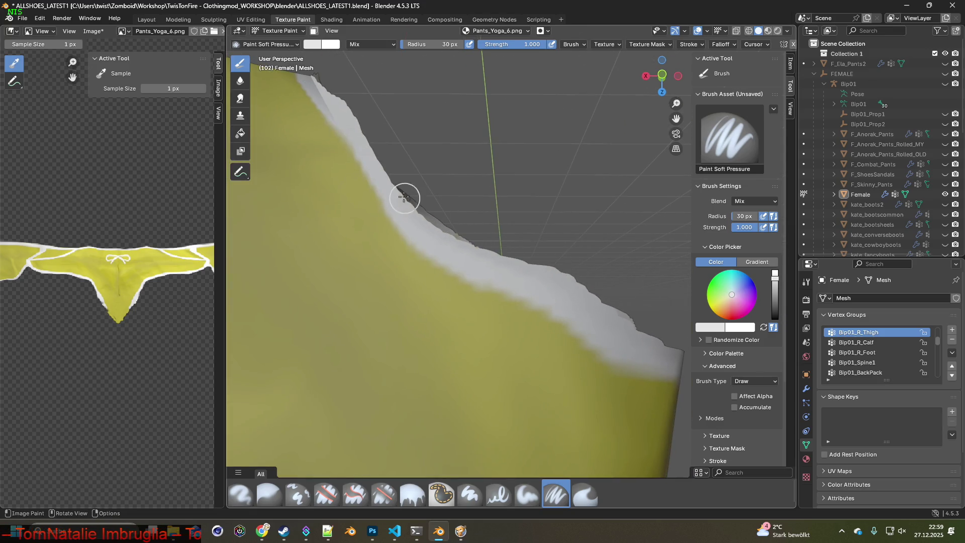
{"action": "mouse_move", "coordinate": [365, 135]}
{"action": "middle_mouse_down", "text": "shift"}
{"action": "mouse_move", "coordinate": [527, 297]}
{"action": "mouse_move", "coordinate": [556, 350]}
{"action": "middle_mouse_up", "text": "shift"}
{"action": "mouse_move", "coordinate": [527, 296]}
{"action": "middle_mouse_down"}
{"action": "mouse_move", "coordinate": [495, 264]}
{"action": "mouse_move", "coordinate": [483, 270]}
{"action": "middle_mouse_up"}
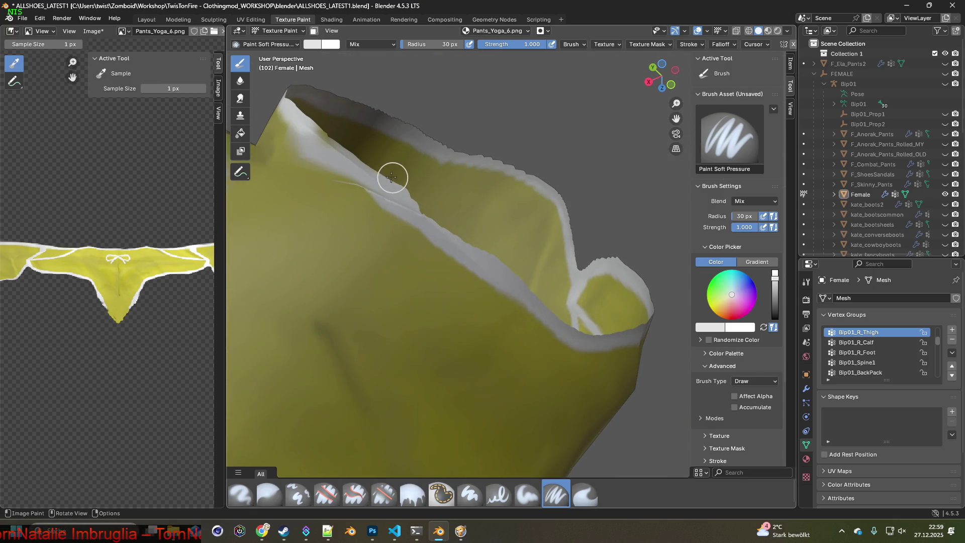
{"action": "mouse_move", "coordinate": [308, 123]}
{"action": "middle_mouse_down", "text": "shift"}
{"action": "mouse_move", "coordinate": [413, 210]}
{"action": "mouse_move", "coordinate": [538, 351]}
{"action": "middle_mouse_up", "text": "shift"}
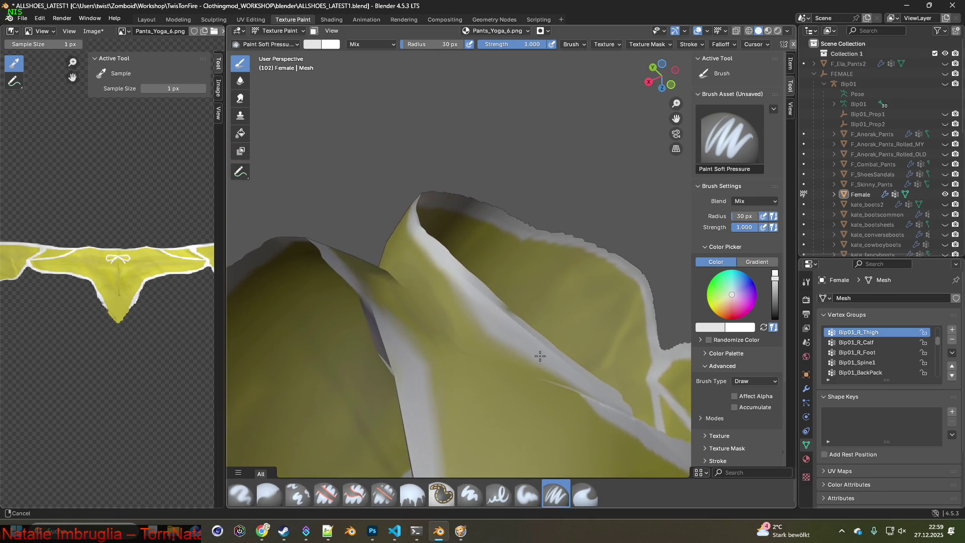
{"action": "mouse_move", "coordinate": [426, 243]}
{"action": "middle_mouse_down"}
{"action": "mouse_move", "coordinate": [384, 267]}
{"action": "mouse_move", "coordinate": [424, 352]}
{"action": "mouse_move", "coordinate": [638, 258]}
{"action": "middle_mouse_up"}
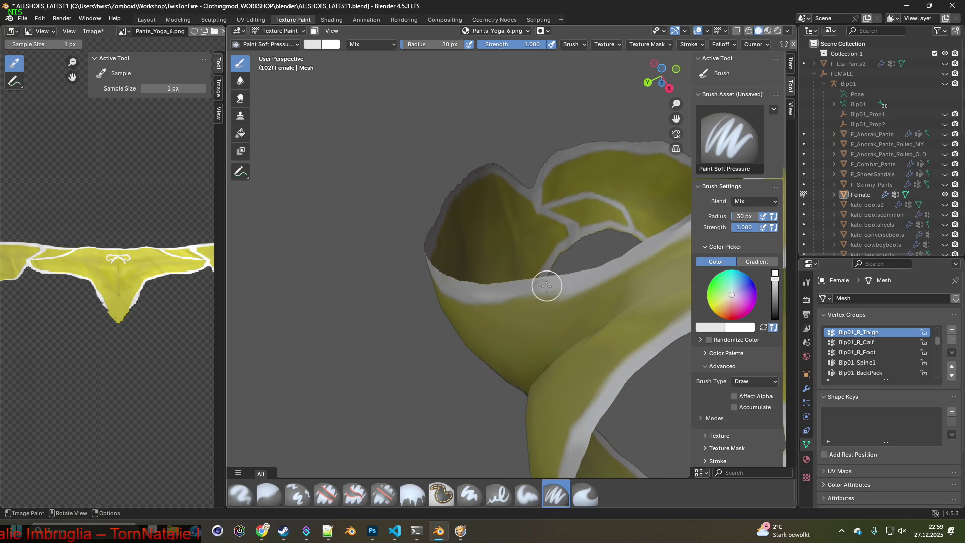
{"action": "middle_click_drag", "start_coordinate": [523, 301], "coordinate": [593, 251]}
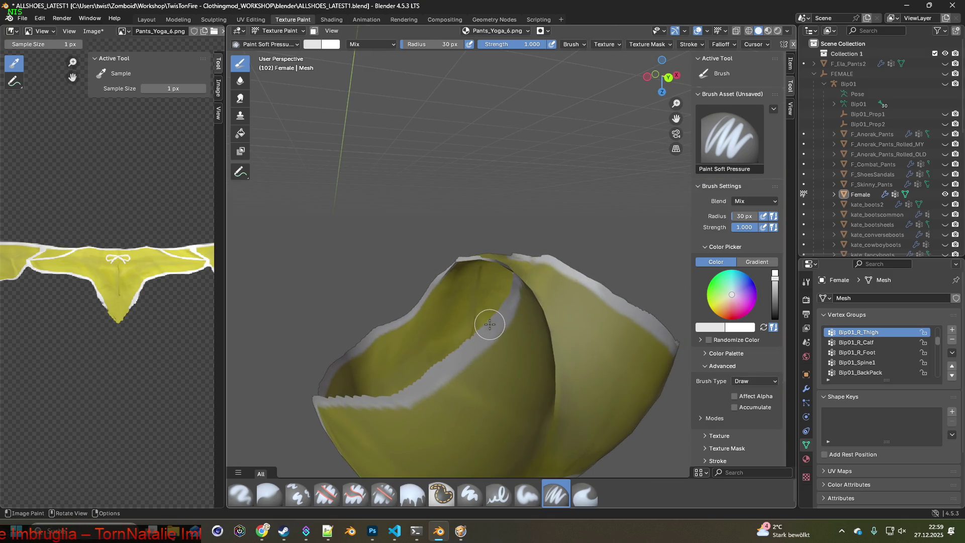
- Sample pure white and repaint the trim along the waistband edge
{"action": "key", "text": "s"}
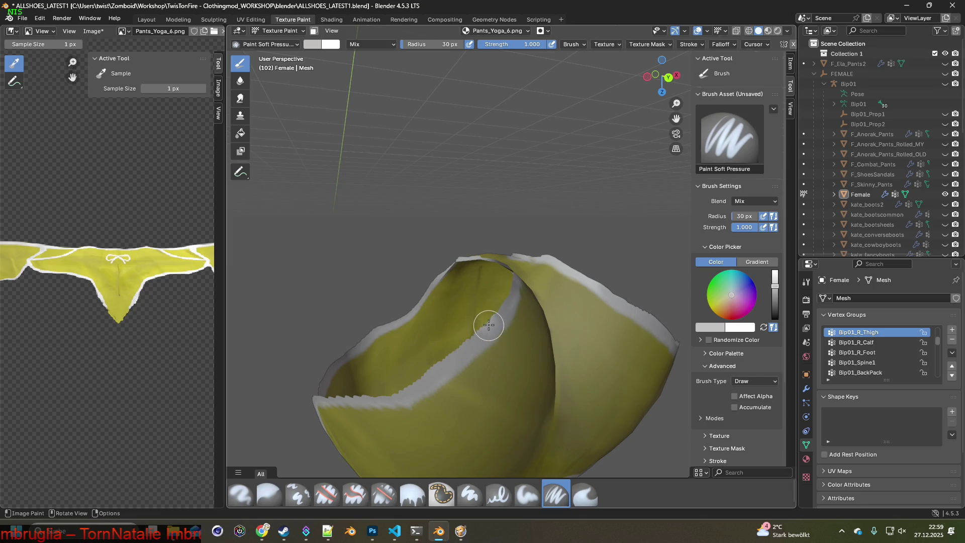
{"action": "mouse_move", "coordinate": [520, 340]}
{"action": "middle_mouse_down"}
{"action": "mouse_move", "coordinate": [407, 340]}
{"action": "mouse_move", "coordinate": [421, 326]}
{"action": "middle_mouse_up"}
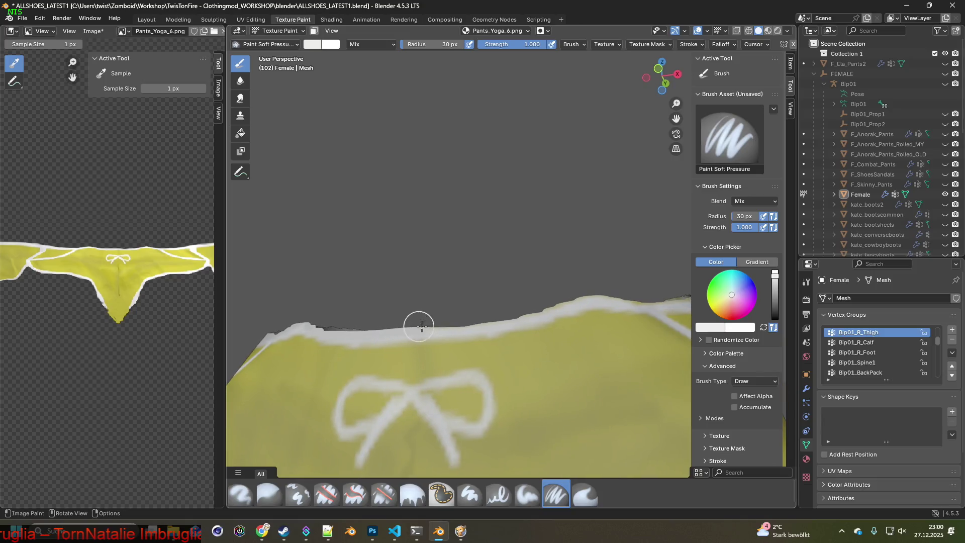
{"action": "middle_click_drag", "start_coordinate": [621, 304], "coordinate": [402, 322]}
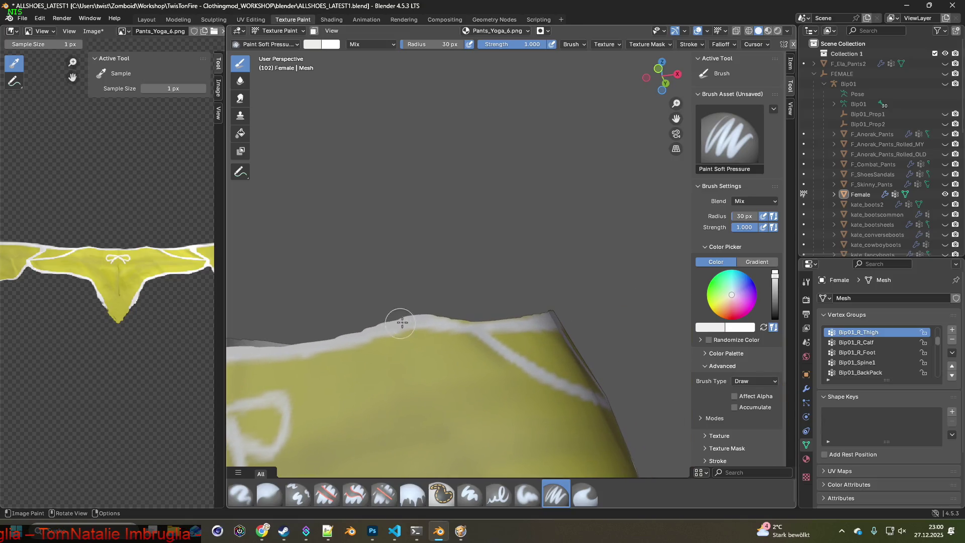
{"action": "middle_click_drag", "start_coordinate": [530, 309], "coordinate": [440, 332]}
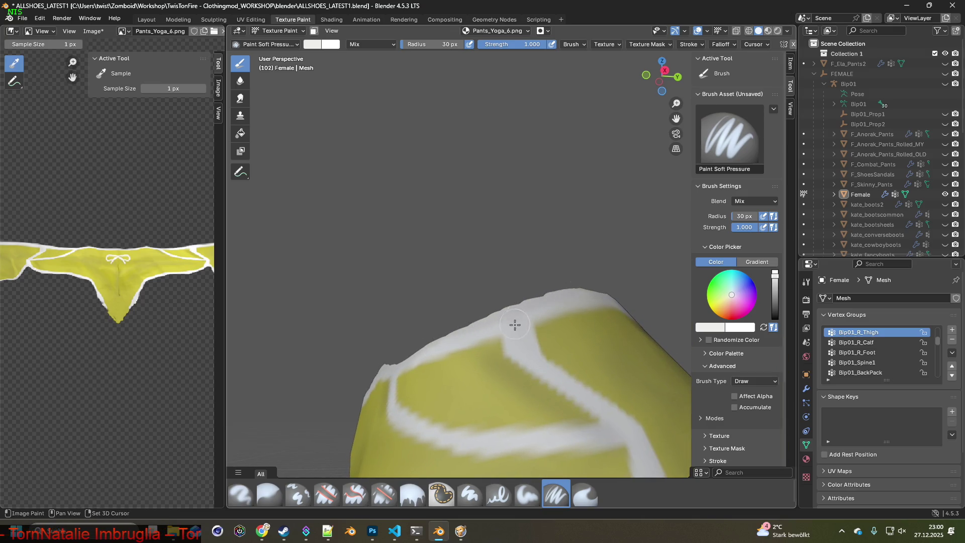
{"action": "key", "text": "s"}
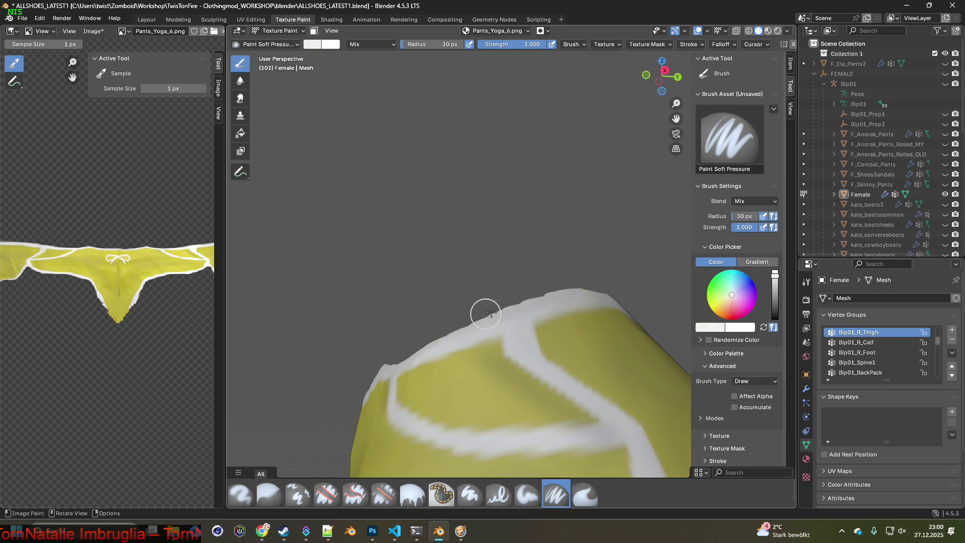
{"action": "key", "text": "s"}
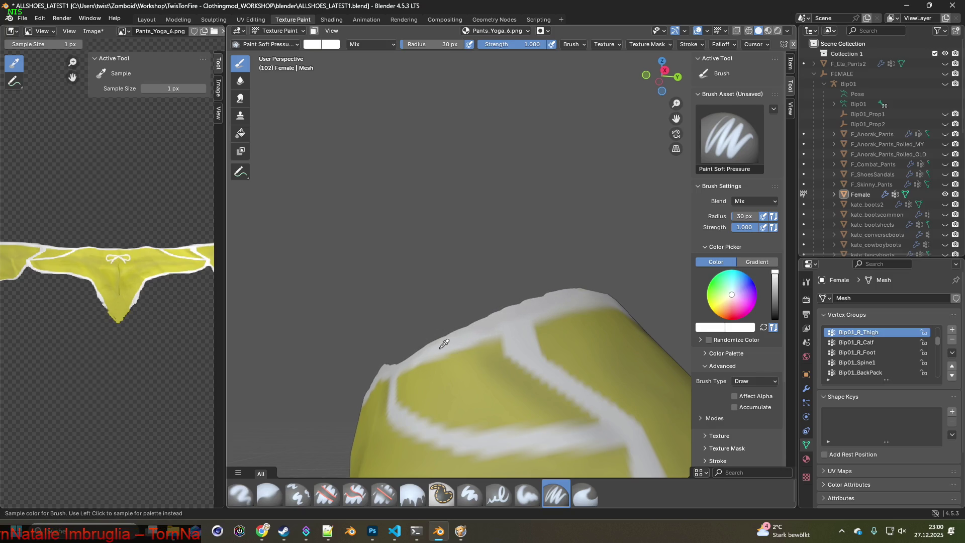
{"action": "left_click_drag", "start_coordinate": [473, 325], "coordinate": [590, 283]}
- Sample the light grey rim colour, paint the waistband rim, and view the whole pants
{"action": "mouse_move", "coordinate": [595, 287]}
{"action": "middle_mouse_down"}
{"action": "mouse_move", "coordinate": [538, 308]}
{"action": "mouse_move", "coordinate": [377, 323]}
{"action": "middle_mouse_up"}
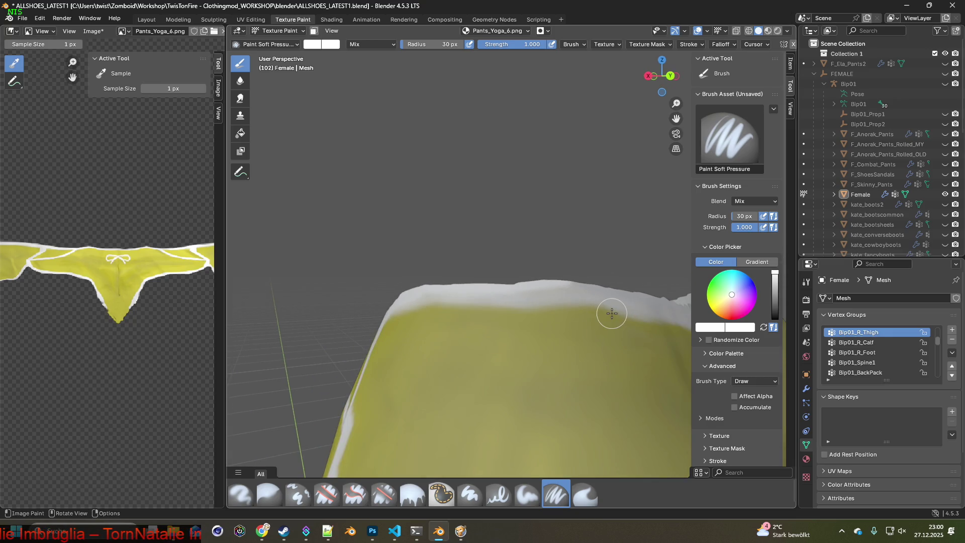
{"action": "key", "text": "s"}
{"action": "mouse_move", "coordinate": [579, 284]}
{"action": "left_mouse_down"}
{"action": "mouse_move", "coordinate": [486, 280]}
{"action": "mouse_move", "coordinate": [510, 287]}
{"action": "left_mouse_up"}
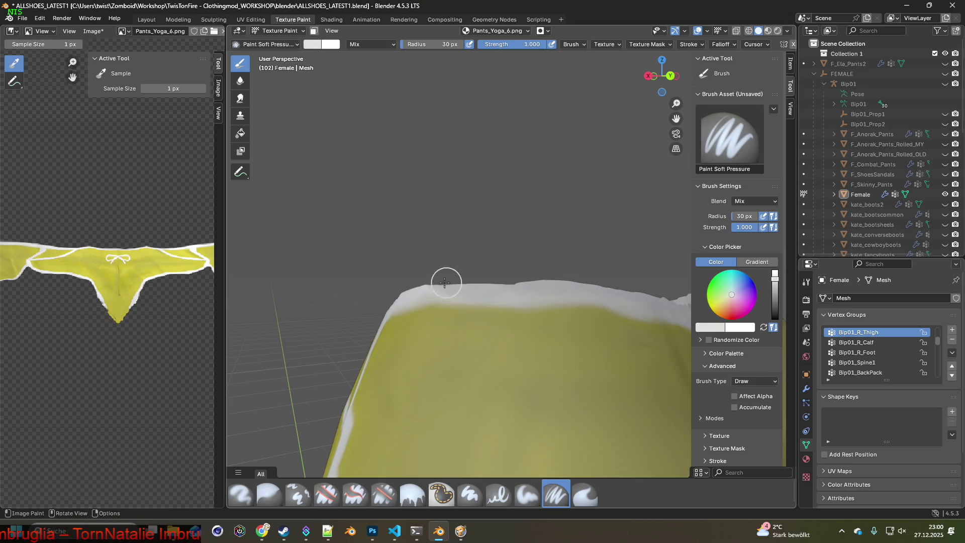
{"action": "mouse_move", "coordinate": [420, 276]}
{"action": "middle_mouse_down"}
{"action": "mouse_move", "coordinate": [538, 295]}
{"action": "mouse_move", "coordinate": [437, 312]}
{"action": "mouse_move", "coordinate": [445, 322]}
{"action": "middle_mouse_up"}
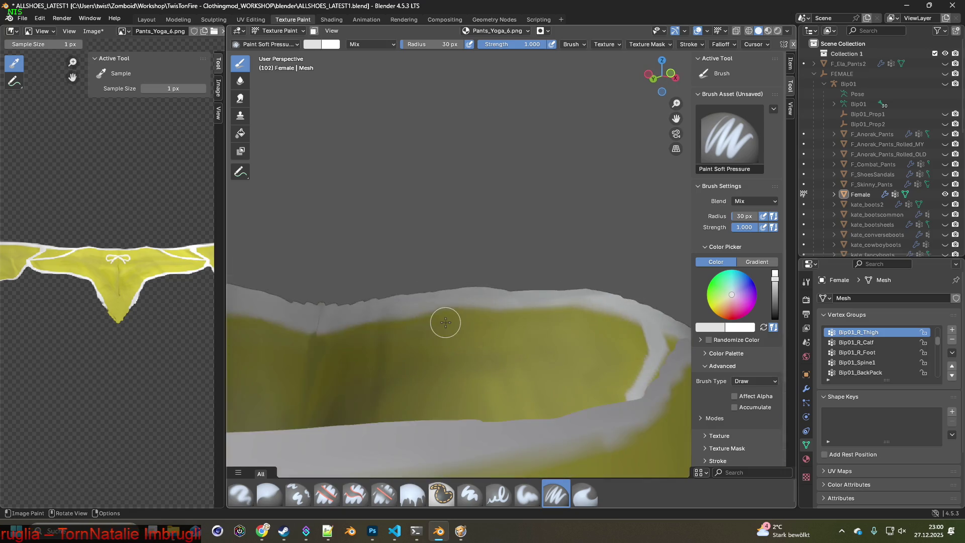
{"action": "scroll", "coordinate": [445, 322], "scroll_direction": "down", "scroll_amount": 5}
{"action": "mouse_move", "coordinate": [474, 382]}
{"action": "middle_mouse_down"}
{"action": "mouse_move", "coordinate": [462, 409]}
{"action": "mouse_move", "coordinate": [442, 338]}
{"action": "mouse_move", "coordinate": [436, 385]}
{"action": "mouse_move", "coordinate": [473, 352]}
{"action": "mouse_move", "coordinate": [447, 382]}
{"action": "mouse_move", "coordinate": [453, 362]}
{"action": "mouse_move", "coordinate": [482, 356]}
{"action": "mouse_move", "coordinate": [462, 346]}
{"action": "mouse_move", "coordinate": [535, 451]}
{"action": "middle_mouse_up"}
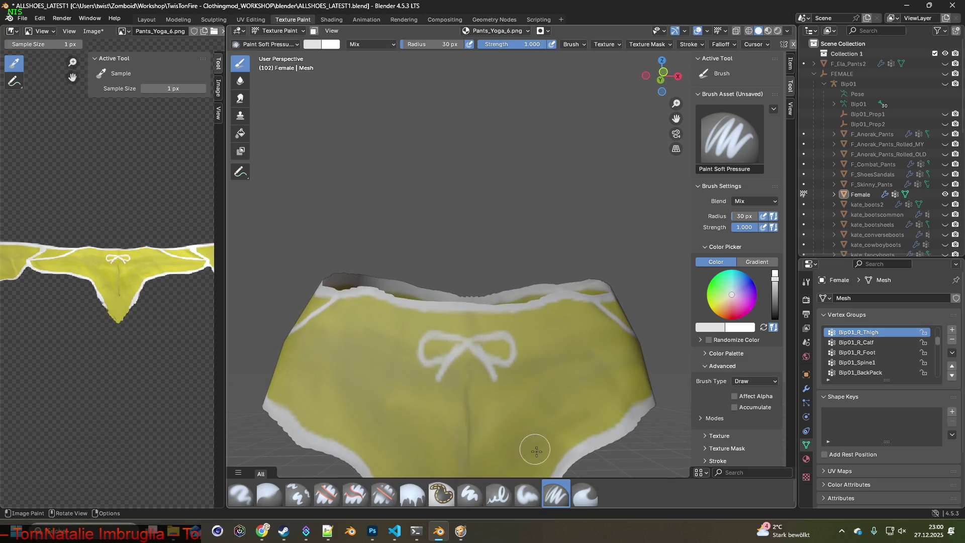
{"action": "left_click", "coordinate": [384, 494]}
- Sample a colour at the waistband and undo the last stroke with Edit > Undo
{"action": "scroll", "coordinate": [435, 437], "scroll_direction": "up", "scroll_amount": 5}
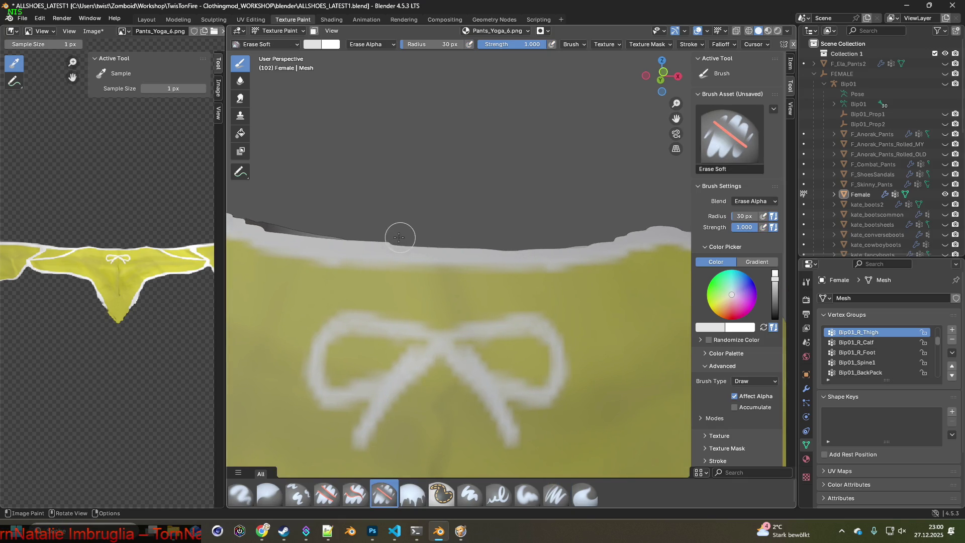
{"action": "scroll", "coordinate": [400, 277], "scroll_direction": "down", "scroll_amount": 6}
{"action": "mouse_move", "coordinate": [400, 277]}
{"action": "middle_mouse_down"}
{"action": "mouse_move", "coordinate": [394, 271]}
{"action": "mouse_move", "coordinate": [532, 308]}
{"action": "mouse_move", "coordinate": [627, 308]}
{"action": "mouse_move", "coordinate": [607, 315]}
{"action": "mouse_move", "coordinate": [601, 345]}
{"action": "mouse_move", "coordinate": [557, 327]}
{"action": "mouse_move", "coordinate": [561, 291]}
{"action": "middle_mouse_up"}
{"action": "key", "text": "s"}
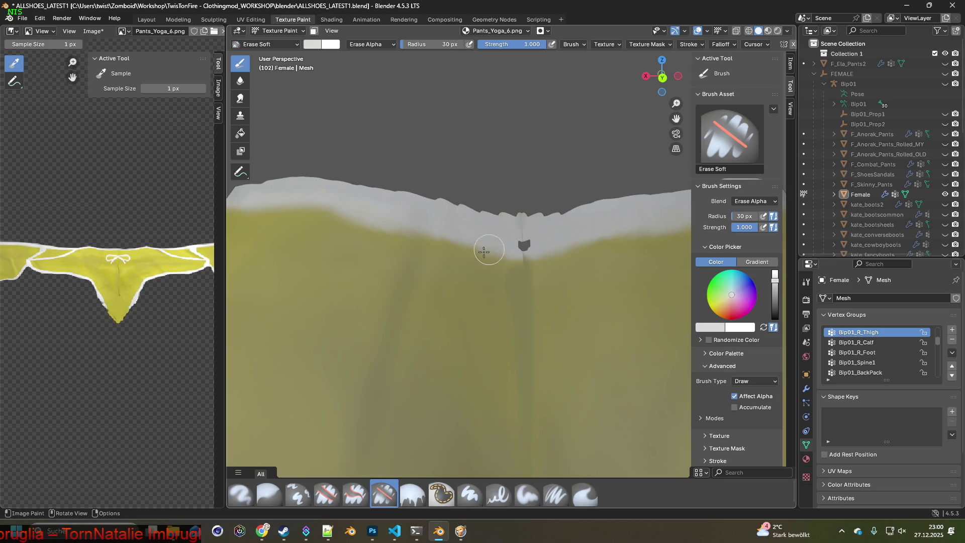
{"action": "middle_click_drag", "start_coordinate": [484, 251], "coordinate": [483, 283]}
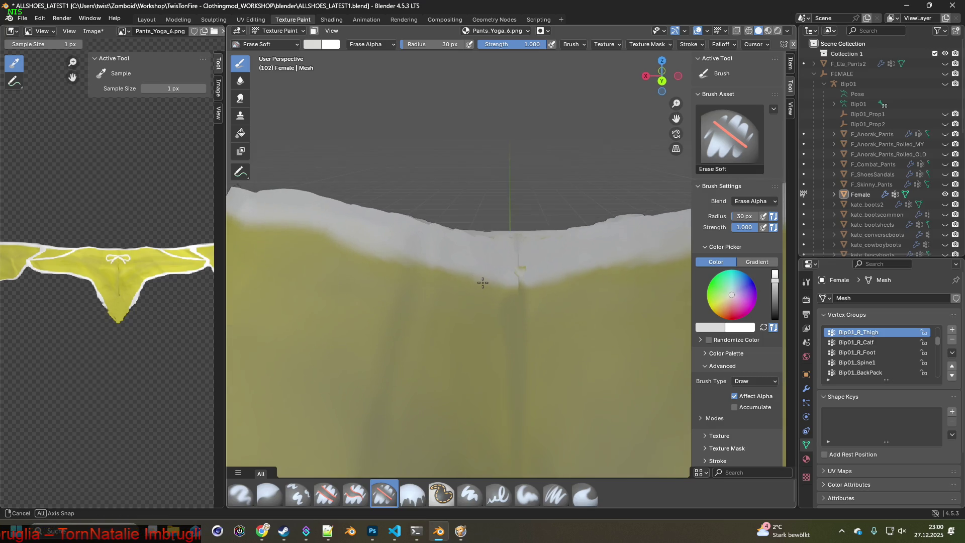
{"action": "left_click", "coordinate": [39, 18]}
{"action": "left_click", "coordinate": [48, 30]}
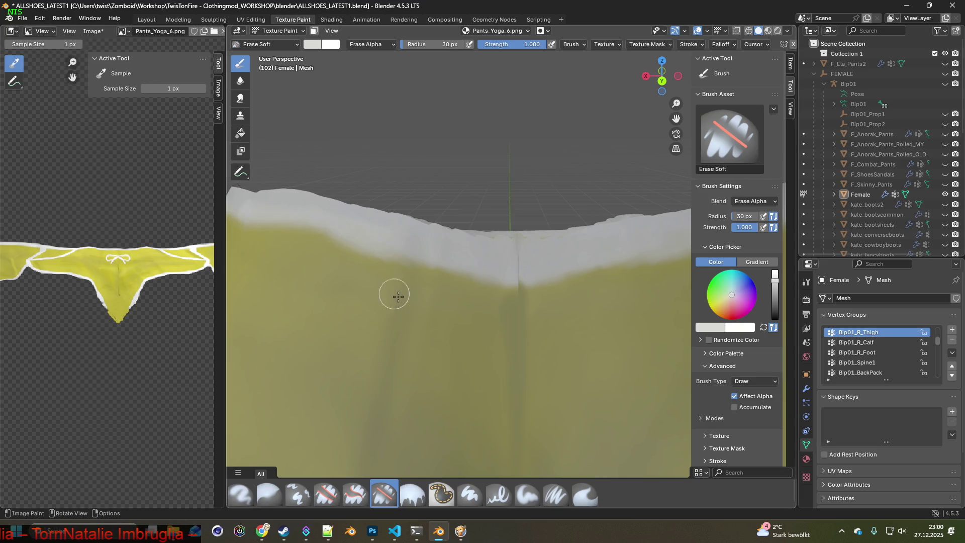
- Return to the Erase Soft brush and preview the whole pants in the Shading workspace
{"action": "left_click", "coordinate": [555, 495]}
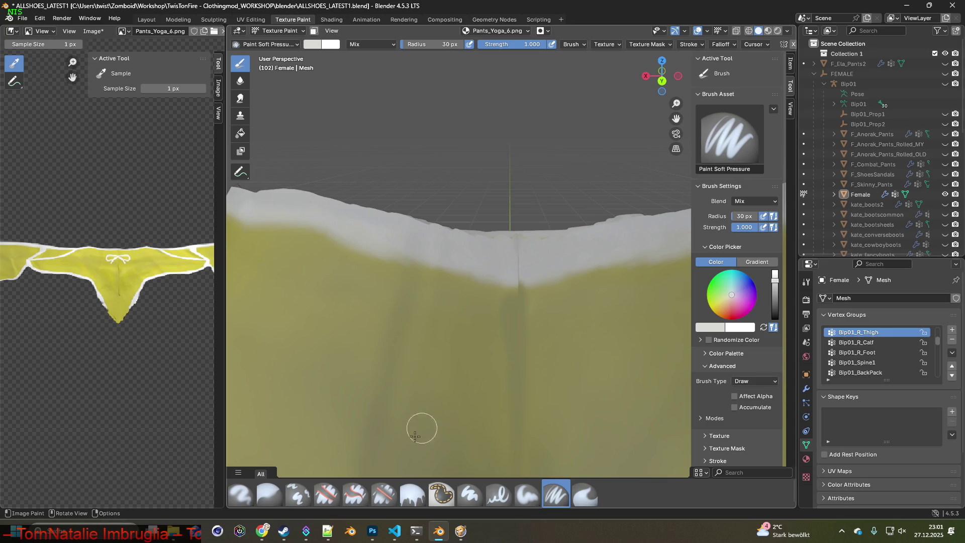
{"action": "left_click", "coordinate": [297, 495]}
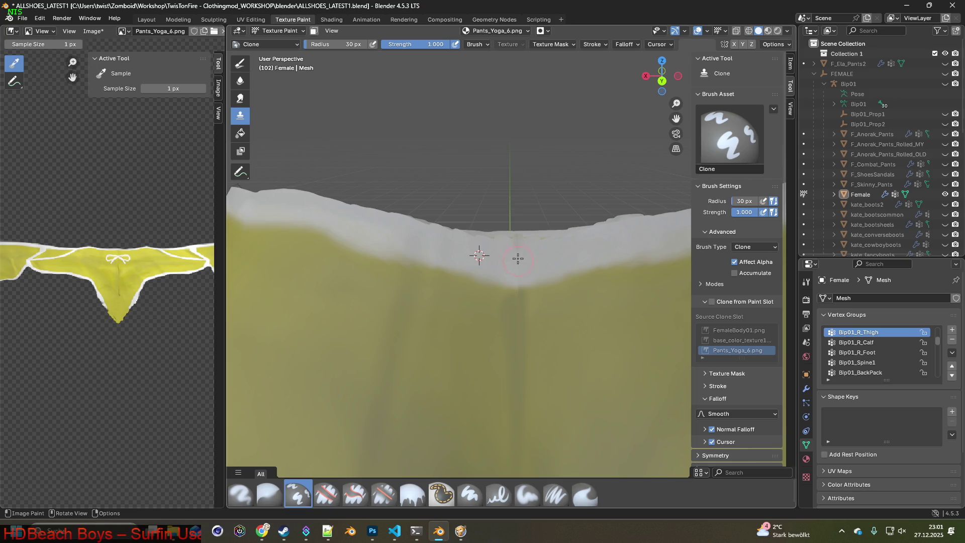
{"action": "middle_click_drag", "start_coordinate": [532, 270], "coordinate": [531, 248]}
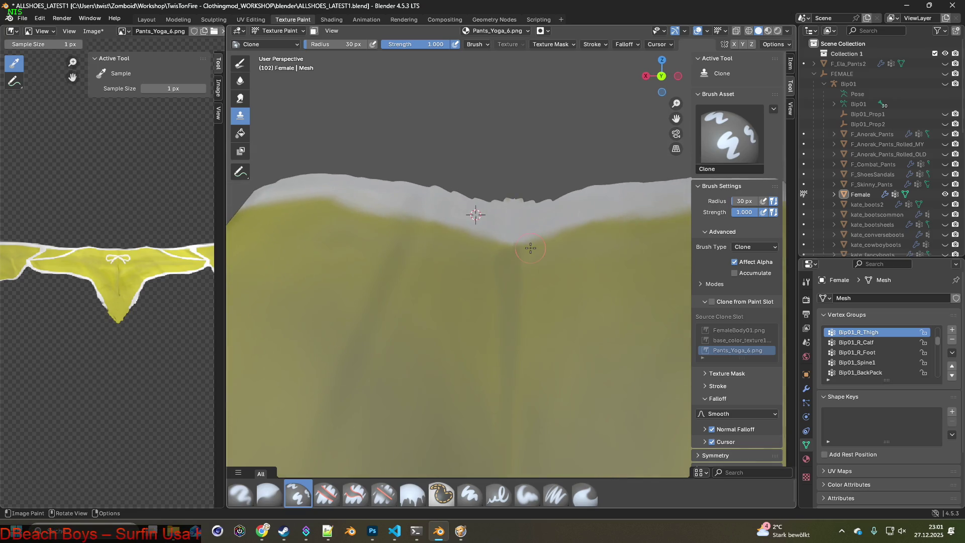
{"action": "left_click", "coordinate": [383, 493]}
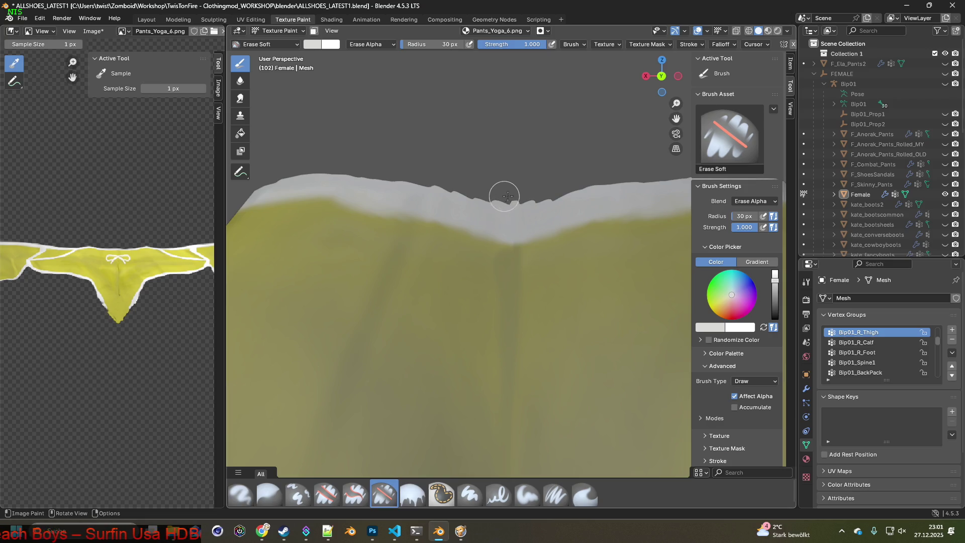
{"action": "scroll", "coordinate": [519, 198], "scroll_direction": "down", "scroll_amount": 4}
{"action": "mouse_move", "coordinate": [495, 231]}
{"action": "middle_mouse_down"}
{"action": "mouse_move", "coordinate": [452, 247]}
{"action": "mouse_move", "coordinate": [432, 302]}
{"action": "mouse_move", "coordinate": [416, 247]}
{"action": "middle_mouse_up"}
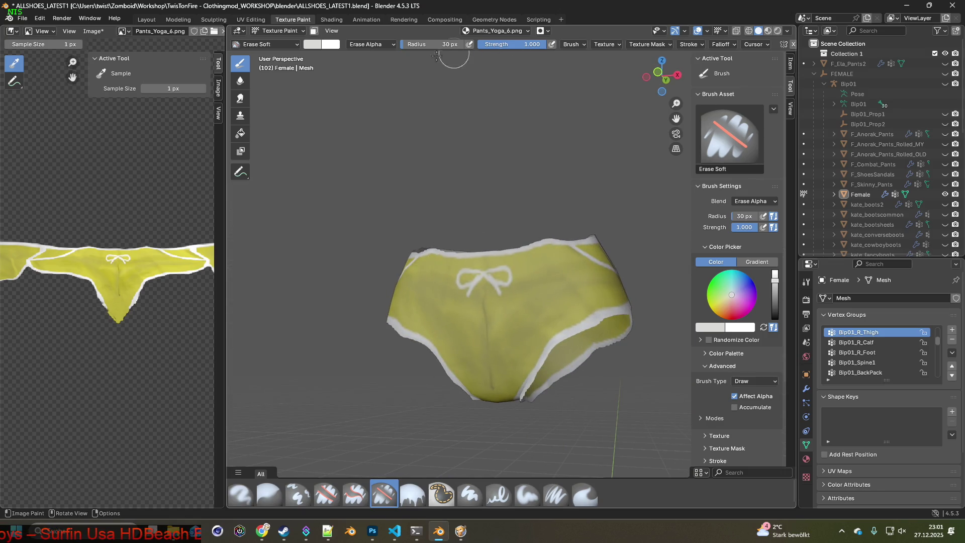
{"action": "left_click", "coordinate": [331, 19]}
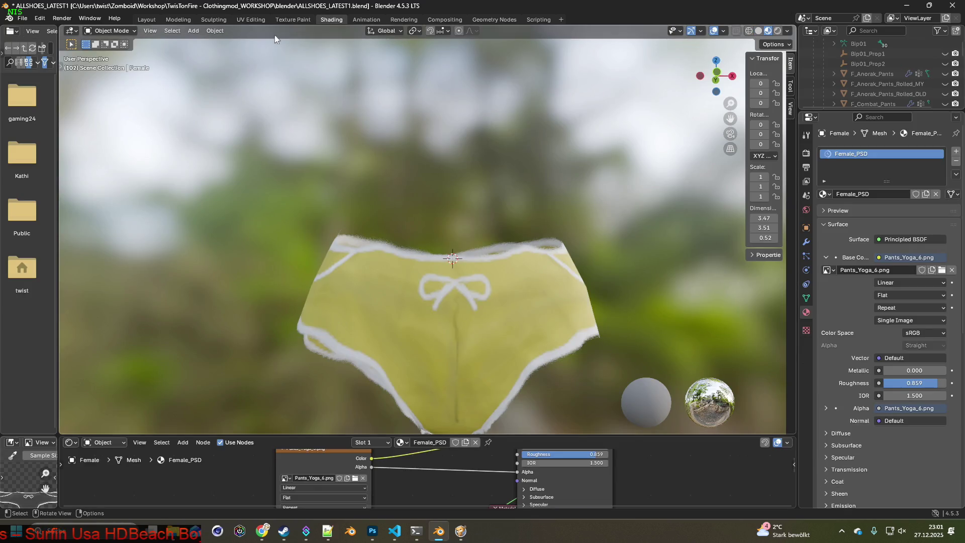
- Save Pants_Yoga_6.png with Image > Save, then pick Pants_Yoga_7.png in the Shading image browser
{"action": "left_click", "coordinate": [293, 19]}
{"action": "left_click", "coordinate": [101, 31]}
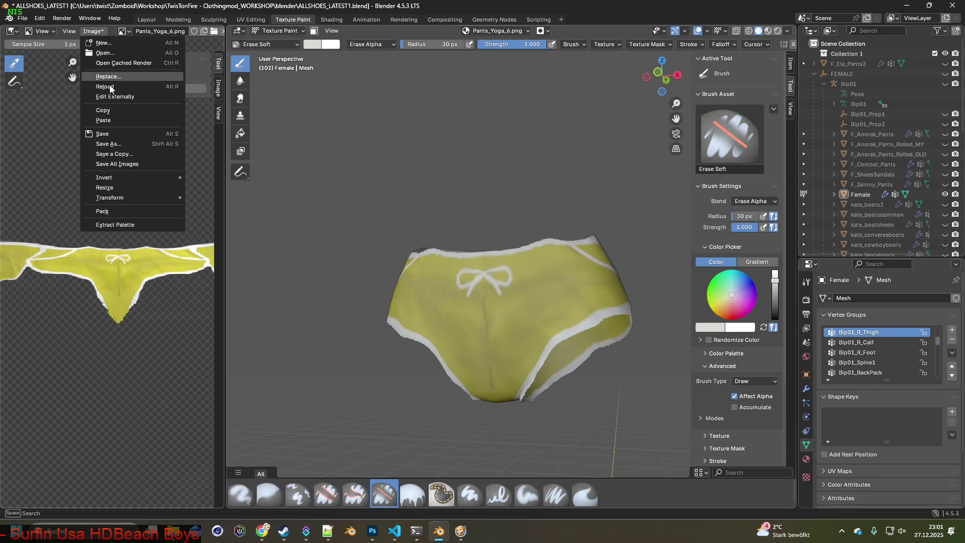
{"action": "left_click", "coordinate": [110, 129]}
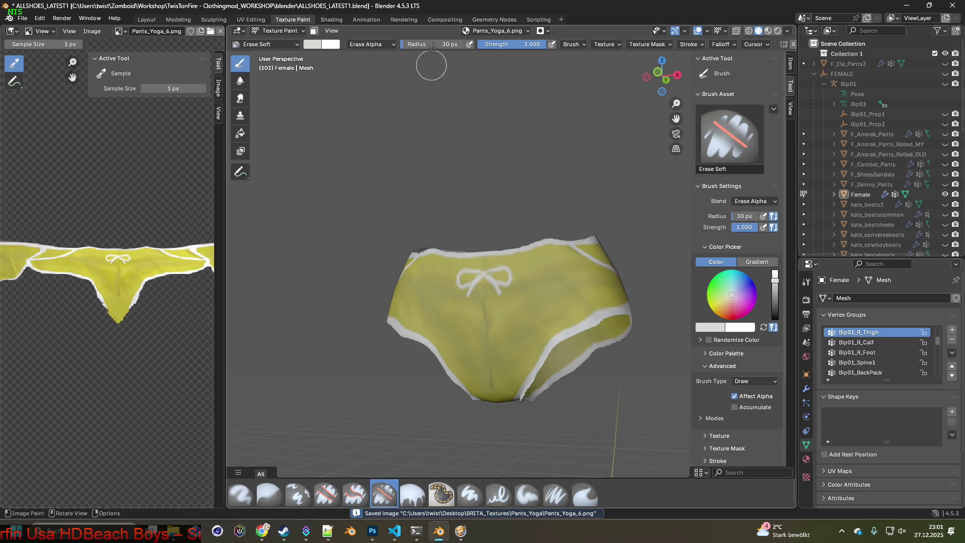
{"action": "left_click", "coordinate": [331, 19]}
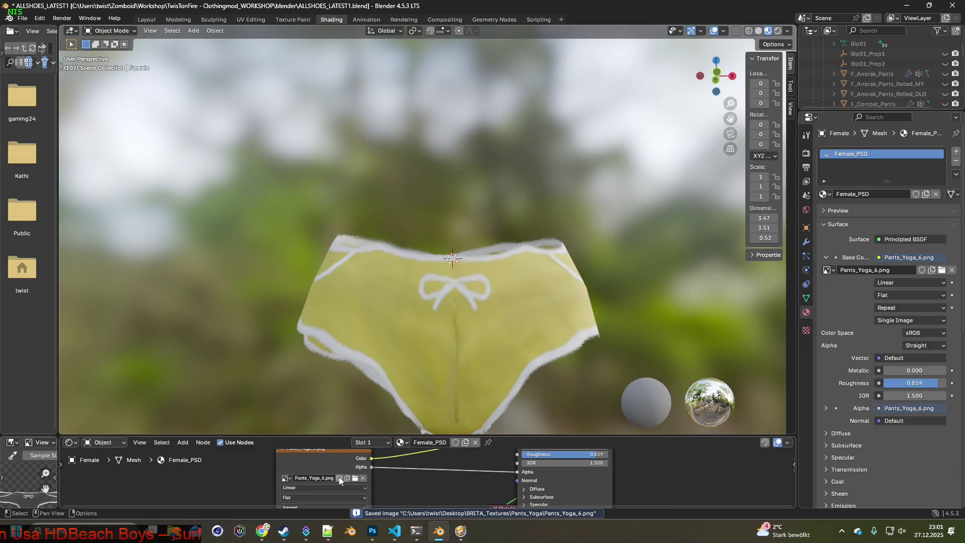
{"action": "left_click", "coordinate": [390, 222]}
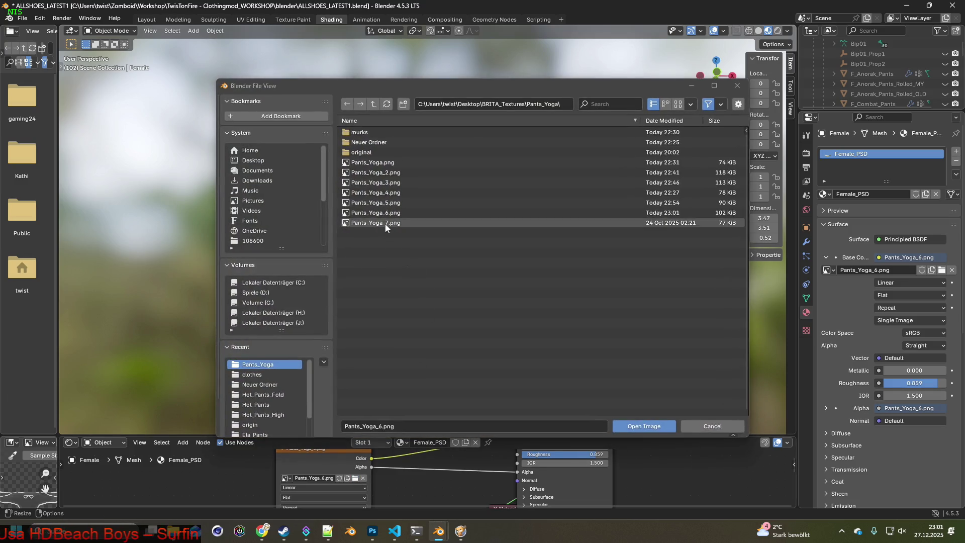
- Load Pants_Yoga_7.png into the Image Texture node and zoom in on the green pants
{"action": "left_click", "coordinate": [643, 425]}
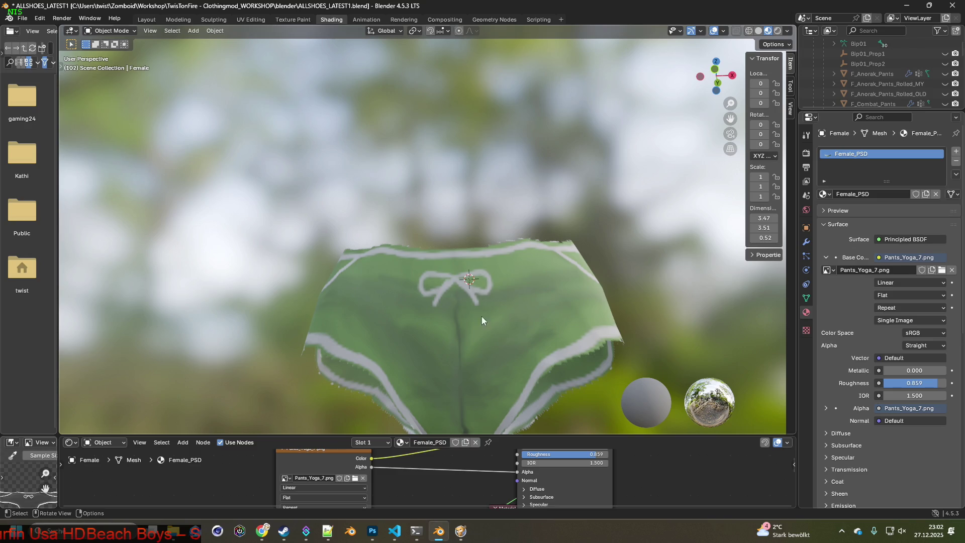
{"action": "scroll", "coordinate": [451, 282], "scroll_direction": "up", "scroll_amount": 5}
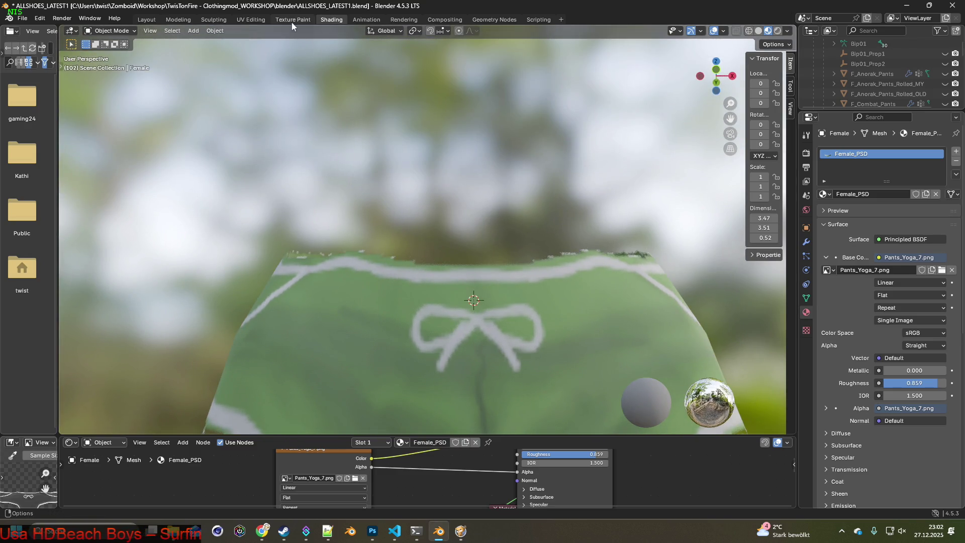
- Enter Texture Paint on the green pants and soft-erase ragged bits at the waistband edge
{"action": "left_click", "coordinate": [292, 20]}
{"action": "middle_click_drag", "start_coordinate": [491, 302], "coordinate": [400, 448]}
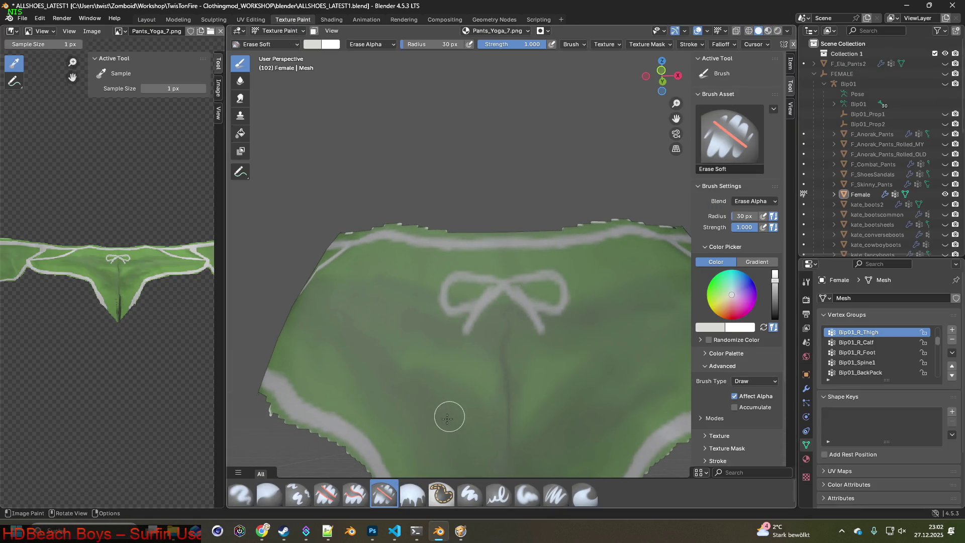
{"action": "mouse_move", "coordinate": [469, 409]}
{"action": "middle_mouse_down"}
{"action": "mouse_move", "coordinate": [508, 386]}
{"action": "mouse_move", "coordinate": [588, 407]}
{"action": "mouse_move", "coordinate": [465, 390]}
{"action": "mouse_move", "coordinate": [525, 388]}
{"action": "mouse_move", "coordinate": [520, 413]}
{"action": "mouse_move", "coordinate": [528, 333]}
{"action": "mouse_move", "coordinate": [506, 282]}
{"action": "middle_mouse_up"}
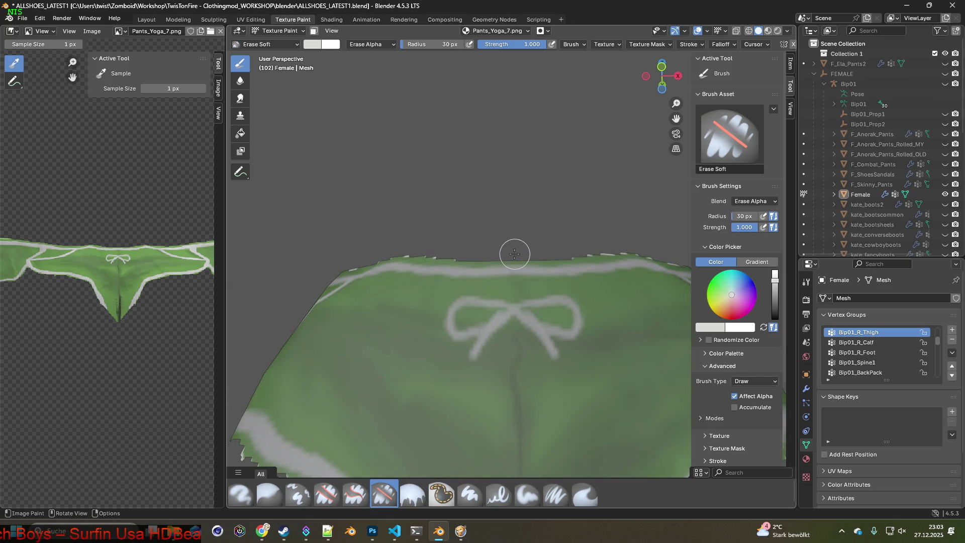
{"action": "left_click_drag", "start_coordinate": [417, 256], "coordinate": [389, 254]}
{"action": "mouse_move", "coordinate": [389, 254]}
{"action": "middle_mouse_down", "text": "shift"}
{"action": "mouse_move", "coordinate": [402, 271]}
{"action": "mouse_move", "coordinate": [363, 285]}
{"action": "middle_mouse_up", "text": "shift"}
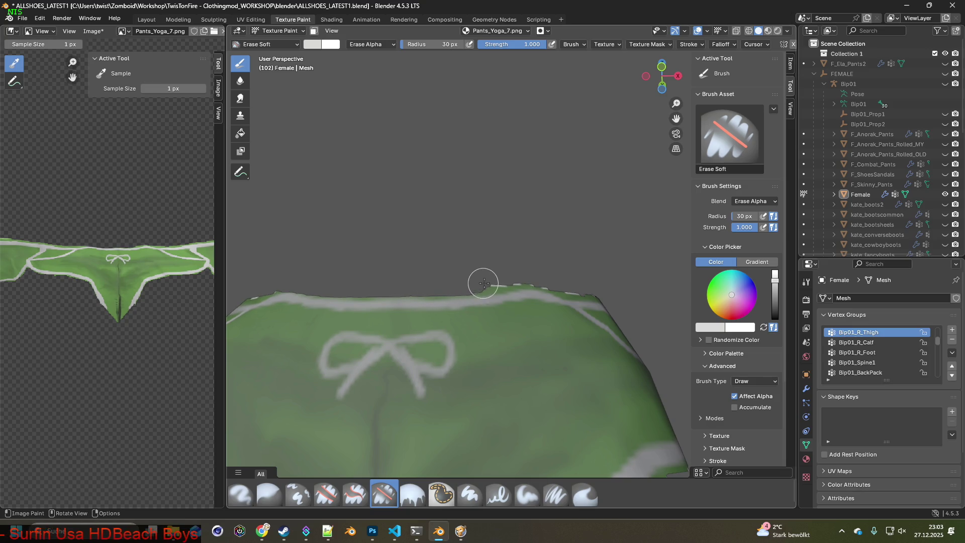
{"action": "mouse_move", "coordinate": [519, 278]}
{"action": "middle_mouse_down"}
{"action": "mouse_move", "coordinate": [517, 308]}
{"action": "mouse_move", "coordinate": [464, 307]}
{"action": "middle_mouse_up"}
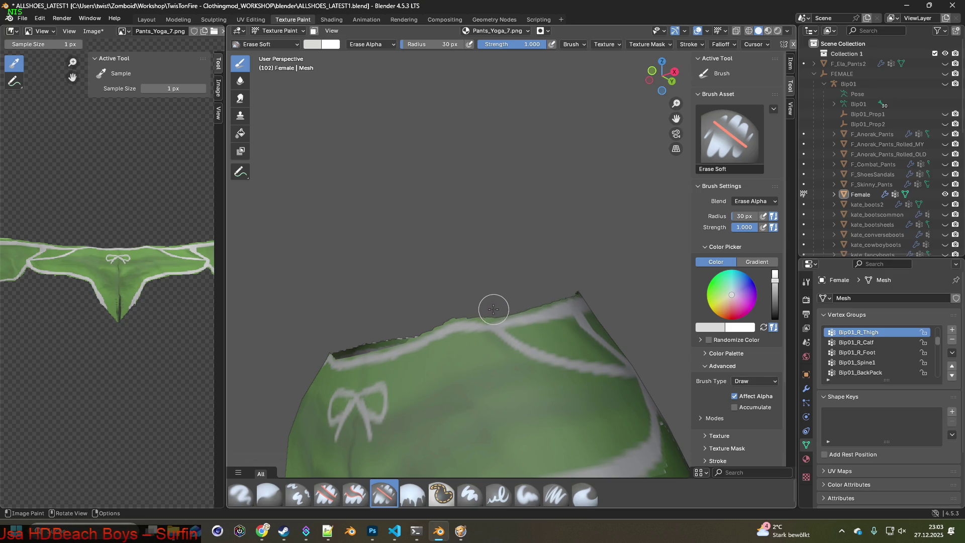
{"action": "mouse_move", "coordinate": [556, 286]}
{"action": "middle_mouse_down"}
{"action": "mouse_move", "coordinate": [451, 308]}
{"action": "mouse_move", "coordinate": [451, 319]}
{"action": "middle_mouse_up"}
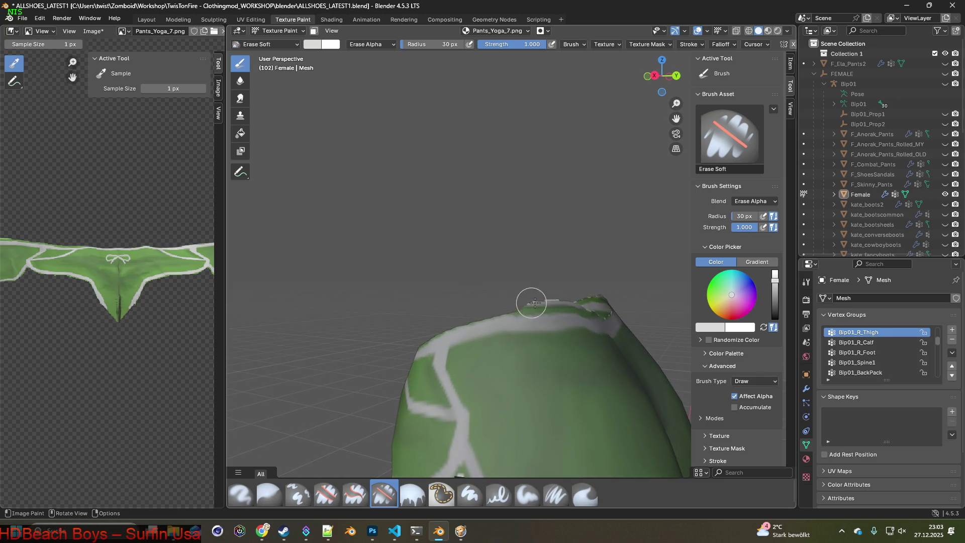
{"action": "middle_click_drag", "start_coordinate": [534, 303], "coordinate": [475, 308]}
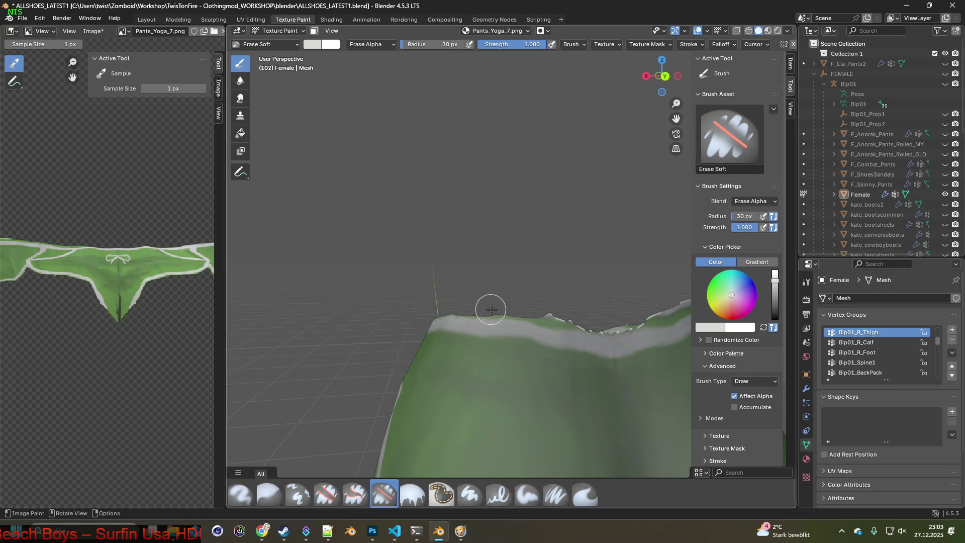
{"action": "middle_click_drag", "start_coordinate": [575, 318], "coordinate": [525, 309]}
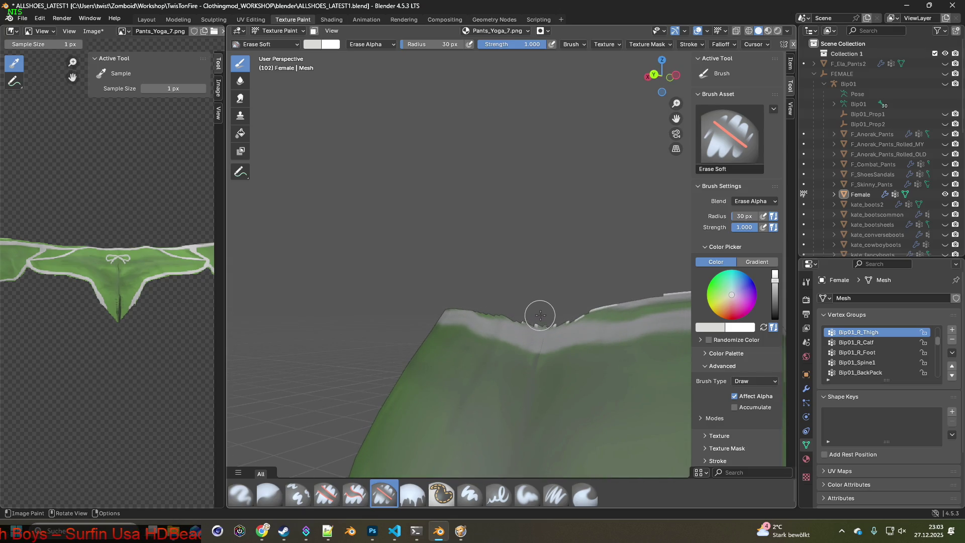
- Erase the grey sliver, jagged bits and white specks along the waistband top
{"action": "middle_click_drag", "start_coordinate": [618, 312], "coordinate": [391, 291], "text": "shift"}
{"action": "mouse_move", "coordinate": [471, 293]}
{"action": "left_mouse_down"}
{"action": "mouse_move", "coordinate": [517, 276]}
{"action": "mouse_move", "coordinate": [431, 285]}
{"action": "left_mouse_up"}
{"action": "middle_click_drag", "start_coordinate": [500, 286], "coordinate": [355, 276]}
{"action": "mouse_move", "coordinate": [414, 275]}
{"action": "left_mouse_down"}
{"action": "mouse_move", "coordinate": [472, 282]}
{"action": "mouse_move", "coordinate": [526, 311]}
{"action": "left_mouse_up"}
{"action": "middle_click_drag", "start_coordinate": [526, 311], "coordinate": [475, 332]}
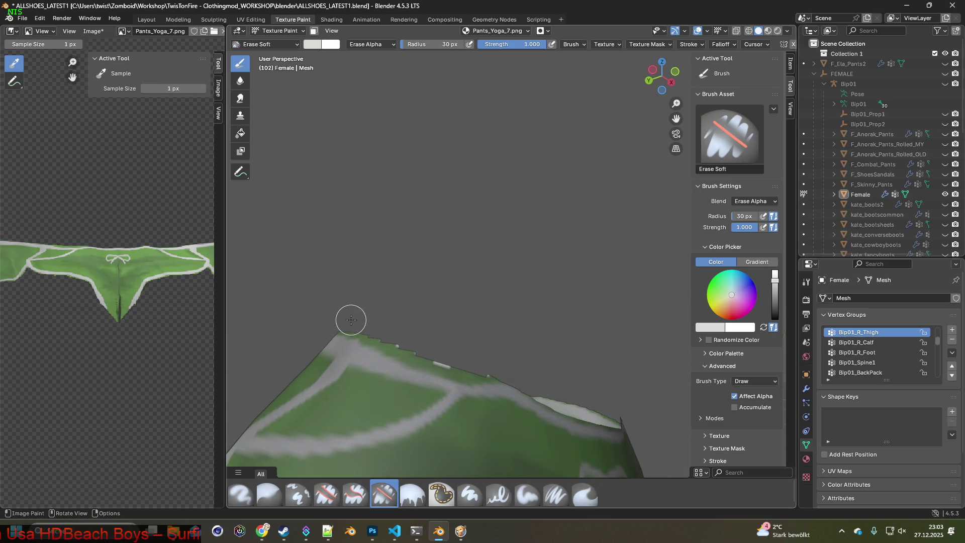
{"action": "left_click_drag", "start_coordinate": [405, 351], "coordinate": [478, 372]}
- Erase the green rim down the pants' outer edge from a higher frontal angle
{"action": "mouse_move", "coordinate": [495, 370]}
{"action": "middle_mouse_down"}
{"action": "mouse_move", "coordinate": [363, 306]}
{"action": "mouse_move", "coordinate": [466, 324]}
{"action": "mouse_move", "coordinate": [451, 327]}
{"action": "middle_mouse_up"}
{"action": "middle_click_drag", "start_coordinate": [538, 316], "coordinate": [430, 323], "text": "shift"}
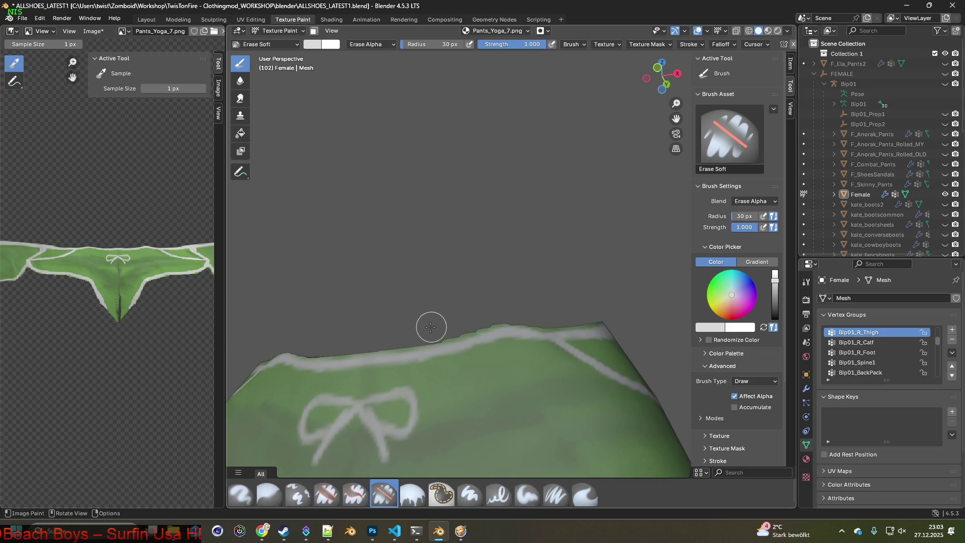
{"action": "mouse_move", "coordinate": [517, 298]}
{"action": "middle_mouse_down"}
{"action": "mouse_move", "coordinate": [541, 337]}
{"action": "mouse_move", "coordinate": [534, 370]}
{"action": "mouse_move", "coordinate": [588, 315]}
{"action": "mouse_move", "coordinate": [419, 365]}
{"action": "middle_mouse_up"}
{"action": "mouse_move", "coordinate": [418, 333]}
{"action": "left_mouse_down"}
{"action": "mouse_move", "coordinate": [457, 297]}
{"action": "mouse_move", "coordinate": [518, 269]}
{"action": "mouse_move", "coordinate": [547, 237]}
{"action": "mouse_move", "coordinate": [485, 305]}
{"action": "mouse_move", "coordinate": [389, 370]}
{"action": "mouse_move", "coordinate": [329, 437]}
{"action": "left_mouse_up"}
{"action": "middle_click_drag", "start_coordinate": [330, 437], "coordinate": [458, 295]}
{"action": "left_click_drag", "start_coordinate": [436, 314], "coordinate": [393, 352]}
- Soft-erase the fringe along the pants' bottom rim
{"action": "middle_click_drag", "start_coordinate": [394, 351], "coordinate": [395, 329]}
{"action": "mouse_move", "coordinate": [395, 329]}
{"action": "left_mouse_down"}
{"action": "mouse_move", "coordinate": [387, 361]}
{"action": "mouse_move", "coordinate": [323, 379]}
{"action": "mouse_move", "coordinate": [388, 361]}
{"action": "mouse_move", "coordinate": [345, 362]}
{"action": "mouse_move", "coordinate": [318, 377]}
{"action": "mouse_move", "coordinate": [353, 376]}
{"action": "left_mouse_up"}
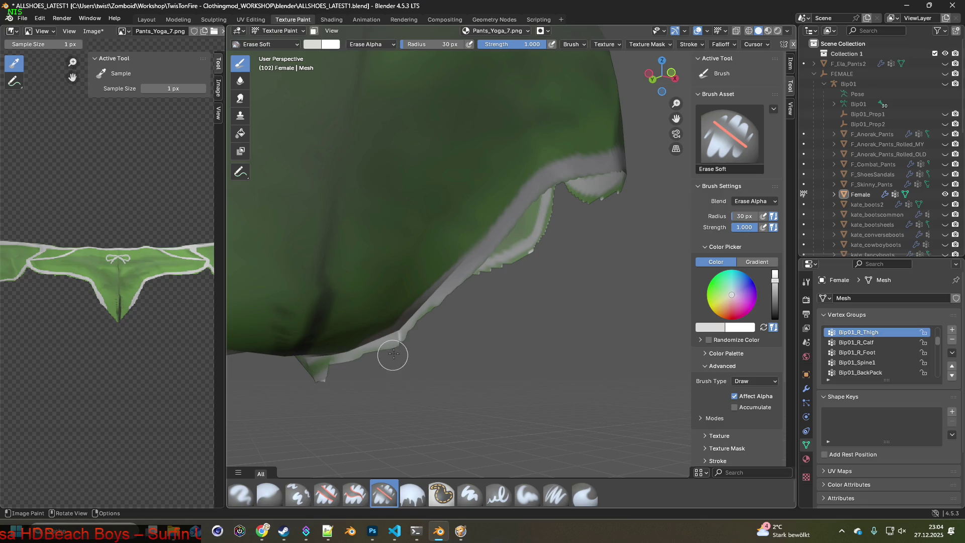
{"action": "mouse_move", "coordinate": [414, 333]}
{"action": "middle_mouse_down"}
{"action": "mouse_move", "coordinate": [427, 346]}
{"action": "mouse_move", "coordinate": [383, 362]}
{"action": "mouse_move", "coordinate": [317, 338]}
{"action": "middle_mouse_up"}
{"action": "mouse_move", "coordinate": [317, 338]}
{"action": "left_mouse_down"}
{"action": "mouse_move", "coordinate": [411, 351]}
{"action": "mouse_move", "coordinate": [344, 348]}
{"action": "mouse_move", "coordinate": [264, 281]}
{"action": "mouse_move", "coordinate": [280, 285]}
{"action": "left_mouse_up"}
{"action": "middle_click_drag", "start_coordinate": [280, 286], "coordinate": [474, 387]}
{"action": "left_click_drag", "start_coordinate": [474, 387], "coordinate": [441, 333]}
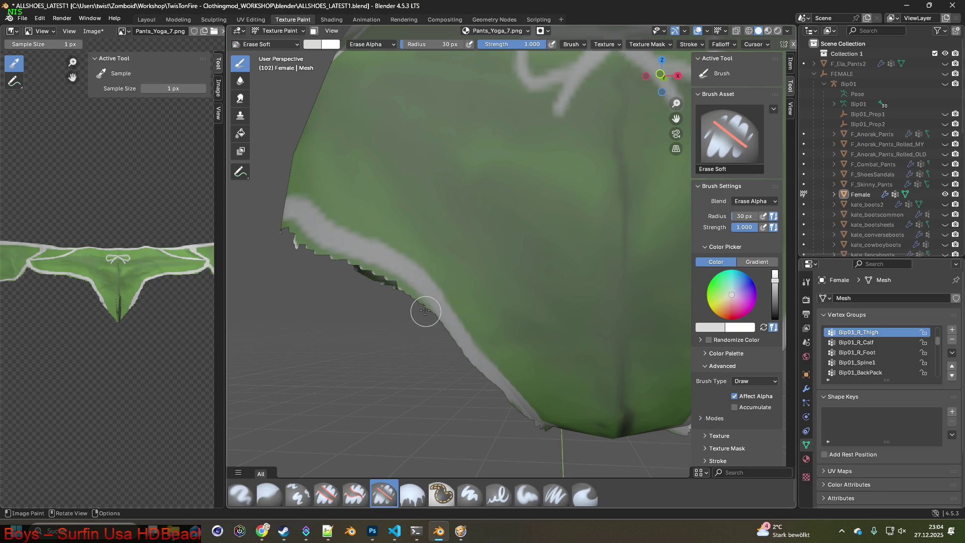
{"action": "middle_click_drag", "start_coordinate": [396, 308], "coordinate": [415, 315]}
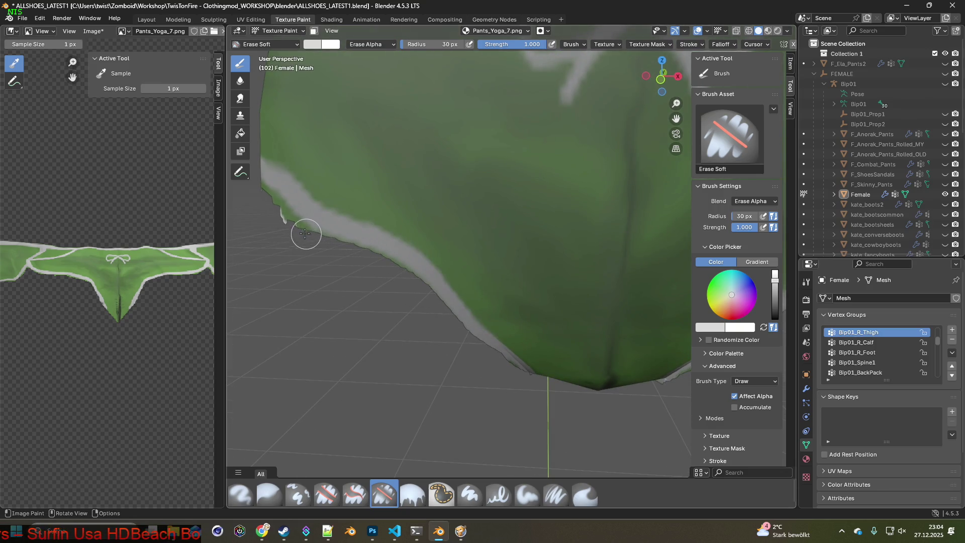
{"action": "scroll", "coordinate": [280, 216], "scroll_direction": "up", "scroll_amount": 2}
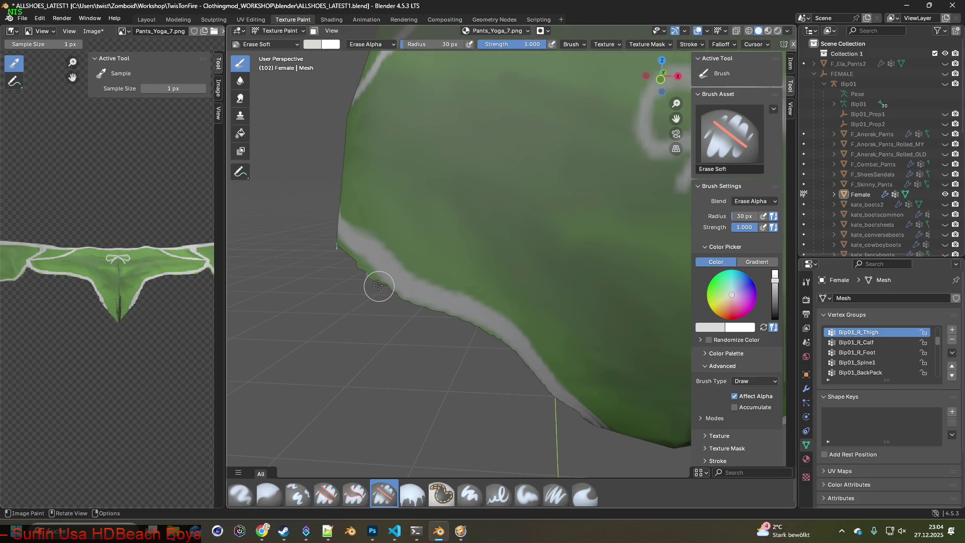
- Erase the white protrusion and the green bottom edge to transparent
{"action": "middle_click_drag", "start_coordinate": [327, 243], "coordinate": [507, 346]}
{"action": "mouse_move", "coordinate": [507, 346]}
{"action": "left_mouse_down"}
{"action": "mouse_move", "coordinate": [482, 312]}
{"action": "mouse_move", "coordinate": [517, 338]}
{"action": "mouse_move", "coordinate": [458, 285]}
{"action": "left_mouse_up"}
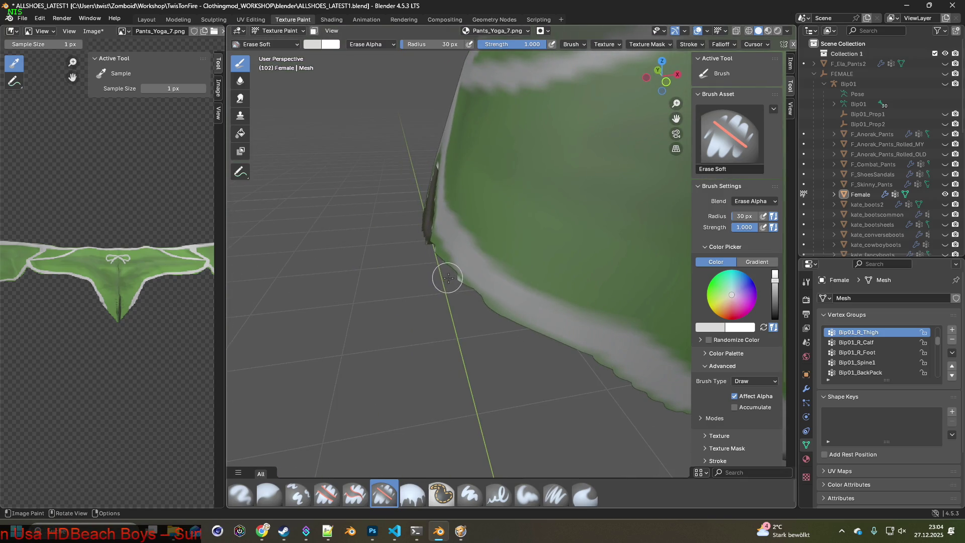
{"action": "middle_click_drag", "start_coordinate": [473, 310], "coordinate": [534, 327]}
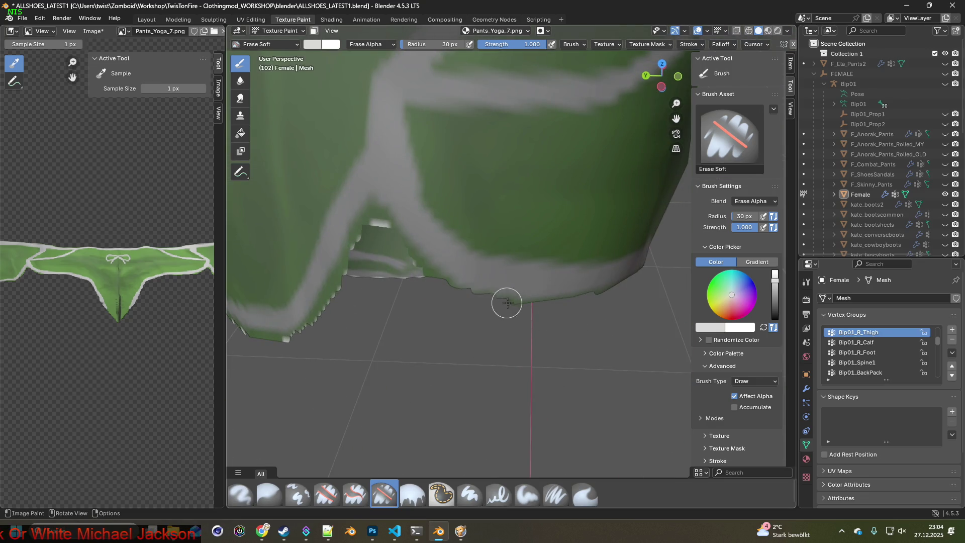
{"action": "middle_click_drag", "start_coordinate": [506, 297], "coordinate": [482, 357], "text": "shift"}
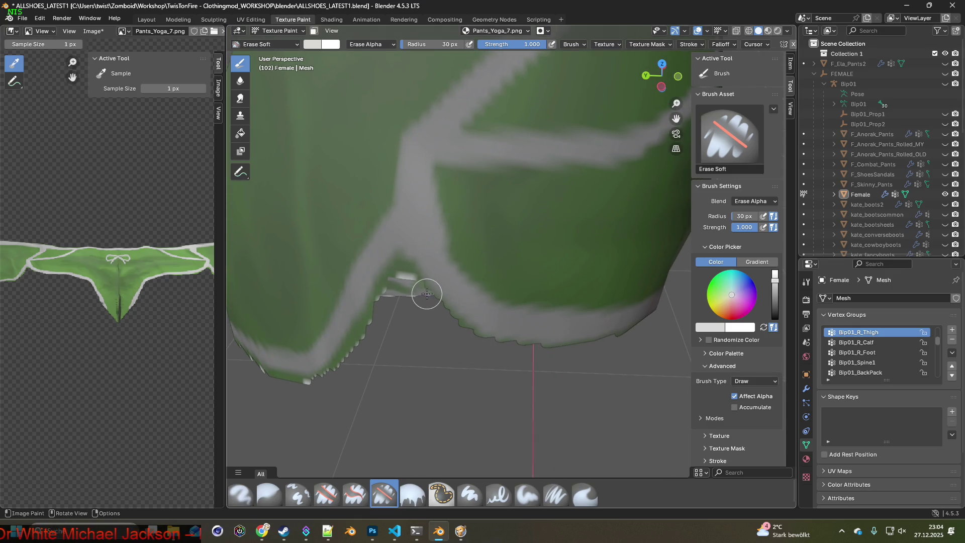
{"action": "middle_click_drag", "start_coordinate": [420, 291], "coordinate": [413, 302]}
{"action": "mouse_move", "coordinate": [409, 285]}
{"action": "left_mouse_down"}
{"action": "mouse_move", "coordinate": [397, 279]}
{"action": "mouse_move", "coordinate": [373, 327]}
{"action": "left_mouse_up"}
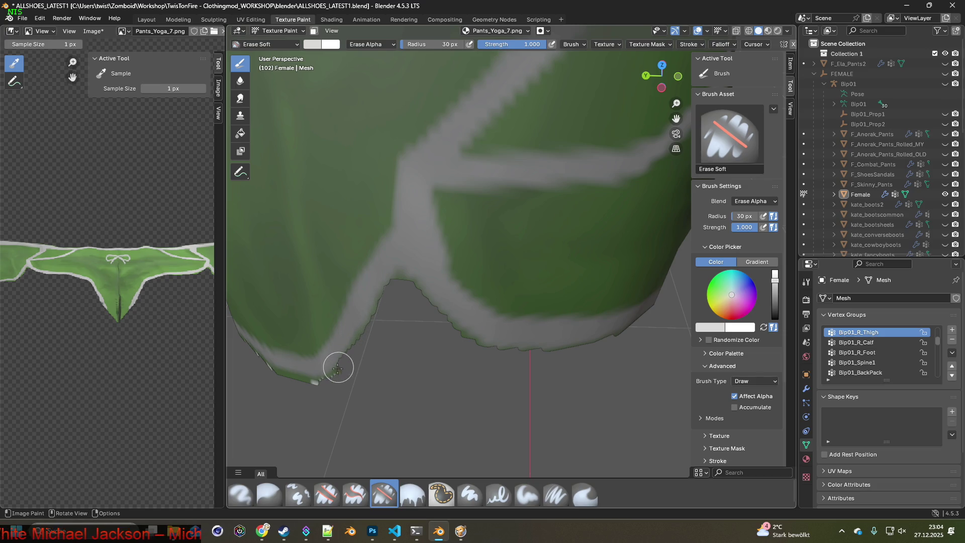
{"action": "left_click_drag", "start_coordinate": [315, 379], "coordinate": [277, 371]}
{"action": "middle_click_drag", "start_coordinate": [267, 368], "coordinate": [494, 274]}
{"action": "mouse_move", "coordinate": [494, 274]}
{"action": "left_mouse_down"}
{"action": "mouse_move", "coordinate": [319, 327]}
{"action": "mouse_move", "coordinate": [376, 348]}
{"action": "left_mouse_up"}
- Remove the small dark-green blob and the jagged dark-green lower edge
{"action": "middle_click_drag", "start_coordinate": [375, 348], "coordinate": [605, 274], "text": "shift"}
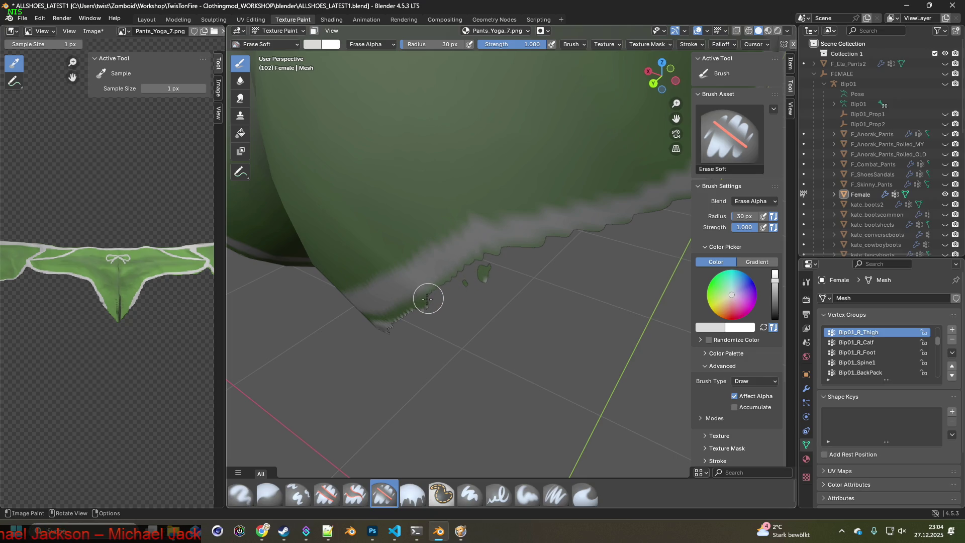
{"action": "mouse_move", "coordinate": [445, 312]}
{"action": "middle_mouse_down"}
{"action": "mouse_move", "coordinate": [465, 314]}
{"action": "mouse_move", "coordinate": [521, 273]}
{"action": "middle_mouse_up"}
{"action": "left_click_drag", "start_coordinate": [406, 354], "coordinate": [475, 318]}
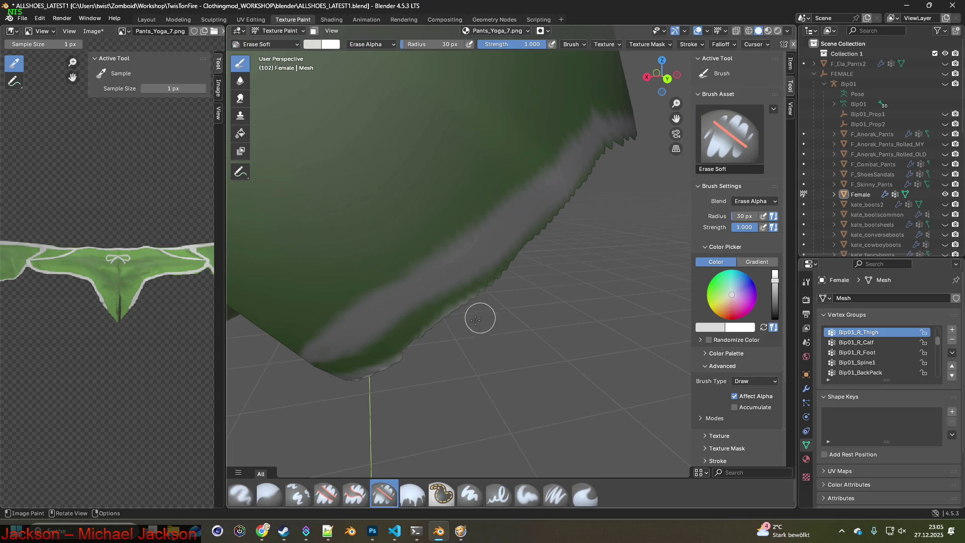
{"action": "mouse_move", "coordinate": [502, 287]}
{"action": "left_mouse_down"}
{"action": "mouse_move", "coordinate": [460, 302]}
{"action": "mouse_move", "coordinate": [372, 372]}
{"action": "mouse_move", "coordinate": [447, 286]}
{"action": "mouse_move", "coordinate": [478, 284]}
{"action": "mouse_move", "coordinate": [339, 372]}
{"action": "left_mouse_up"}
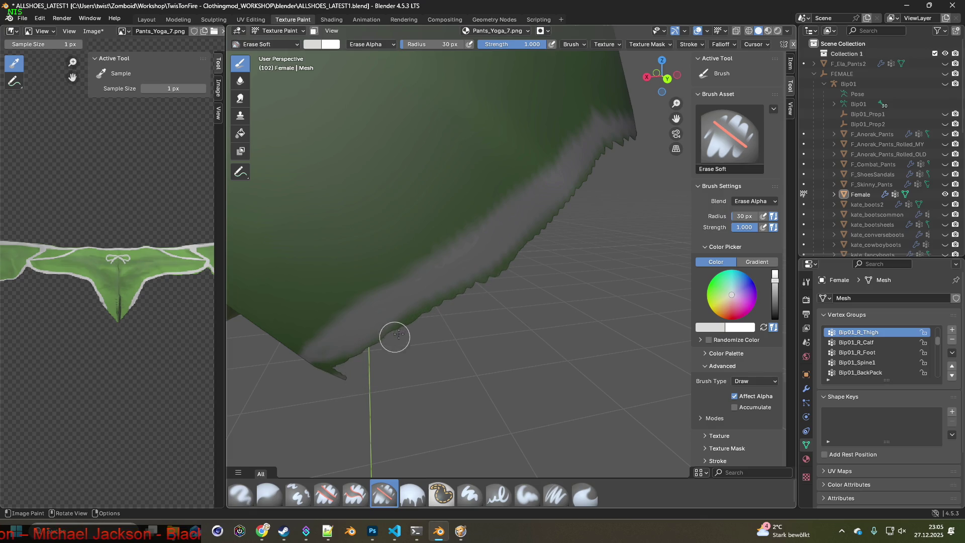
{"action": "mouse_move", "coordinate": [532, 252]}
{"action": "middle_mouse_down"}
{"action": "mouse_move", "coordinate": [461, 354]}
{"action": "mouse_move", "coordinate": [466, 368]}
{"action": "middle_mouse_up"}
{"action": "mouse_move", "coordinate": [530, 296]}
{"action": "left_mouse_down"}
{"action": "mouse_move", "coordinate": [398, 327]}
{"action": "mouse_move", "coordinate": [502, 291]}
{"action": "mouse_move", "coordinate": [388, 324]}
{"action": "mouse_move", "coordinate": [273, 314]}
{"action": "mouse_move", "coordinate": [451, 312]}
{"action": "left_mouse_up"}
- Erase the dark grey and light grey fringe along the lower edge
{"action": "middle_click_drag", "start_coordinate": [451, 312], "coordinate": [449, 345]}
{"action": "mouse_move", "coordinate": [471, 325]}
{"action": "left_mouse_down"}
{"action": "mouse_move", "coordinate": [585, 331]}
{"action": "mouse_move", "coordinate": [627, 323]}
{"action": "mouse_move", "coordinate": [523, 341]}
{"action": "left_mouse_up"}
{"action": "mouse_move", "coordinate": [523, 341]}
{"action": "middle_mouse_down"}
{"action": "mouse_move", "coordinate": [535, 330]}
{"action": "mouse_move", "coordinate": [573, 328]}
{"action": "mouse_move", "coordinate": [508, 334]}
{"action": "mouse_move", "coordinate": [573, 323]}
{"action": "mouse_move", "coordinate": [487, 331]}
{"action": "middle_mouse_up"}
{"action": "mouse_move", "coordinate": [487, 330]}
{"action": "left_mouse_down"}
{"action": "mouse_move", "coordinate": [472, 299]}
{"action": "mouse_move", "coordinate": [437, 295]}
{"action": "mouse_move", "coordinate": [269, 310]}
{"action": "mouse_move", "coordinate": [527, 293]}
{"action": "mouse_move", "coordinate": [406, 291]}
{"action": "left_mouse_up"}
{"action": "middle_click_drag", "start_coordinate": [282, 316], "coordinate": [456, 340]}
{"action": "left_click_drag", "start_coordinate": [468, 331], "coordinate": [400, 311]}
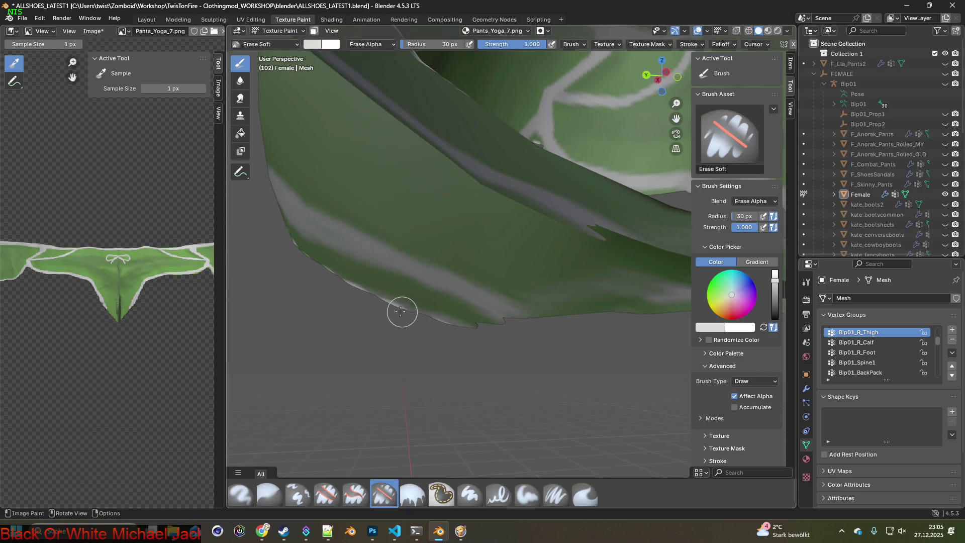
- Erase the grey fringe and jagged green spikes along the lower edge
{"action": "middle_click_drag", "start_coordinate": [397, 308], "coordinate": [504, 338]}
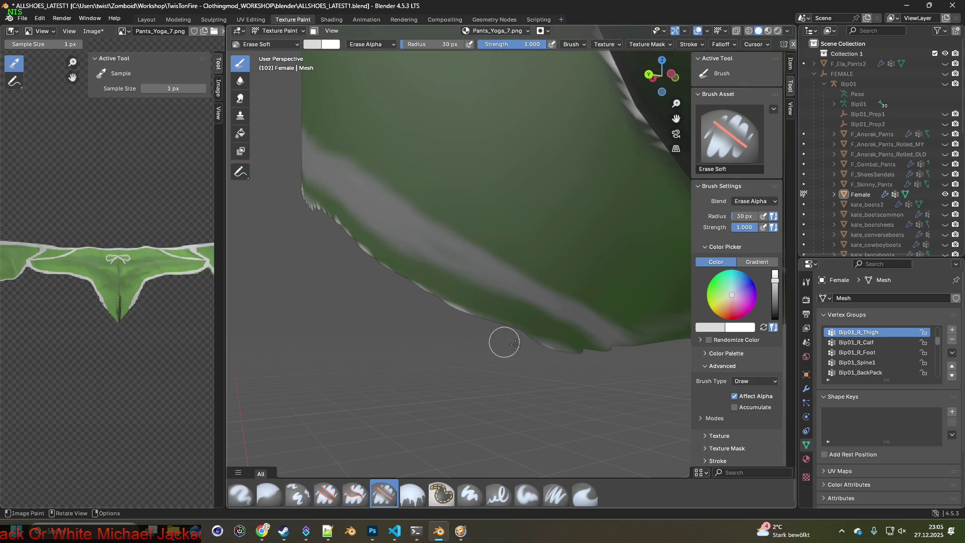
{"action": "mouse_move", "coordinate": [607, 353]}
{"action": "left_mouse_down"}
{"action": "mouse_move", "coordinate": [497, 330]}
{"action": "mouse_move", "coordinate": [420, 298]}
{"action": "left_mouse_up"}
{"action": "mouse_move", "coordinate": [364, 271]}
{"action": "left_mouse_down"}
{"action": "mouse_move", "coordinate": [575, 338]}
{"action": "mouse_move", "coordinate": [396, 260]}
{"action": "mouse_move", "coordinate": [576, 332]}
{"action": "left_mouse_up"}
{"action": "left_click_drag", "start_coordinate": [447, 285], "coordinate": [335, 219]}
{"action": "middle_click_drag", "start_coordinate": [411, 267], "coordinate": [472, 299]}
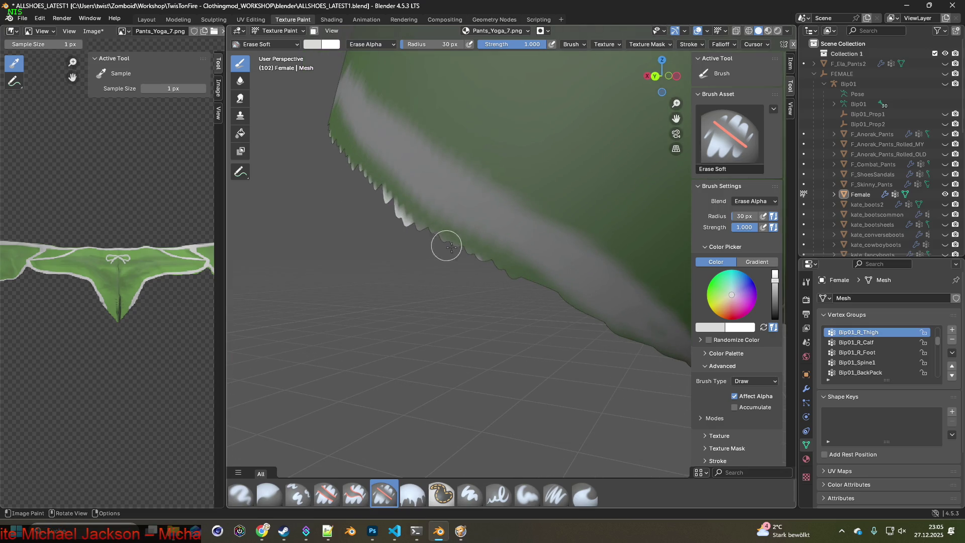
- Remove the light spike tips and jagged green pixels along the rim
{"action": "mouse_move", "coordinate": [477, 253]}
{"action": "left_mouse_down"}
{"action": "mouse_move", "coordinate": [398, 207]}
{"action": "mouse_move", "coordinate": [500, 261]}
{"action": "mouse_move", "coordinate": [401, 206]}
{"action": "left_mouse_up"}
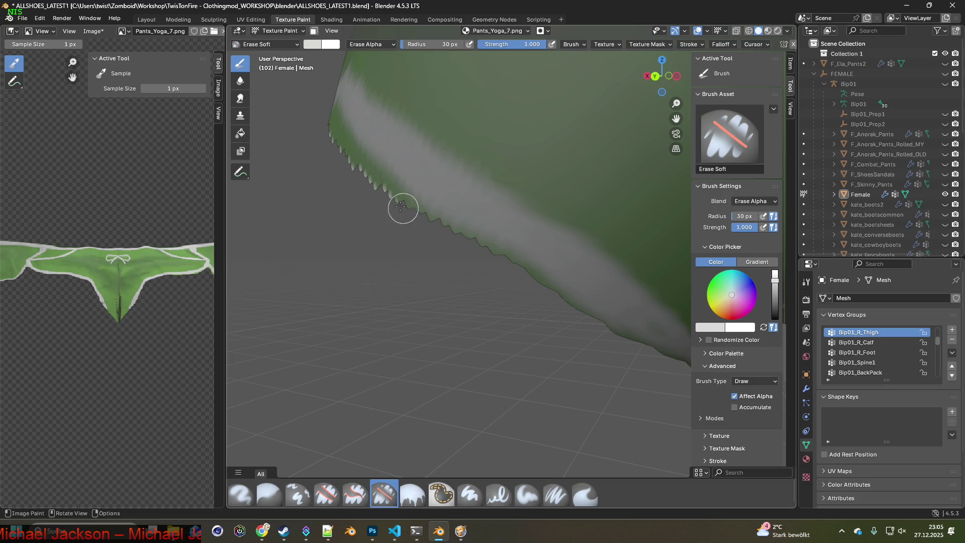
{"action": "middle_click_drag", "start_coordinate": [401, 224], "coordinate": [499, 297], "text": "shift"}
{"action": "mouse_move", "coordinate": [567, 320]}
{"action": "left_mouse_down"}
{"action": "mouse_move", "coordinate": [454, 209]}
{"action": "mouse_move", "coordinate": [506, 251]}
{"action": "left_mouse_up"}
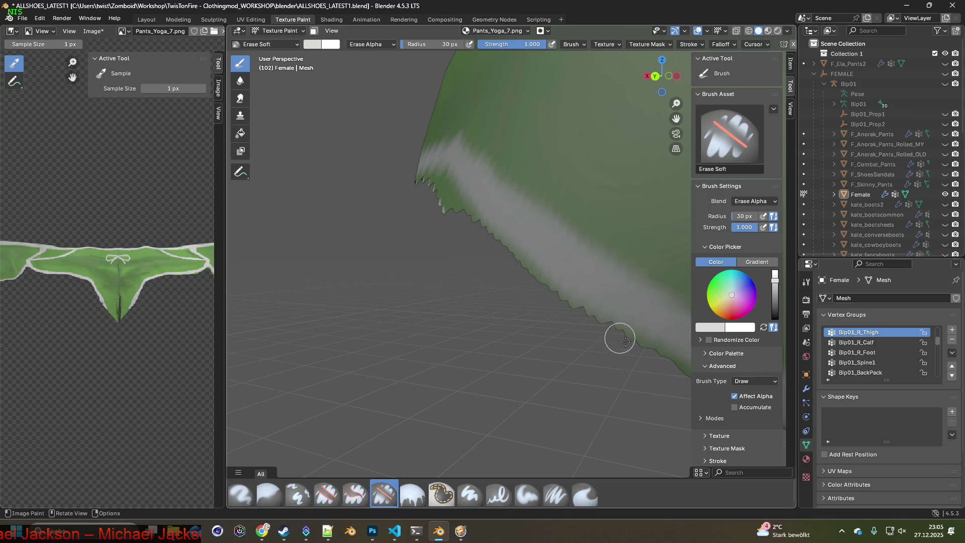
{"action": "middle_click_drag", "start_coordinate": [455, 219], "coordinate": [536, 309], "text": "shift"}
{"action": "left_click_drag", "start_coordinate": [591, 322], "coordinate": [550, 279]}
{"action": "mouse_move", "coordinate": [599, 324]}
{"action": "left_mouse_down"}
{"action": "mouse_move", "coordinate": [551, 276]}
{"action": "mouse_move", "coordinate": [491, 254]}
{"action": "left_mouse_up"}
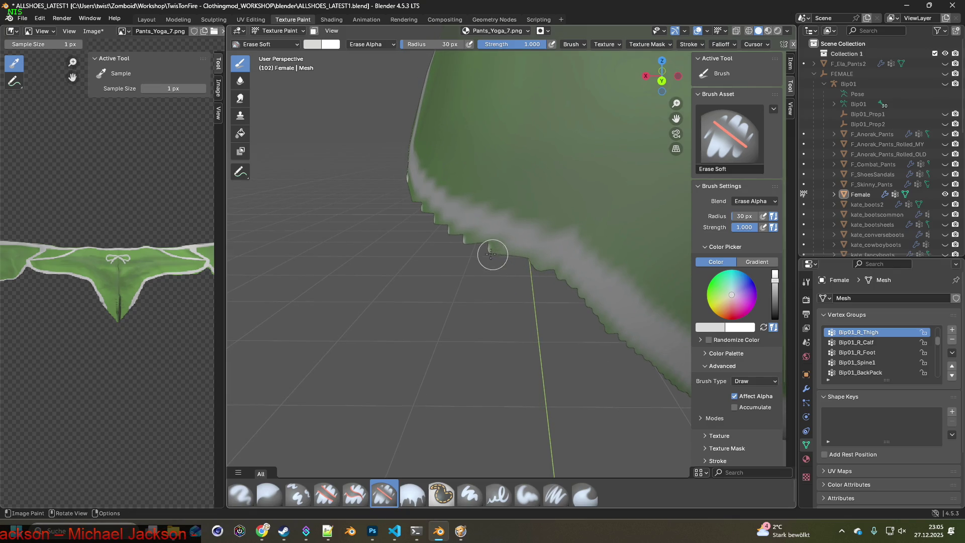
- Erase the light scalloped border and thin the light-and-green band
{"action": "mouse_move", "coordinate": [461, 234]}
{"action": "middle_mouse_down"}
{"action": "mouse_move", "coordinate": [497, 266]}
{"action": "mouse_move", "coordinate": [534, 269]}
{"action": "middle_mouse_up"}
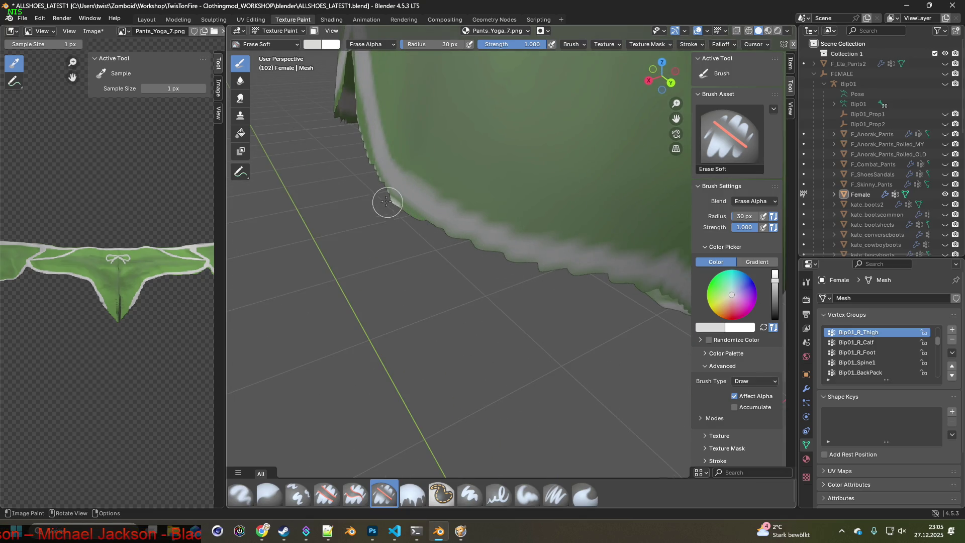
{"action": "middle_click_drag", "start_coordinate": [549, 269], "coordinate": [505, 267]}
{"action": "mouse_move", "coordinate": [541, 334]}
{"action": "left_mouse_down"}
{"action": "mouse_move", "coordinate": [422, 267]}
{"action": "mouse_move", "coordinate": [349, 205]}
{"action": "mouse_move", "coordinate": [319, 198]}
{"action": "mouse_move", "coordinate": [268, 326]}
{"action": "left_mouse_up"}
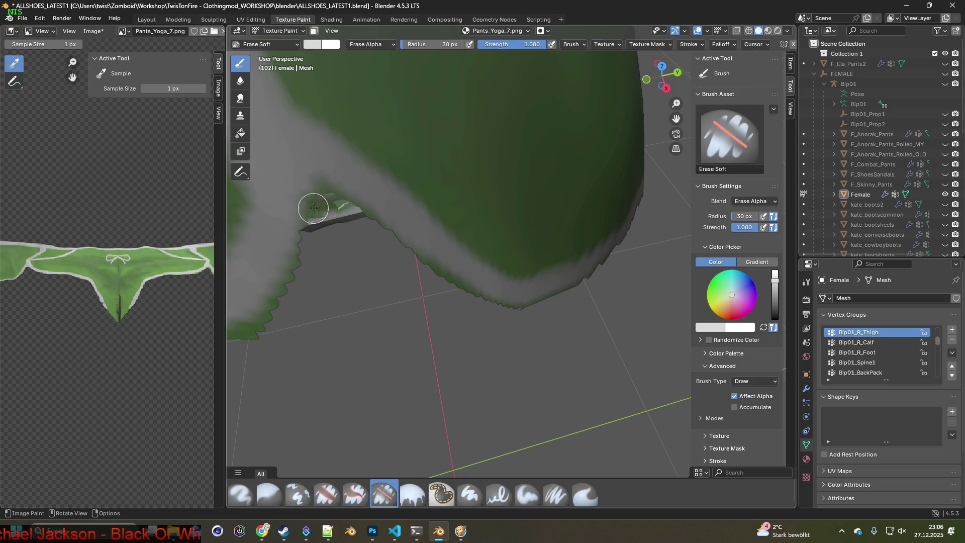
{"action": "middle_click_drag", "start_coordinate": [338, 248], "coordinate": [376, 275]}
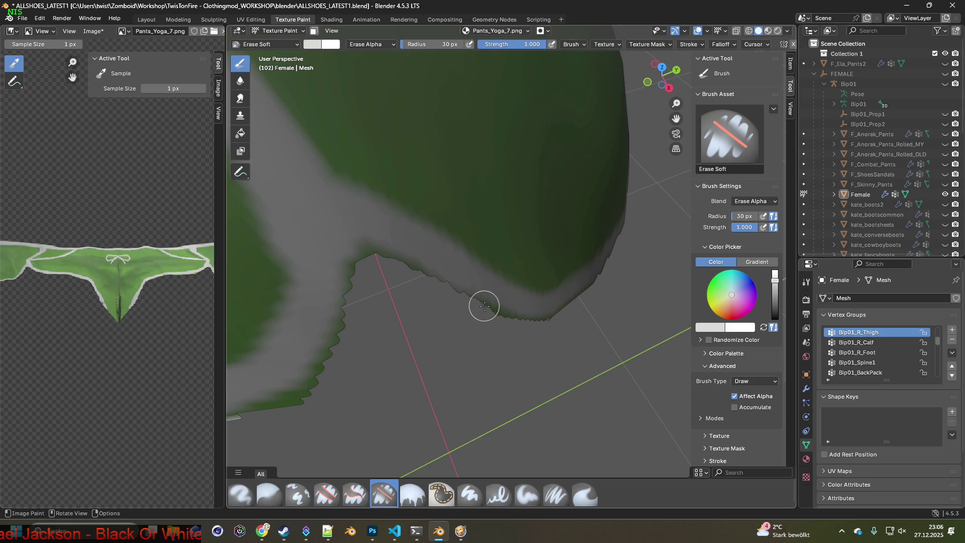
{"action": "middle_click_drag", "start_coordinate": [465, 362], "coordinate": [494, 276]}
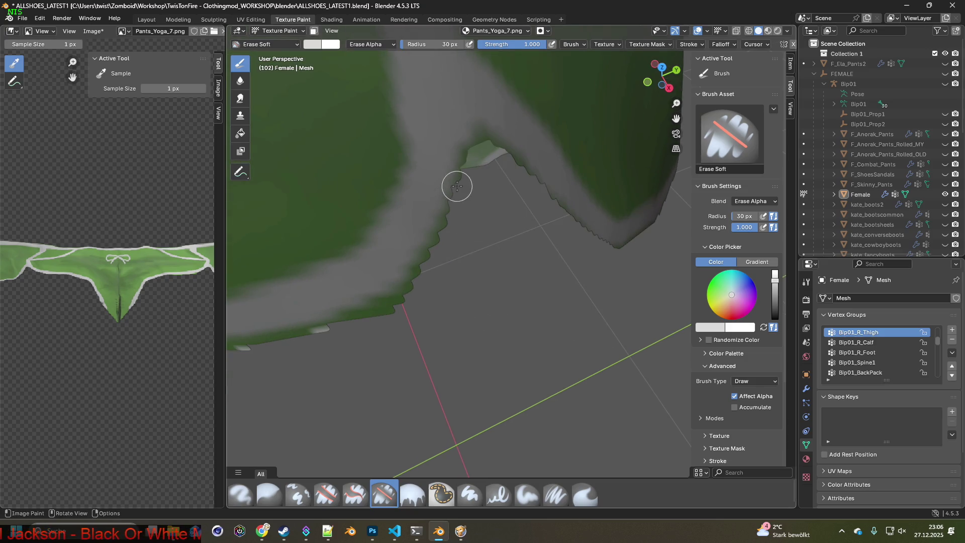
{"action": "mouse_move", "coordinate": [440, 232]}
{"action": "left_mouse_down"}
{"action": "mouse_move", "coordinate": [378, 302]}
{"action": "mouse_move", "coordinate": [320, 325]}
{"action": "left_mouse_up"}
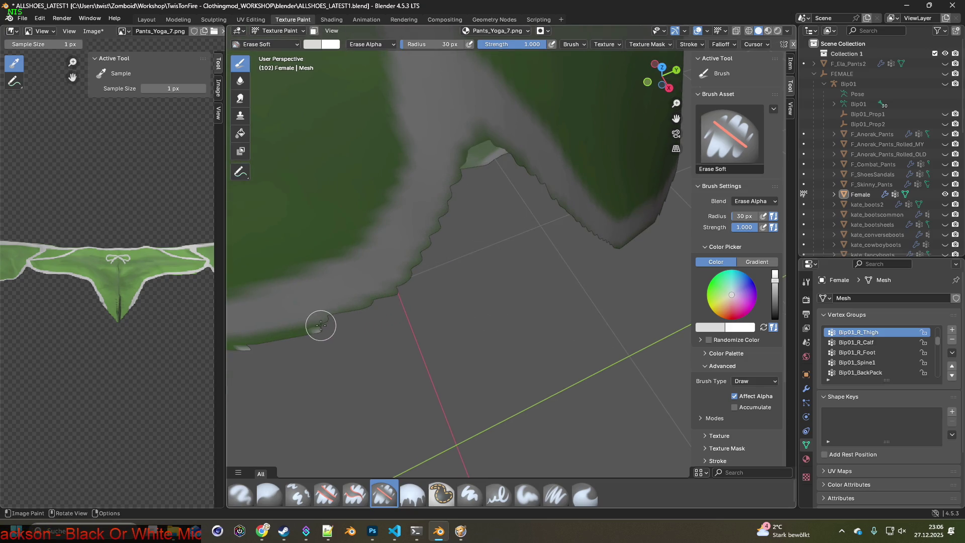
- Widen the erased green border band, then view the pants' underside
{"action": "middle_click_drag", "start_coordinate": [300, 332], "coordinate": [637, 243]}
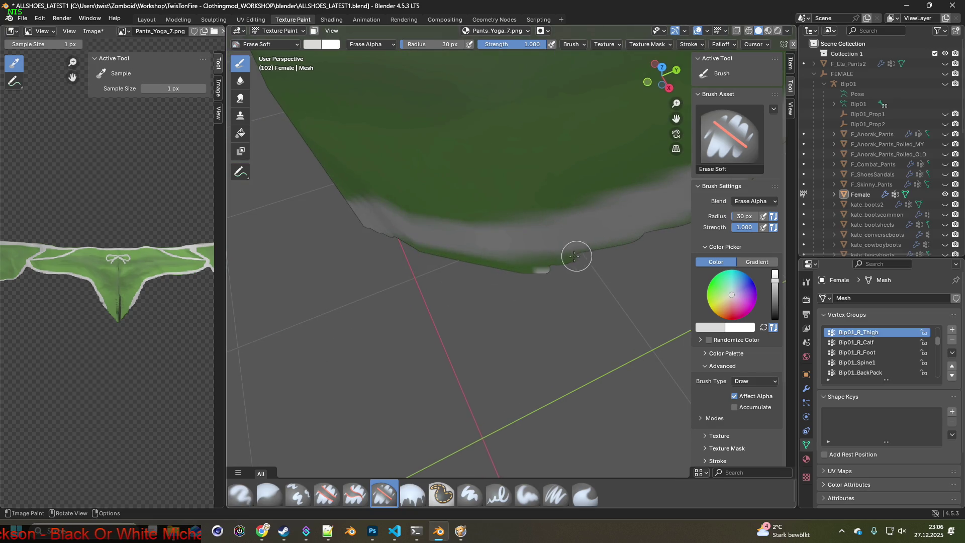
{"action": "mouse_move", "coordinate": [507, 268]}
{"action": "left_mouse_down"}
{"action": "mouse_move", "coordinate": [457, 258]}
{"action": "mouse_move", "coordinate": [568, 254]}
{"action": "mouse_move", "coordinate": [391, 243]}
{"action": "left_mouse_up"}
{"action": "mouse_move", "coordinate": [368, 276]}
{"action": "middle_mouse_down"}
{"action": "mouse_move", "coordinate": [442, 256]}
{"action": "mouse_move", "coordinate": [464, 230]}
{"action": "middle_mouse_up"}
{"action": "left_click_drag", "start_coordinate": [380, 258], "coordinate": [346, 311]}
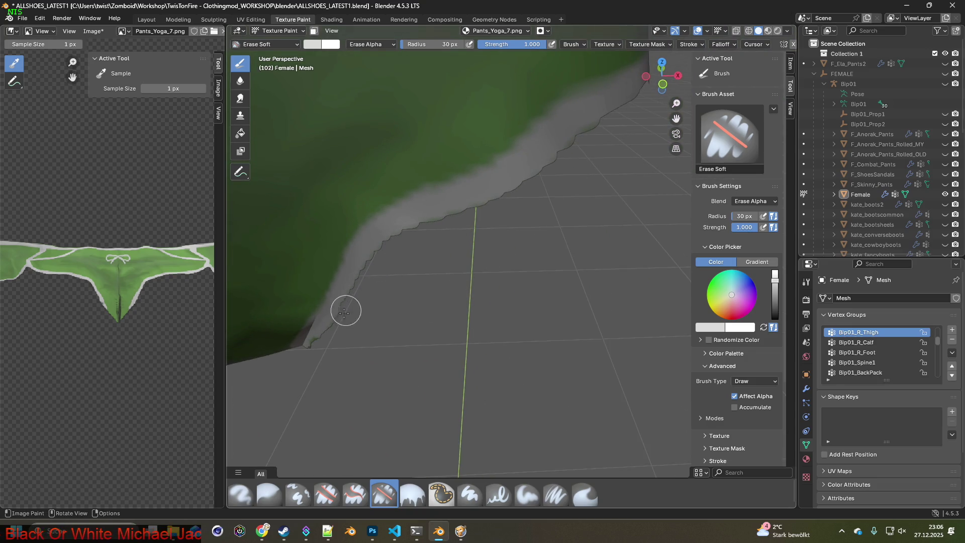
{"action": "mouse_move", "coordinate": [308, 383]}
{"action": "middle_mouse_down", "text": "shift"}
{"action": "mouse_move", "coordinate": [517, 302]}
{"action": "mouse_move", "coordinate": [483, 314]}
{"action": "mouse_move", "coordinate": [414, 296]}
{"action": "mouse_move", "coordinate": [445, 336]}
{"action": "mouse_move", "coordinate": [406, 361]}
{"action": "mouse_move", "coordinate": [355, 371]}
{"action": "middle_mouse_up", "text": "shift"}
{"action": "scroll", "coordinate": [483, 312], "scroll_direction": "up", "scroll_amount": 2}
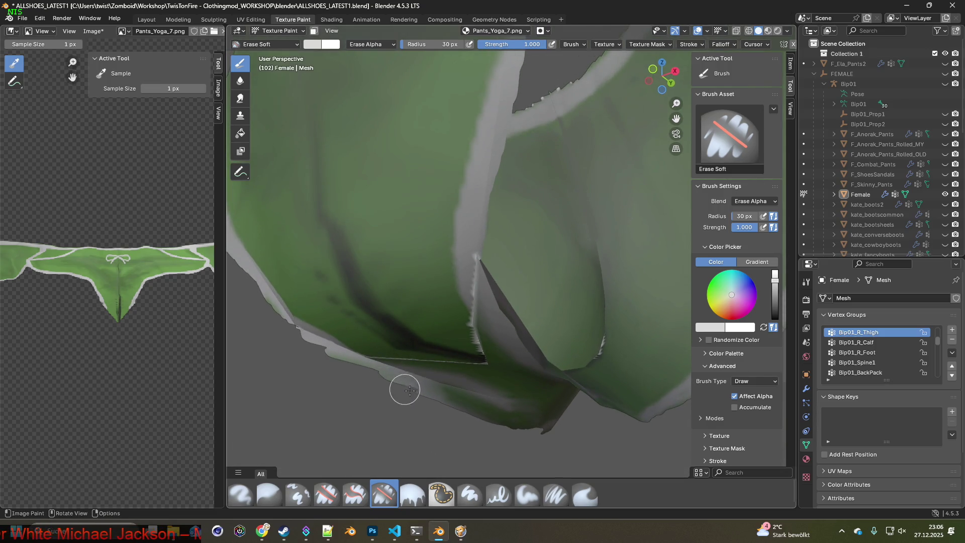
{"action": "mouse_move", "coordinate": [531, 433]}
{"action": "middle_mouse_down"}
{"action": "mouse_move", "coordinate": [420, 387]}
{"action": "mouse_move", "coordinate": [407, 372]}
{"action": "mouse_move", "coordinate": [460, 310]}
{"action": "mouse_move", "coordinate": [495, 340]}
{"action": "mouse_move", "coordinate": [547, 333]}
{"action": "middle_mouse_up"}
{"action": "mouse_move", "coordinate": [579, 291]}
{"action": "middle_mouse_down"}
{"action": "mouse_move", "coordinate": [459, 278]}
{"action": "mouse_move", "coordinate": [504, 226]}
{"action": "mouse_move", "coordinate": [450, 340]}
{"action": "mouse_move", "coordinate": [468, 332]}
{"action": "mouse_move", "coordinate": [403, 310]}
{"action": "middle_mouse_up"}
{"action": "scroll", "coordinate": [460, 341], "scroll_direction": "up", "scroll_amount": 8}
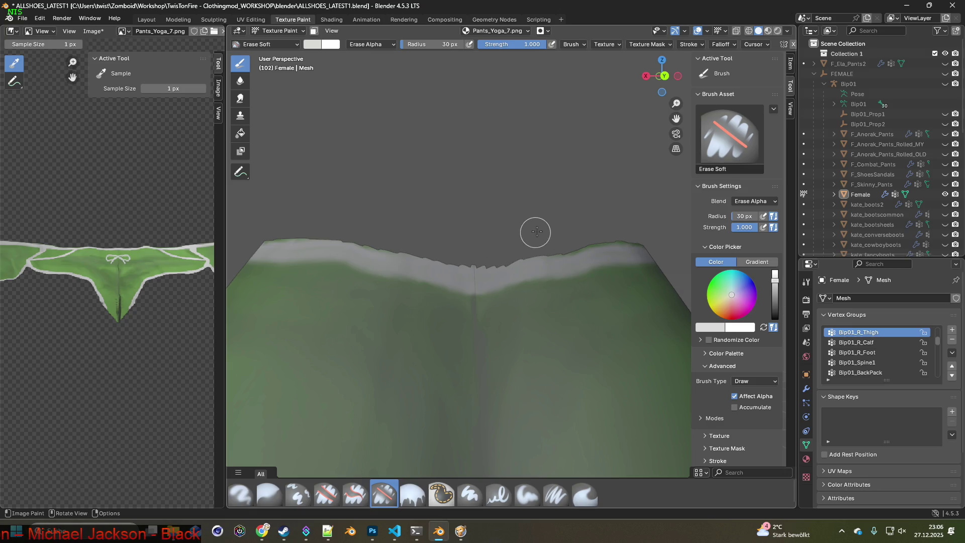
{"action": "middle_click_drag", "start_coordinate": [540, 248], "coordinate": [480, 257]}
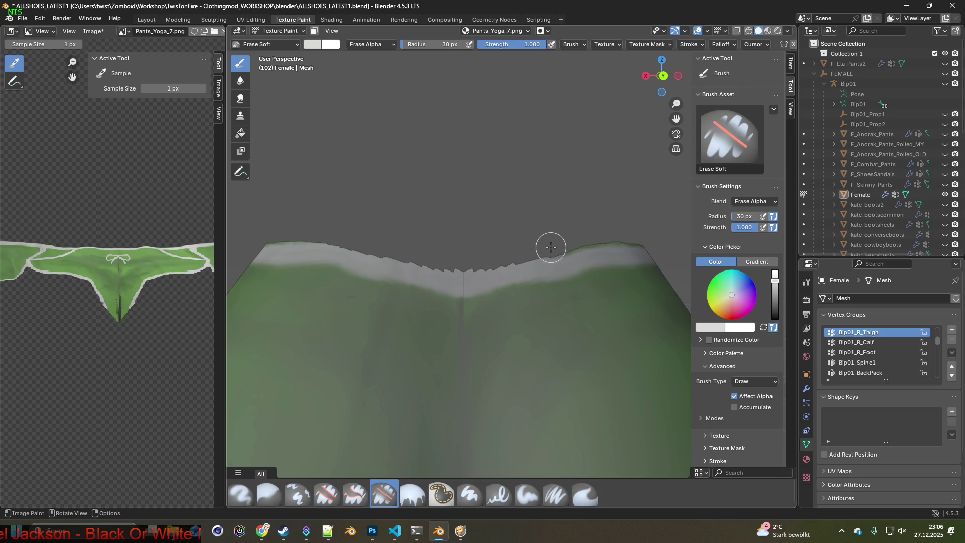
{"action": "mouse_move", "coordinate": [585, 233]}
{"action": "middle_mouse_down"}
{"action": "mouse_move", "coordinate": [409, 258]}
{"action": "mouse_move", "coordinate": [472, 284]}
{"action": "mouse_move", "coordinate": [525, 333]}
{"action": "mouse_move", "coordinate": [423, 296]}
{"action": "mouse_move", "coordinate": [441, 312]}
{"action": "middle_mouse_up"}
{"action": "scroll", "coordinate": [442, 313], "scroll_direction": "up", "scroll_amount": 5}
{"action": "mouse_move", "coordinate": [451, 244]}
{"action": "middle_mouse_down"}
{"action": "mouse_move", "coordinate": [424, 396]}
{"action": "mouse_move", "coordinate": [336, 240]}
{"action": "middle_mouse_up"}
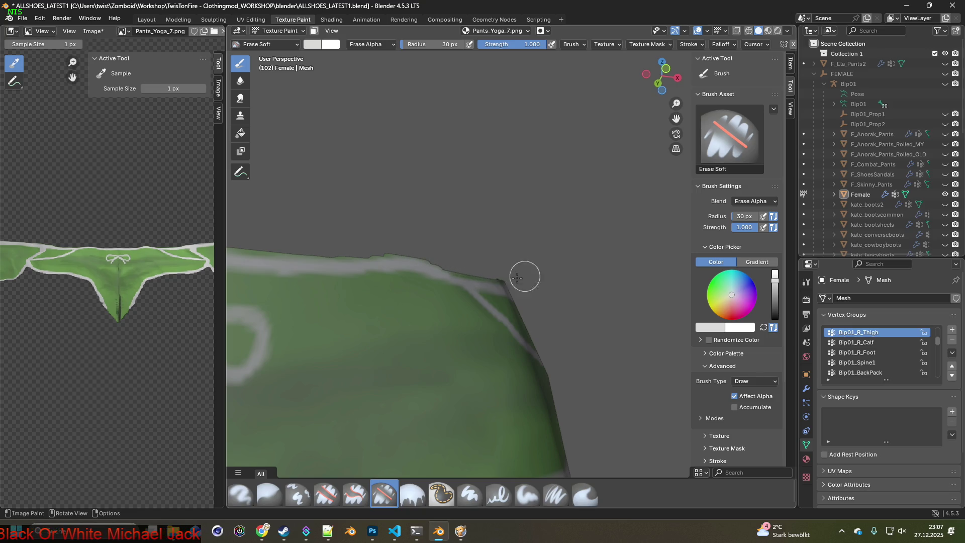
{"action": "scroll", "coordinate": [386, 327], "scroll_direction": "down", "scroll_amount": 5}
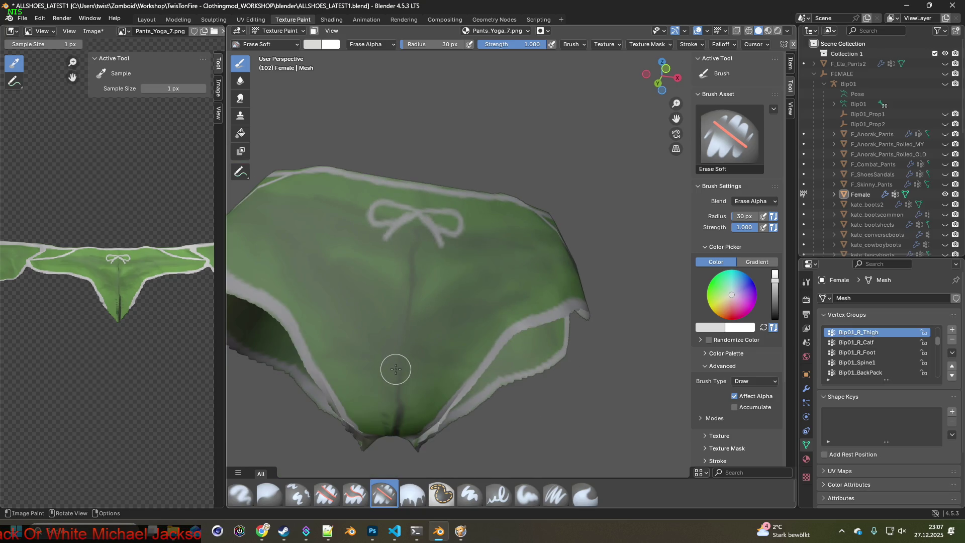
{"action": "mouse_move", "coordinate": [391, 371]}
{"action": "middle_mouse_down"}
{"action": "mouse_move", "coordinate": [523, 341]}
{"action": "mouse_move", "coordinate": [452, 362]}
{"action": "mouse_move", "coordinate": [420, 351]}
{"action": "mouse_move", "coordinate": [469, 361]}
{"action": "mouse_move", "coordinate": [500, 303]}
{"action": "mouse_move", "coordinate": [431, 284]}
{"action": "mouse_move", "coordinate": [451, 282]}
{"action": "mouse_move", "coordinate": [452, 357]}
{"action": "mouse_move", "coordinate": [451, 336]}
{"action": "middle_mouse_up"}
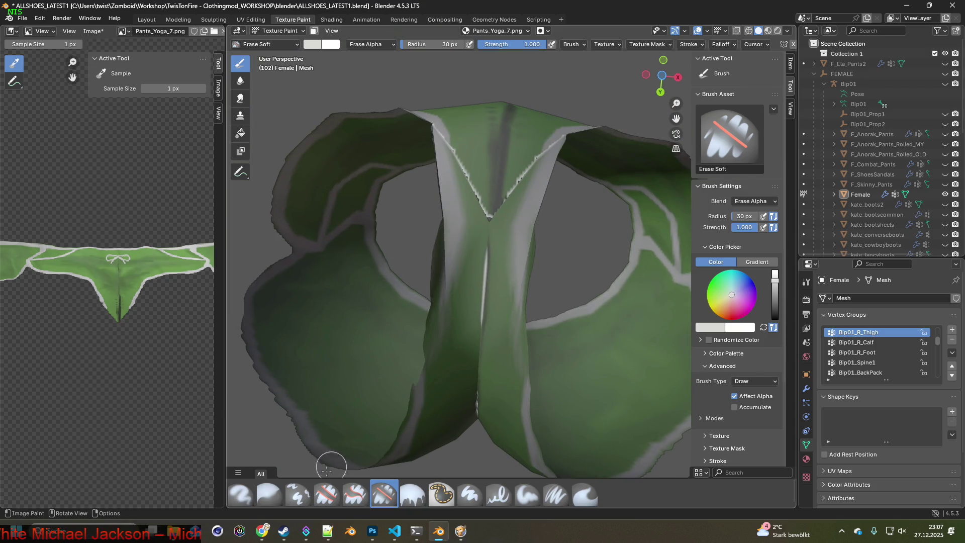
- Use the Clone brush to paint over the white crotch and side seam lines
{"action": "left_click", "coordinate": [298, 495]}
{"action": "scroll", "coordinate": [503, 332], "scroll_direction": "up", "scroll_amount": 6}
{"action": "left_click_drag", "start_coordinate": [455, 255], "coordinate": [445, 407]}
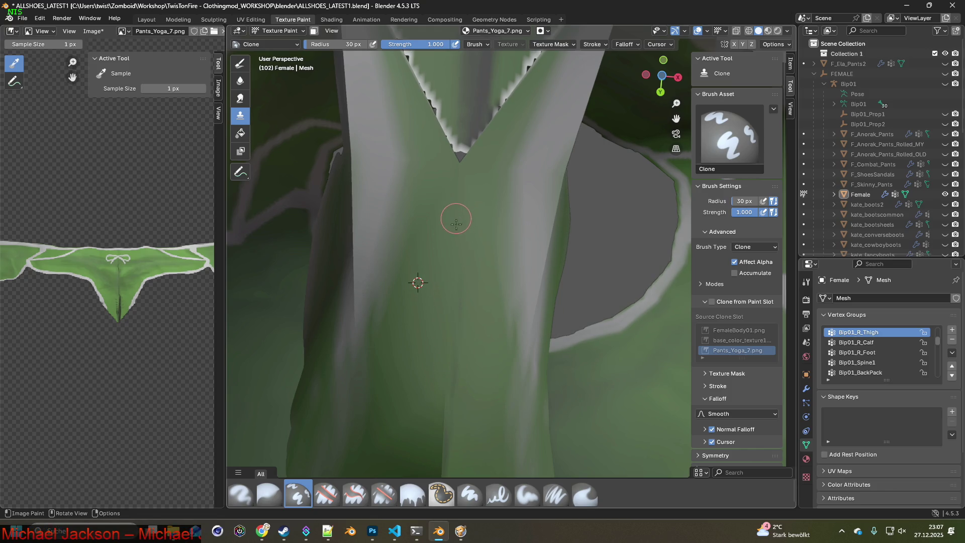
{"action": "middle_click_drag", "start_coordinate": [454, 286], "coordinate": [429, 389], "text": "shift"}
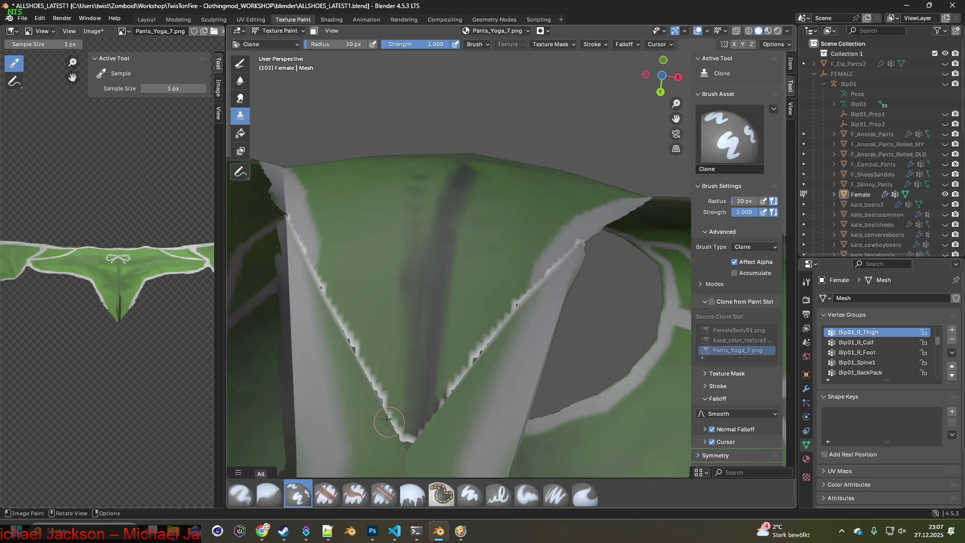
{"action": "left_click_drag", "start_coordinate": [384, 398], "coordinate": [347, 321]}
{"action": "mouse_move", "coordinate": [347, 322]}
{"action": "middle_mouse_down"}
{"action": "mouse_move", "coordinate": [371, 298]}
{"action": "mouse_move", "coordinate": [405, 349]}
{"action": "middle_mouse_up"}
{"action": "mouse_move", "coordinate": [424, 370]}
{"action": "left_mouse_down"}
{"action": "mouse_move", "coordinate": [465, 407]}
{"action": "mouse_move", "coordinate": [537, 346]}
{"action": "mouse_move", "coordinate": [523, 366]}
{"action": "mouse_move", "coordinate": [514, 352]}
{"action": "left_mouse_up"}
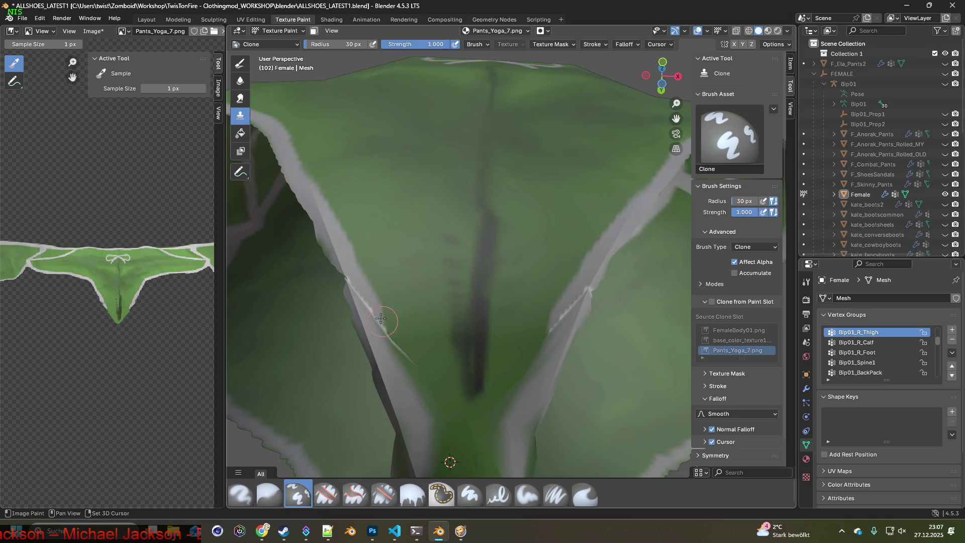
{"action": "left_click_drag", "start_coordinate": [378, 344], "coordinate": [371, 315]}
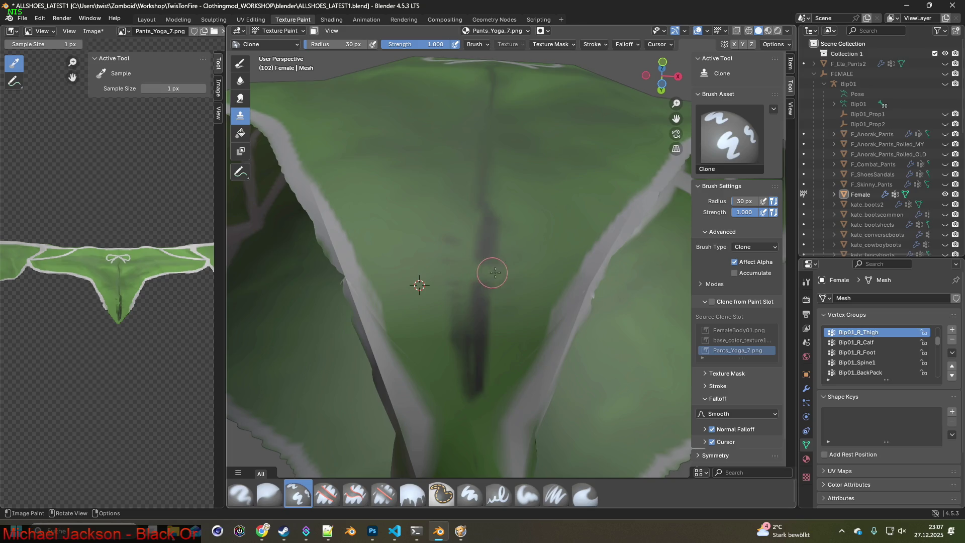
- Clone green over the upper and lower ends of the dark vertical stripe
{"action": "mouse_move", "coordinate": [430, 280]}
{"action": "left_mouse_down"}
{"action": "mouse_move", "coordinate": [517, 319]}
{"action": "mouse_move", "coordinate": [440, 312]}
{"action": "mouse_move", "coordinate": [478, 334]}
{"action": "mouse_move", "coordinate": [448, 351]}
{"action": "mouse_move", "coordinate": [483, 375]}
{"action": "mouse_move", "coordinate": [474, 395]}
{"action": "left_mouse_up"}
{"action": "mouse_move", "coordinate": [484, 341]}
{"action": "left_mouse_down"}
{"action": "mouse_move", "coordinate": [493, 308]}
{"action": "mouse_move", "coordinate": [446, 247]}
{"action": "mouse_move", "coordinate": [493, 255]}
{"action": "mouse_move", "coordinate": [465, 260]}
{"action": "mouse_move", "coordinate": [476, 285]}
{"action": "mouse_move", "coordinate": [452, 261]}
{"action": "mouse_move", "coordinate": [500, 240]}
{"action": "mouse_move", "coordinate": [508, 230]}
{"action": "mouse_move", "coordinate": [490, 218]}
{"action": "left_mouse_up"}
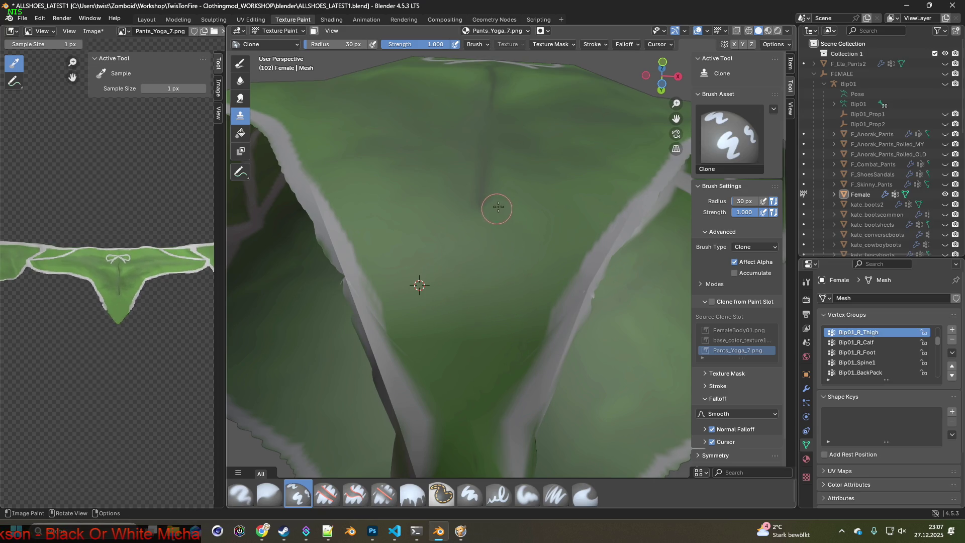
{"action": "scroll", "coordinate": [459, 319], "scroll_direction": "down", "scroll_amount": 5}
{"action": "middle_click_drag", "start_coordinate": [457, 355], "coordinate": [490, 296]}
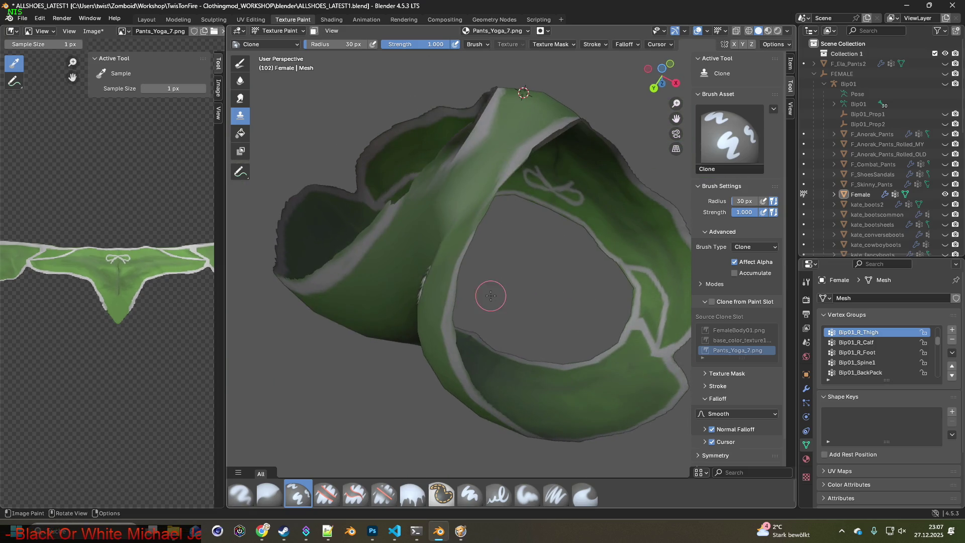
- Check the whole pants mesh from the front and reselect the Erase Soft brush
{"action": "mouse_move", "coordinate": [412, 275]}
{"action": "middle_mouse_down"}
{"action": "mouse_move", "coordinate": [471, 269]}
{"action": "mouse_move", "coordinate": [495, 286]}
{"action": "mouse_move", "coordinate": [491, 252]}
{"action": "mouse_move", "coordinate": [488, 296]}
{"action": "mouse_move", "coordinate": [425, 214]}
{"action": "middle_mouse_up"}
{"action": "scroll", "coordinate": [503, 312], "scroll_direction": "up", "scroll_amount": 3}
{"action": "scroll", "coordinate": [488, 295], "scroll_direction": "up", "scroll_amount": 3}
{"action": "scroll", "coordinate": [467, 211], "scroll_direction": "down", "scroll_amount": 3}
{"action": "scroll", "coordinate": [459, 249], "scroll_direction": "up", "scroll_amount": 3}
{"action": "middle_click_drag", "start_coordinate": [447, 298], "coordinate": [424, 446]}
{"action": "left_click", "coordinate": [383, 493]}
- Inspect the pants from every side, sampling a darker grey with S
{"action": "middle_click_drag", "start_coordinate": [376, 386], "coordinate": [406, 272]}
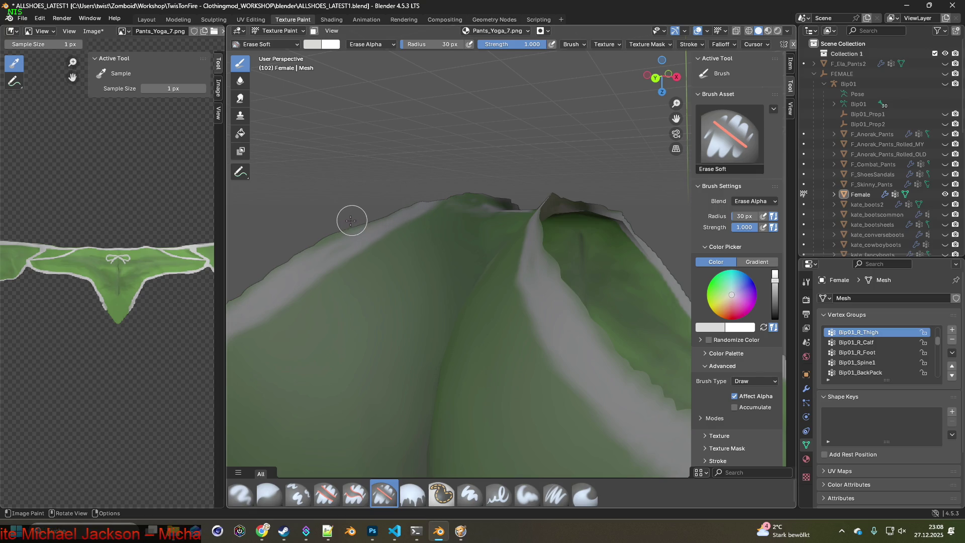
{"action": "mouse_move", "coordinate": [318, 235]}
{"action": "middle_mouse_down"}
{"action": "mouse_move", "coordinate": [447, 278]}
{"action": "mouse_move", "coordinate": [467, 304]}
{"action": "mouse_move", "coordinate": [515, 301]}
{"action": "middle_mouse_up"}
{"action": "key", "text": "s"}
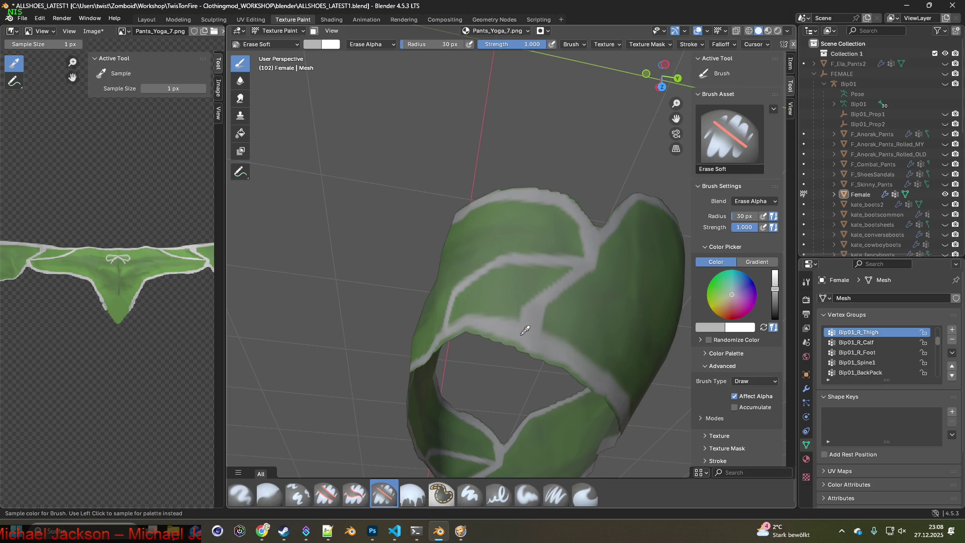
{"action": "middle_click_drag", "start_coordinate": [531, 361], "coordinate": [400, 463]}
{"action": "scroll", "coordinate": [401, 463], "scroll_direction": "up", "scroll_amount": 5}
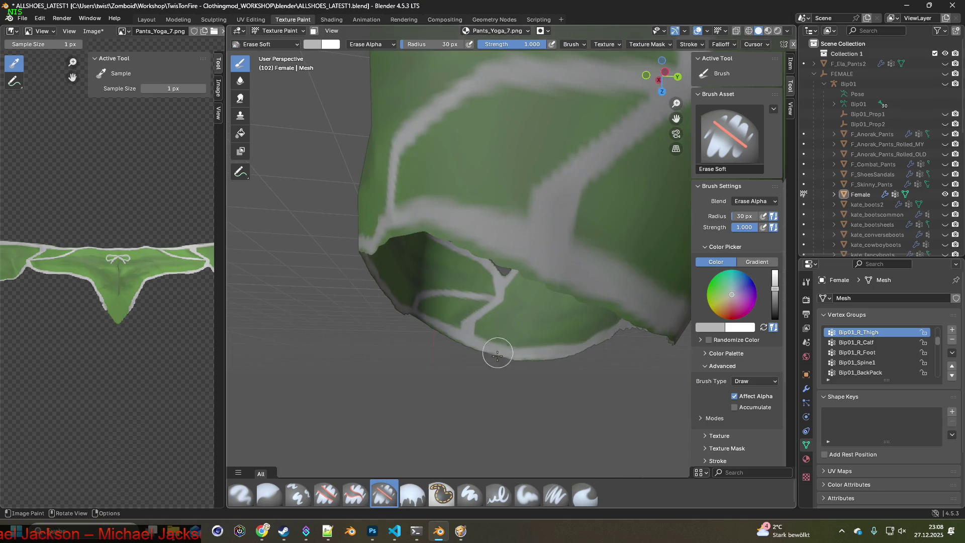
{"action": "mouse_move", "coordinate": [484, 368]}
{"action": "middle_mouse_down"}
{"action": "mouse_move", "coordinate": [404, 356]}
{"action": "mouse_move", "coordinate": [374, 369]}
{"action": "middle_mouse_up"}
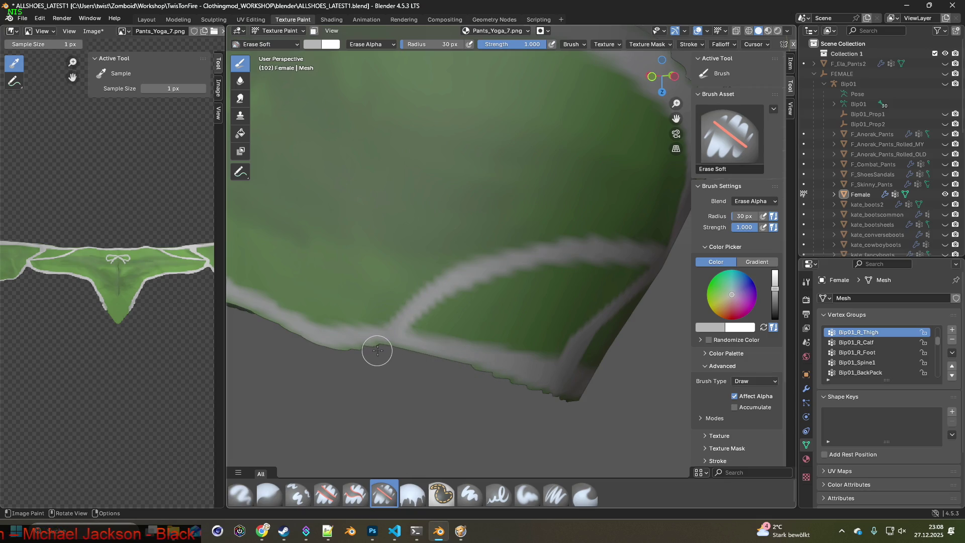
{"action": "middle_click_drag", "start_coordinate": [529, 402], "coordinate": [370, 371]}
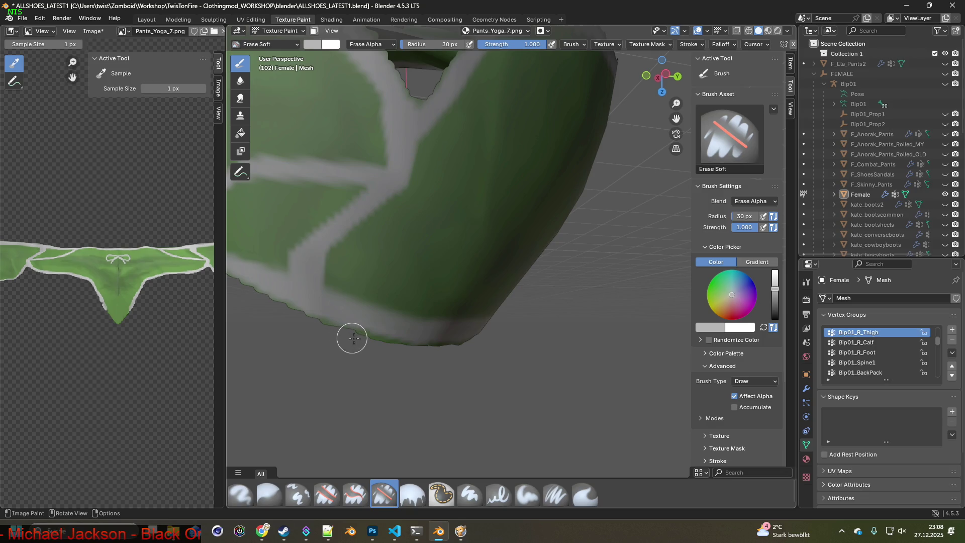
{"action": "middle_click_drag", "start_coordinate": [488, 361], "coordinate": [365, 349]}
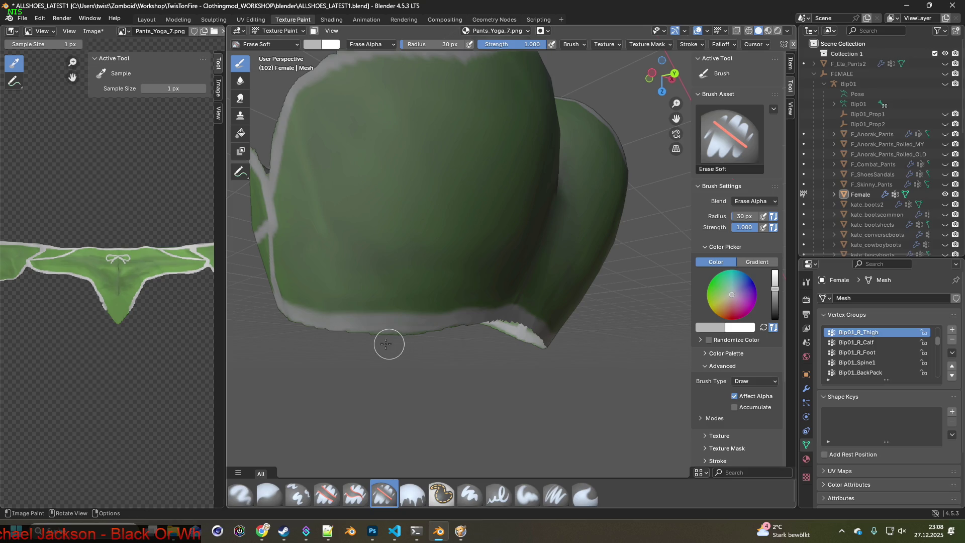
{"action": "mouse_move", "coordinate": [457, 339]}
{"action": "middle_mouse_down"}
{"action": "mouse_move", "coordinate": [442, 342]}
{"action": "mouse_move", "coordinate": [463, 350]}
{"action": "middle_mouse_up"}
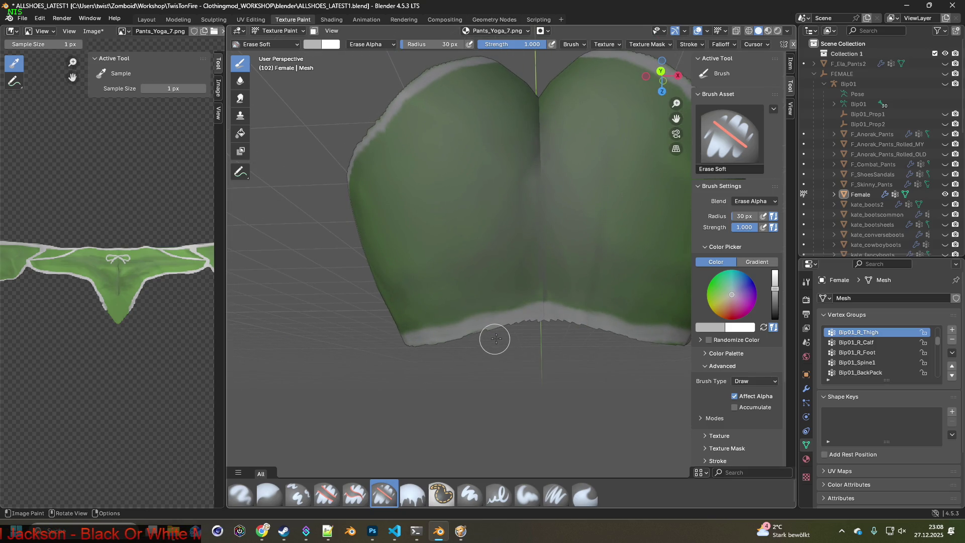
{"action": "mouse_move", "coordinate": [573, 352]}
{"action": "middle_mouse_down"}
{"action": "mouse_move", "coordinate": [442, 351]}
{"action": "mouse_move", "coordinate": [519, 362]}
{"action": "mouse_move", "coordinate": [474, 351]}
{"action": "mouse_move", "coordinate": [641, 314]}
{"action": "mouse_move", "coordinate": [434, 369]}
{"action": "middle_mouse_up"}
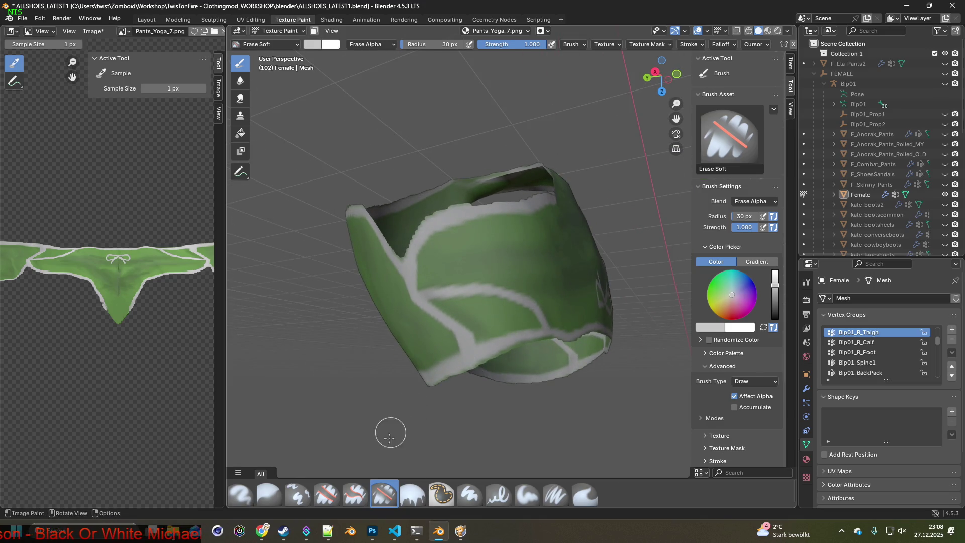
- Select the Paint Soft Pressure brush and sample a mesh colour into the palette
{"action": "left_click", "coordinate": [556, 494]}
{"action": "scroll", "coordinate": [466, 434], "scroll_direction": "up", "scroll_amount": 2}
{"action": "middle_click_drag", "start_coordinate": [467, 435], "coordinate": [452, 387], "text": "shift"}
{"action": "key", "text": "s"}
{"action": "left_click", "coordinate": [434, 357]}
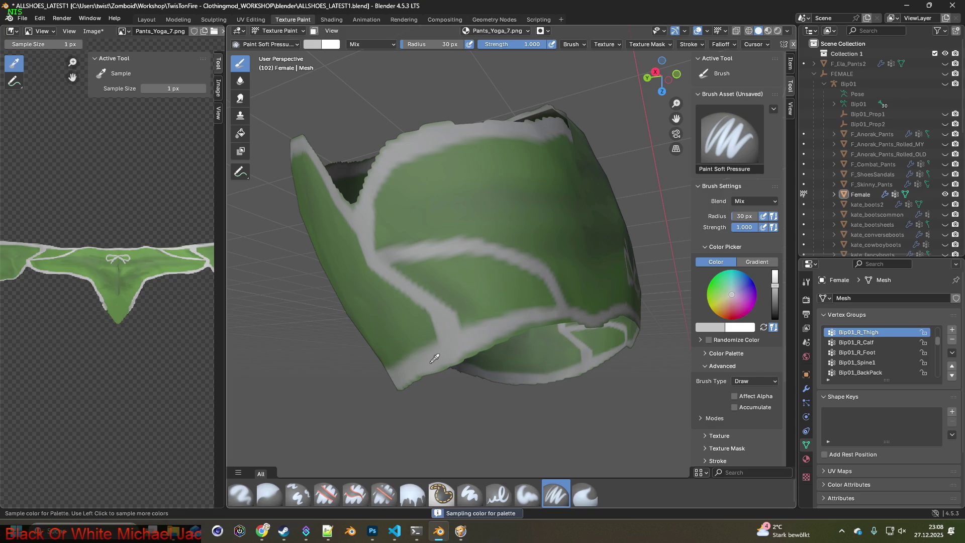
- Sample light grey from the green pants' edge and paint it along the top edge to smooth it
{"action": "middle_click_drag", "start_coordinate": [439, 362], "coordinate": [435, 390]}
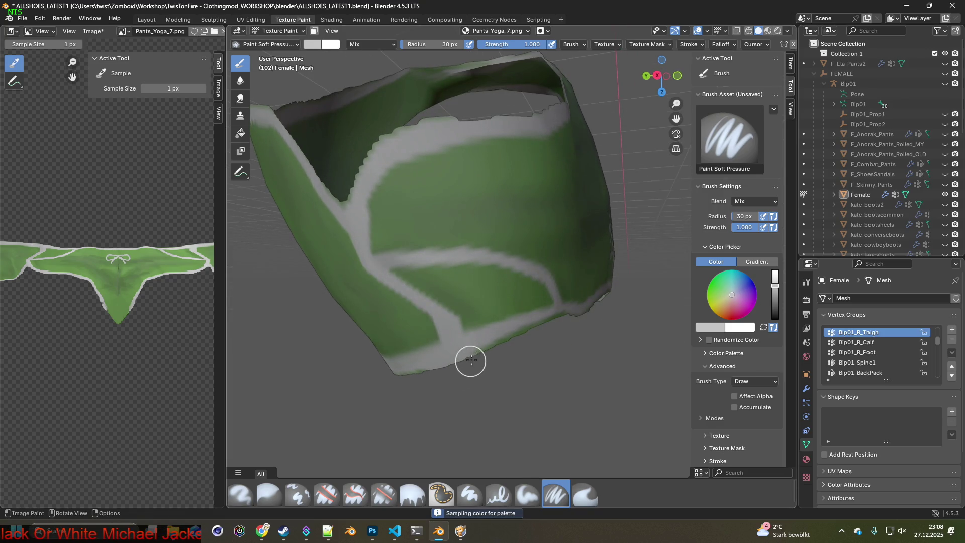
{"action": "middle_click_drag", "start_coordinate": [389, 384], "coordinate": [381, 367]}
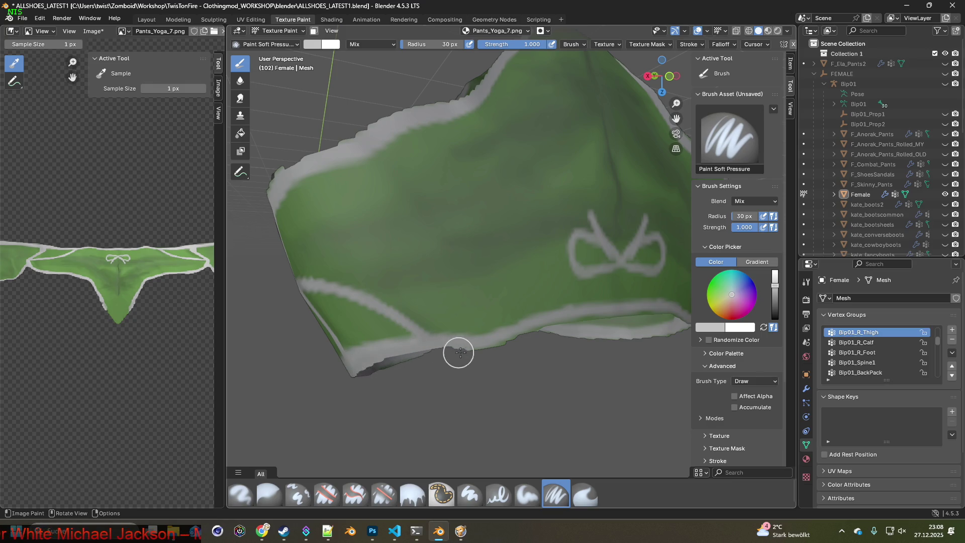
{"action": "mouse_move", "coordinate": [555, 343]}
{"action": "middle_mouse_down"}
{"action": "mouse_move", "coordinate": [534, 361]}
{"action": "mouse_move", "coordinate": [370, 365]}
{"action": "middle_mouse_up"}
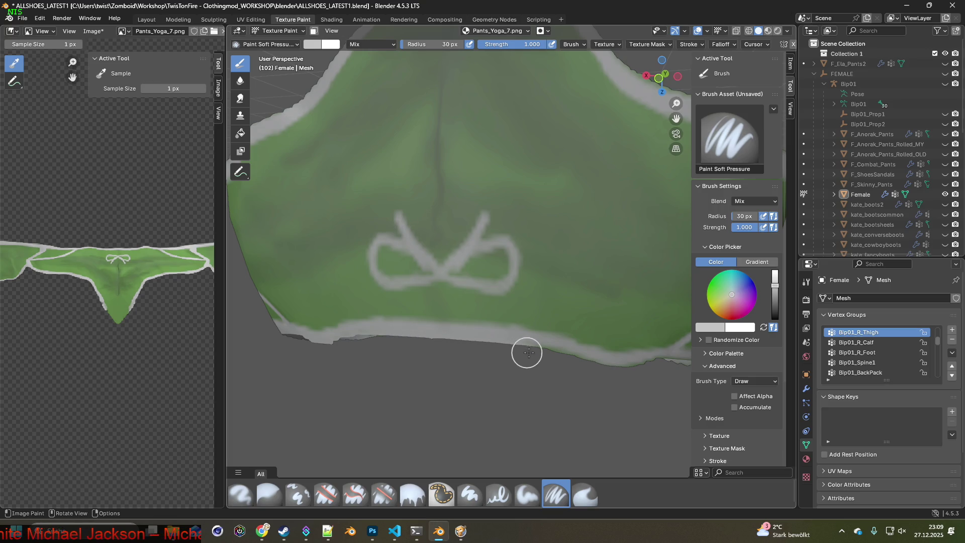
{"action": "middle_click_drag", "start_coordinate": [626, 372], "coordinate": [268, 394], "text": "shift"}
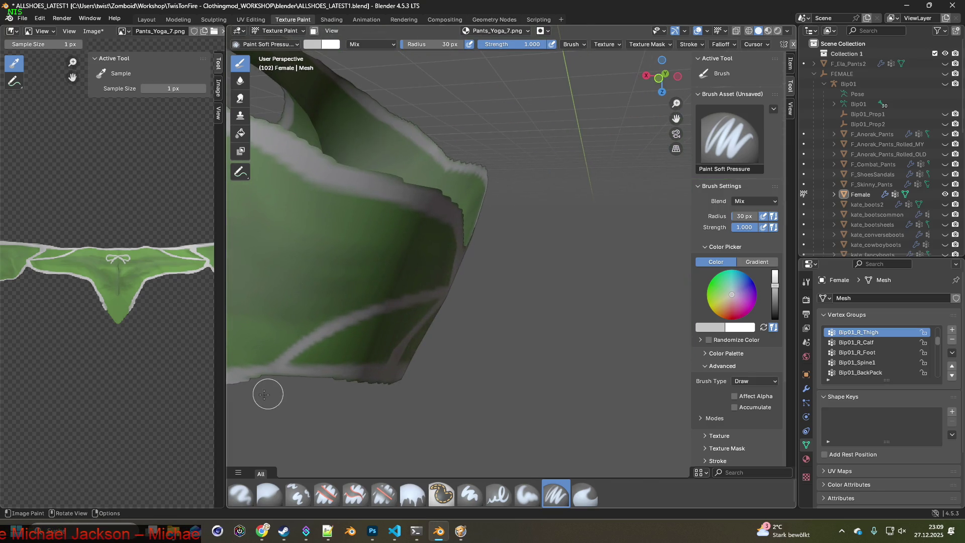
{"action": "mouse_move", "coordinate": [407, 390]}
{"action": "middle_mouse_down"}
{"action": "mouse_move", "coordinate": [443, 381]}
{"action": "mouse_move", "coordinate": [447, 334]}
{"action": "mouse_move", "coordinate": [334, 350]}
{"action": "mouse_move", "coordinate": [350, 373]}
{"action": "mouse_move", "coordinate": [435, 402]}
{"action": "mouse_move", "coordinate": [370, 398]}
{"action": "middle_mouse_up"}
{"action": "scroll", "coordinate": [402, 342], "scroll_direction": "up", "scroll_amount": 3}
{"action": "key", "text": "s"}
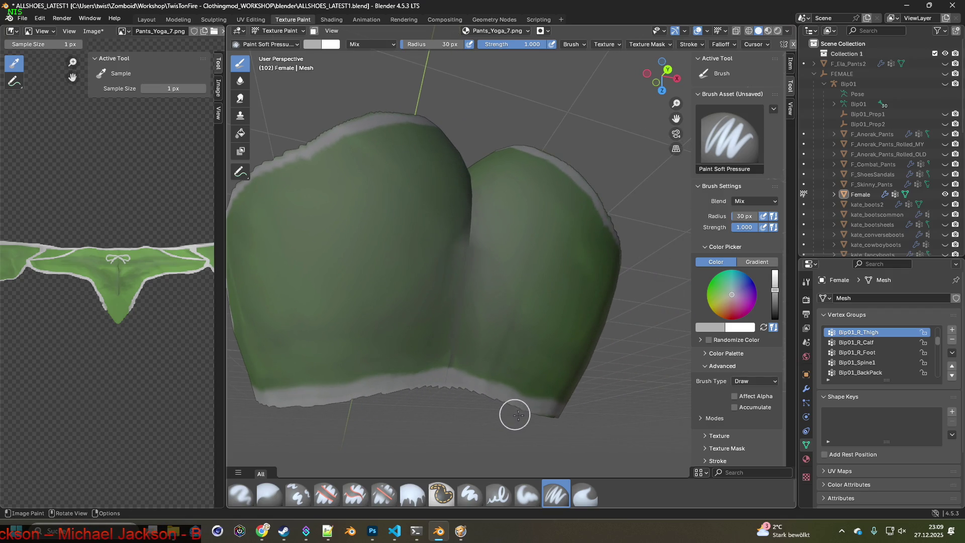
{"action": "middle_click_drag", "start_coordinate": [551, 423], "coordinate": [321, 396]}
{"action": "middle_click_drag", "start_coordinate": [442, 404], "coordinate": [569, 430]}
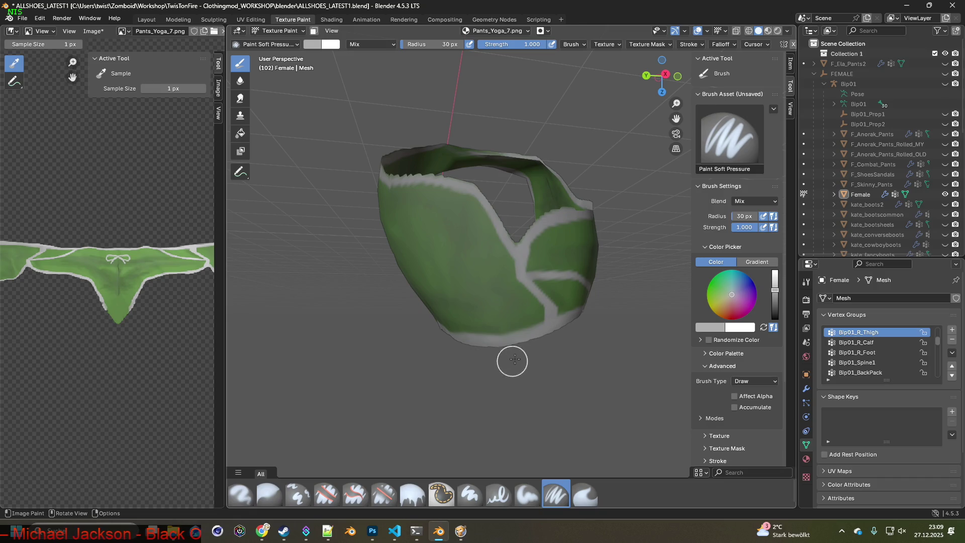
{"action": "middle_click_drag", "start_coordinate": [535, 356], "coordinate": [532, 327]}
{"action": "scroll", "coordinate": [512, 351], "scroll_direction": "up", "scroll_amount": 5}
{"action": "mouse_move", "coordinate": [493, 383]}
{"action": "middle_mouse_down"}
{"action": "mouse_move", "coordinate": [390, 390]}
{"action": "mouse_move", "coordinate": [375, 351]}
{"action": "middle_mouse_up"}
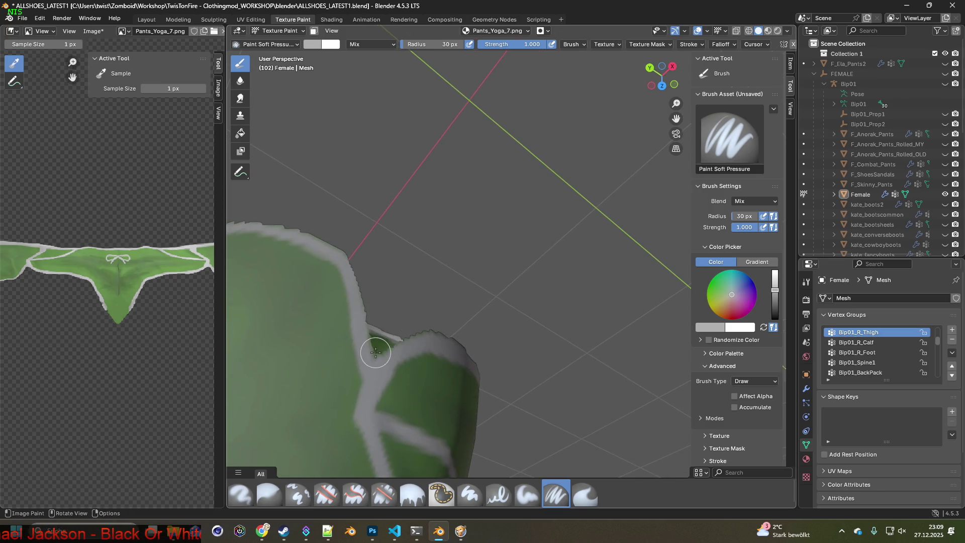
{"action": "key", "text": "s"}
{"action": "left_click_drag", "start_coordinate": [382, 348], "coordinate": [425, 333]}
{"action": "mouse_move", "coordinate": [359, 275]}
{"action": "left_mouse_down"}
{"action": "mouse_move", "coordinate": [334, 241]}
{"action": "mouse_move", "coordinate": [284, 222]}
{"action": "left_mouse_up"}
- Work around the green pants and resample the brush colour from the mesh
{"action": "mouse_move", "coordinate": [440, 307]}
{"action": "middle_mouse_down"}
{"action": "mouse_move", "coordinate": [487, 329]}
{"action": "mouse_move", "coordinate": [308, 367]}
{"action": "middle_mouse_up"}
{"action": "mouse_move", "coordinate": [443, 366]}
{"action": "middle_mouse_down"}
{"action": "mouse_move", "coordinate": [462, 384]}
{"action": "mouse_move", "coordinate": [521, 287]}
{"action": "middle_mouse_up"}
{"action": "scroll", "coordinate": [521, 287], "scroll_direction": "up", "scroll_amount": 3}
{"action": "mouse_move", "coordinate": [425, 316]}
{"action": "middle_mouse_down"}
{"action": "mouse_move", "coordinate": [433, 274]}
{"action": "mouse_move", "coordinate": [437, 306]}
{"action": "mouse_move", "coordinate": [426, 310]}
{"action": "mouse_move", "coordinate": [435, 204]}
{"action": "mouse_move", "coordinate": [451, 282]}
{"action": "middle_mouse_up"}
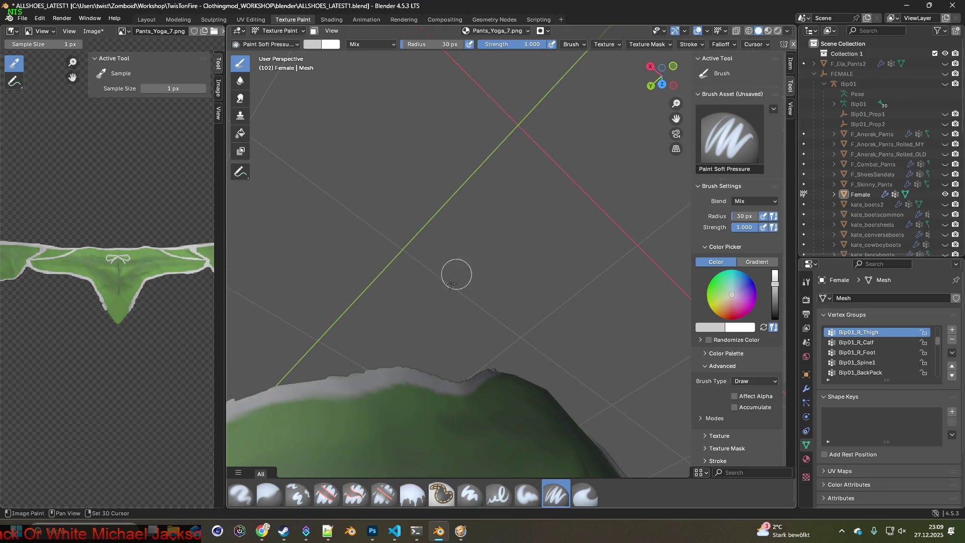
{"action": "mouse_move", "coordinate": [458, 359]}
{"action": "middle_mouse_down"}
{"action": "mouse_move", "coordinate": [510, 333]}
{"action": "mouse_move", "coordinate": [433, 387]}
{"action": "mouse_move", "coordinate": [564, 312]}
{"action": "mouse_move", "coordinate": [494, 335]}
{"action": "mouse_move", "coordinate": [424, 295]}
{"action": "mouse_move", "coordinate": [411, 359]}
{"action": "mouse_move", "coordinate": [407, 346]}
{"action": "mouse_move", "coordinate": [502, 330]}
{"action": "mouse_move", "coordinate": [448, 327]}
{"action": "middle_mouse_up"}
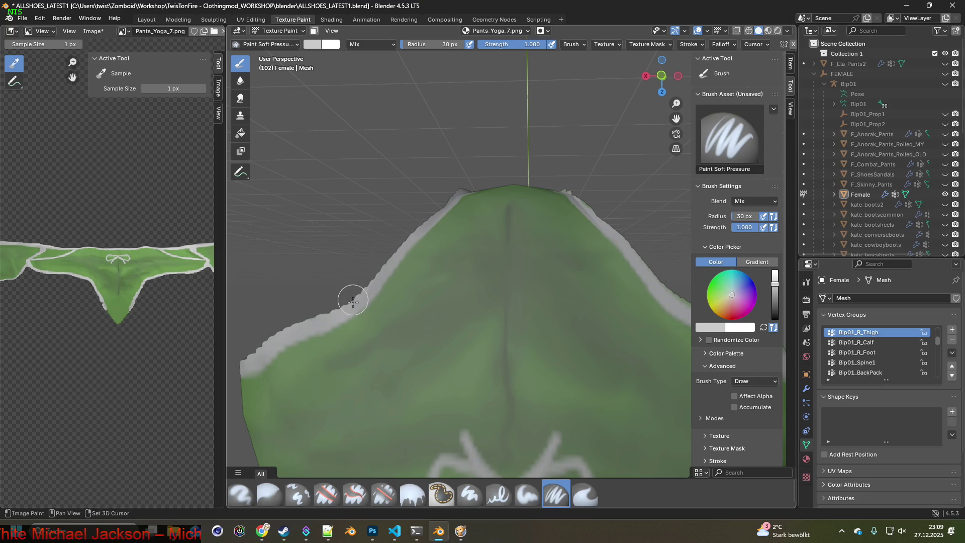
{"action": "middle_click_drag", "start_coordinate": [417, 222], "coordinate": [505, 298]}
{"action": "middle_click_drag", "start_coordinate": [597, 302], "coordinate": [478, 366]}
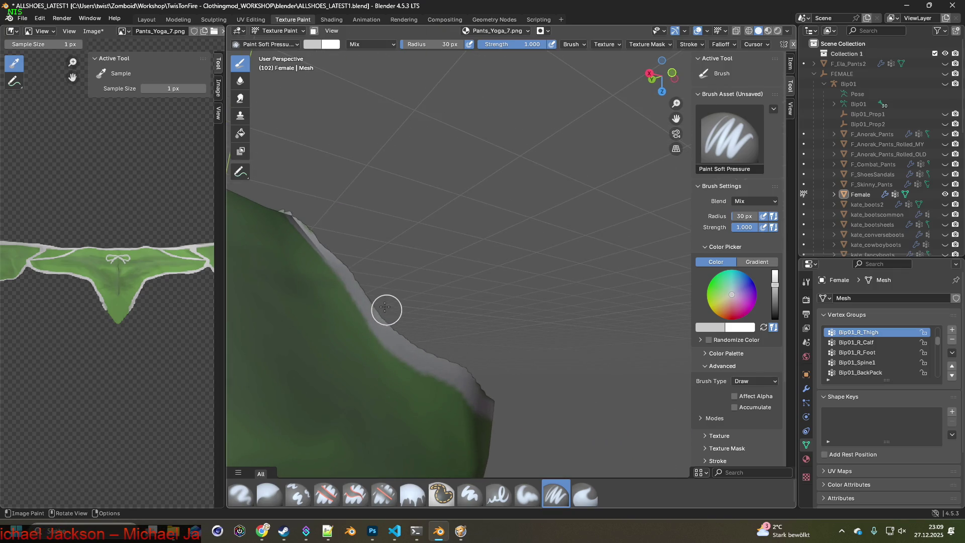
{"action": "mouse_move", "coordinate": [513, 382]}
{"action": "middle_mouse_down"}
{"action": "mouse_move", "coordinate": [506, 362]}
{"action": "mouse_move", "coordinate": [459, 359]}
{"action": "mouse_move", "coordinate": [460, 313]}
{"action": "mouse_move", "coordinate": [491, 312]}
{"action": "middle_mouse_up"}
{"action": "middle_click_drag", "start_coordinate": [538, 265], "coordinate": [409, 176]}
{"action": "key", "text": "s"}
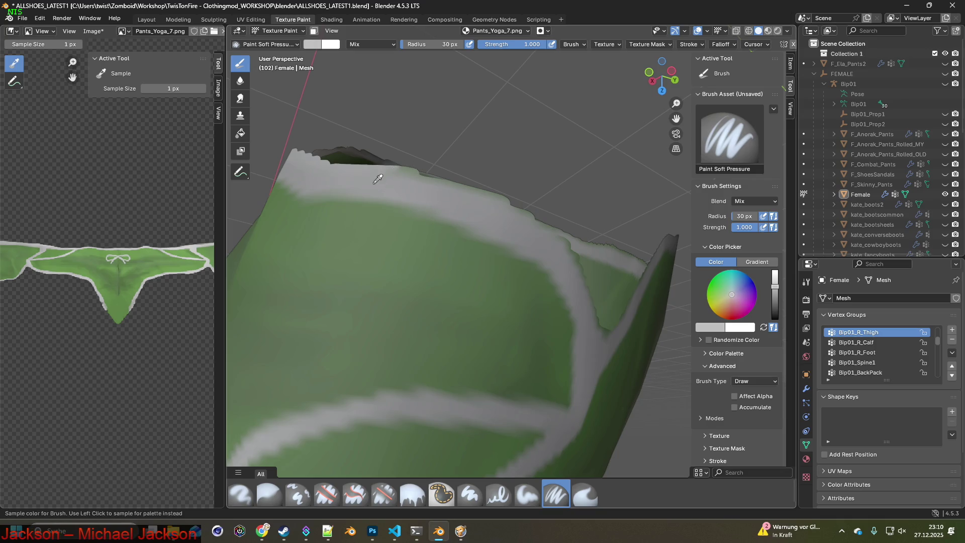
{"action": "middle_click_drag", "start_coordinate": [561, 246], "coordinate": [469, 225]}
{"action": "mouse_move", "coordinate": [404, 171]}
{"action": "middle_mouse_down"}
{"action": "mouse_move", "coordinate": [447, 211]}
{"action": "mouse_move", "coordinate": [427, 96]}
{"action": "middle_mouse_up"}
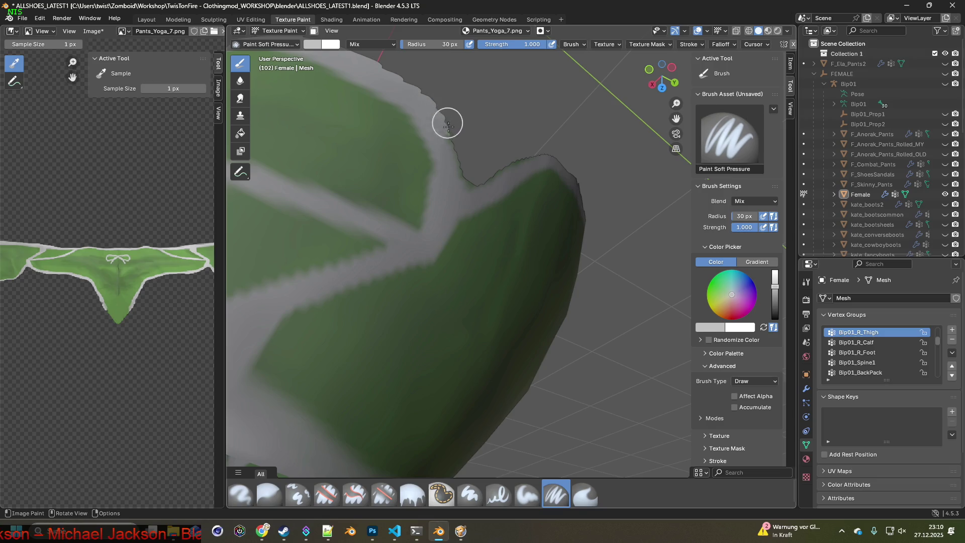
{"action": "middle_click_drag", "start_coordinate": [547, 148], "coordinate": [407, 214]}
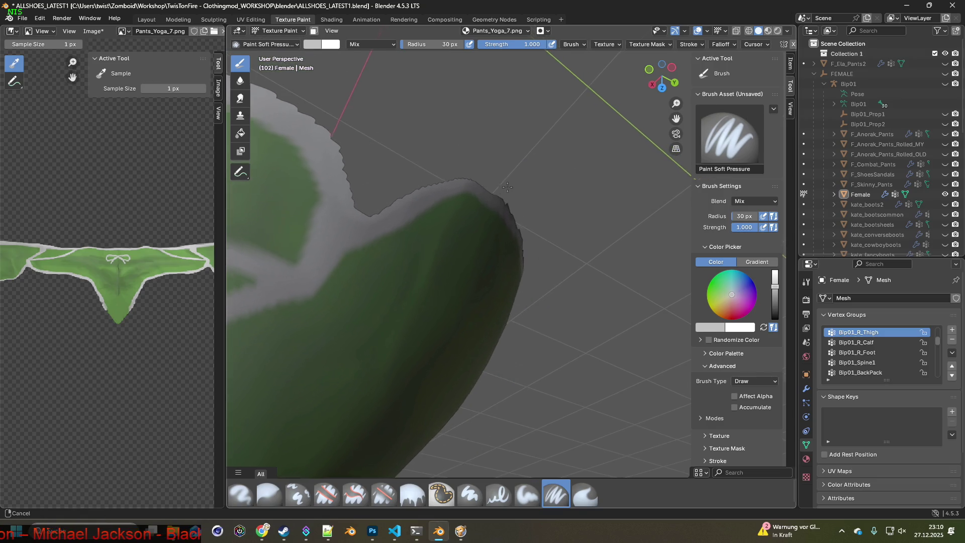
{"action": "key", "text": "s"}
- Frame both legs' top edges and switch to the Erase Soft brush (Erase Alpha, Affect Alpha)
{"action": "mouse_move", "coordinate": [503, 189]}
{"action": "middle_mouse_down"}
{"action": "mouse_move", "coordinate": [470, 211]}
{"action": "mouse_move", "coordinate": [318, 223]}
{"action": "middle_mouse_up"}
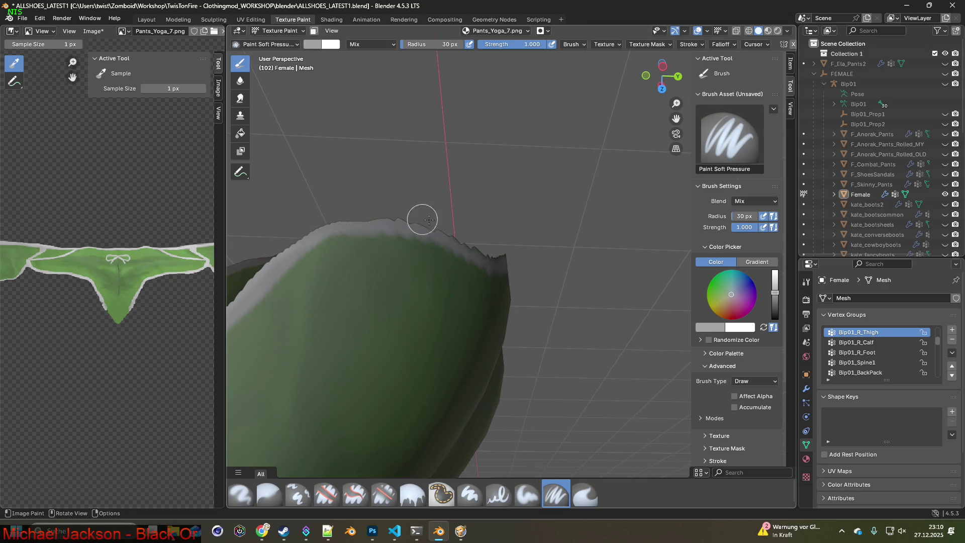
{"action": "mouse_move", "coordinate": [507, 250]}
{"action": "middle_mouse_down"}
{"action": "mouse_move", "coordinate": [510, 239]}
{"action": "mouse_move", "coordinate": [352, 322]}
{"action": "middle_mouse_up"}
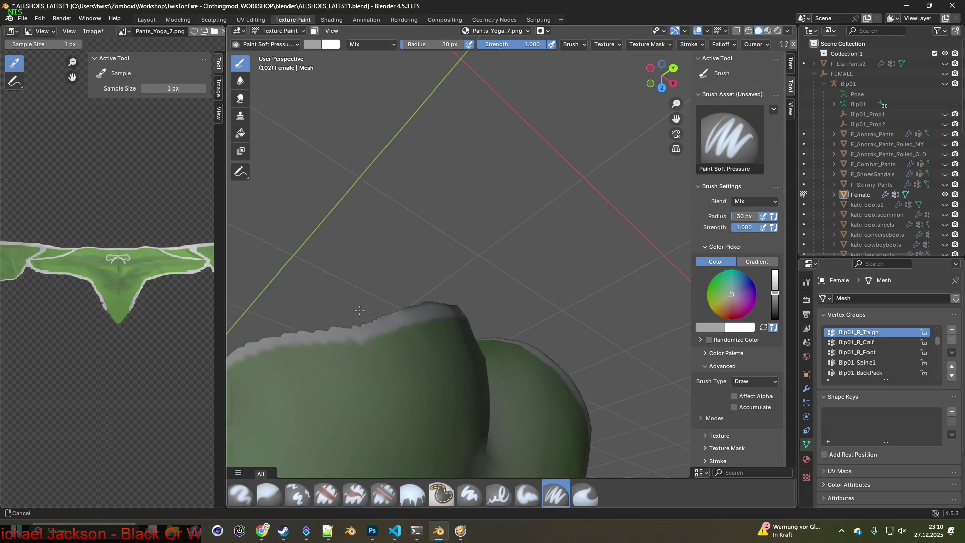
{"action": "mouse_move", "coordinate": [435, 300]}
{"action": "middle_mouse_down"}
{"action": "mouse_move", "coordinate": [386, 322]}
{"action": "mouse_move", "coordinate": [427, 347]}
{"action": "middle_mouse_up"}
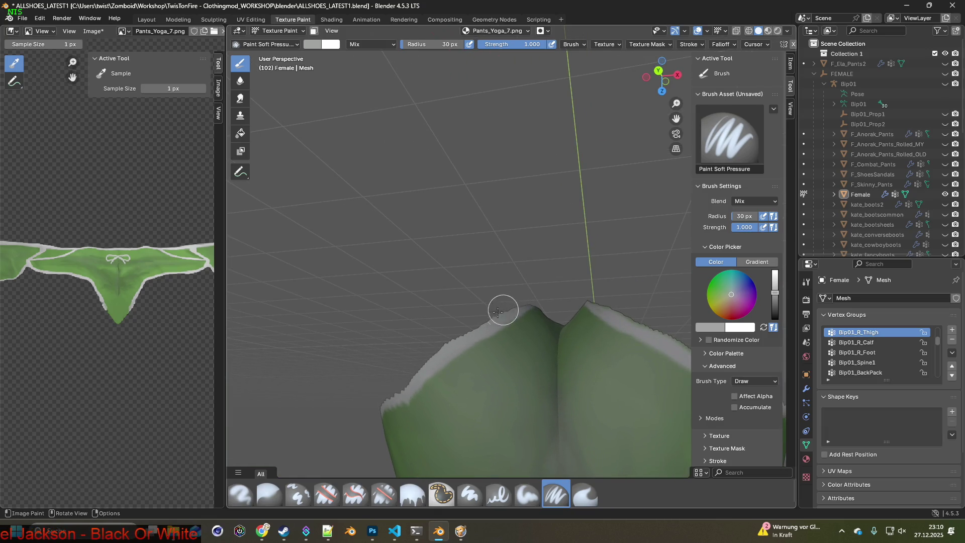
{"action": "left_click", "coordinate": [384, 494]}
{"action": "middle_click_drag", "start_coordinate": [397, 452], "coordinate": [401, 428]}
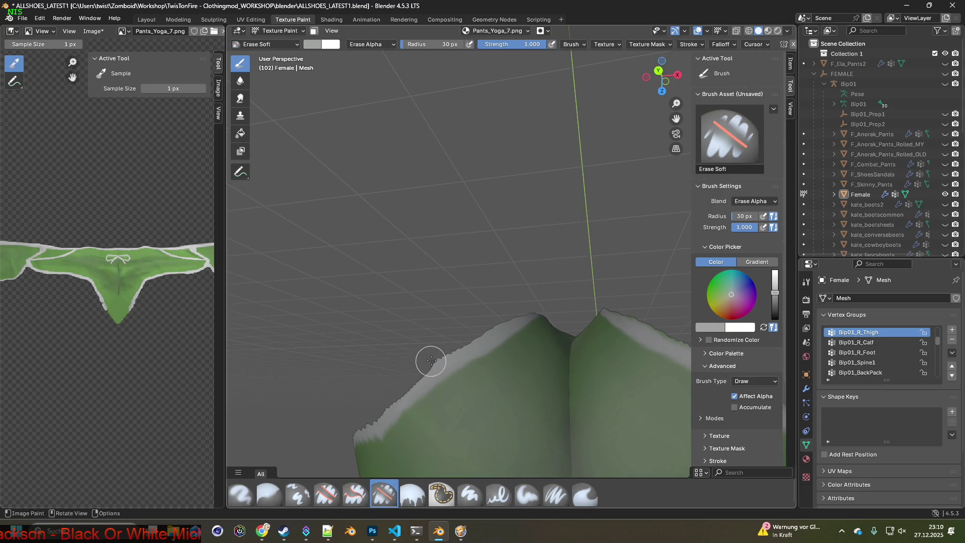
- Select the Paint Soft Pressure brush and frame the whole green pants with their grey trims
{"action": "mouse_move", "coordinate": [516, 291]}
{"action": "middle_mouse_down"}
{"action": "mouse_move", "coordinate": [463, 366]}
{"action": "mouse_move", "coordinate": [475, 370]}
{"action": "middle_mouse_up"}
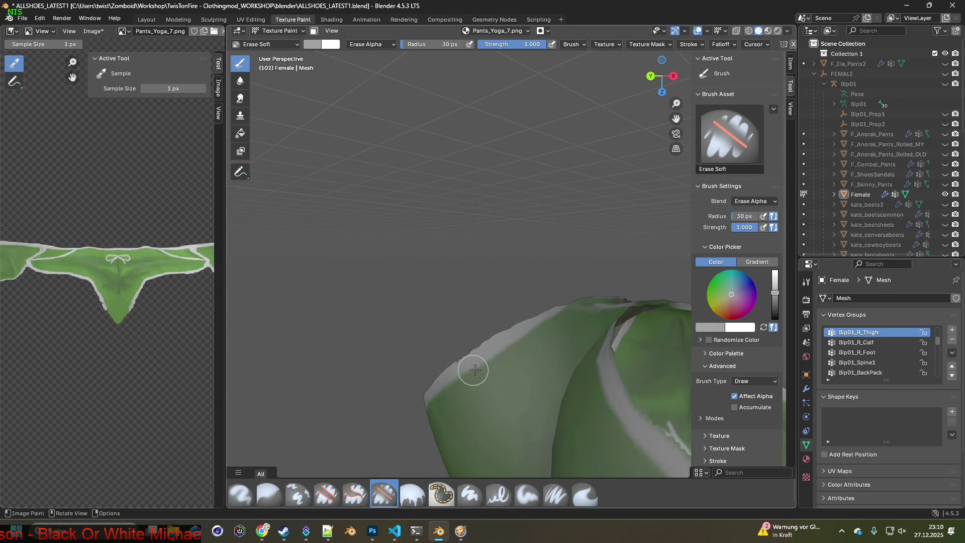
{"action": "left_click", "coordinate": [555, 494]}
{"action": "mouse_move", "coordinate": [514, 331]}
{"action": "middle_mouse_down"}
{"action": "mouse_move", "coordinate": [465, 295]}
{"action": "mouse_move", "coordinate": [592, 297]}
{"action": "mouse_move", "coordinate": [467, 387]}
{"action": "middle_mouse_up"}
{"action": "mouse_move", "coordinate": [605, 416]}
{"action": "middle_mouse_down", "text": "shift"}
{"action": "mouse_move", "coordinate": [356, 386]}
{"action": "mouse_move", "coordinate": [326, 316]}
{"action": "middle_mouse_up", "text": "shift"}
{"action": "mouse_move", "coordinate": [397, 349]}
{"action": "middle_mouse_down"}
{"action": "mouse_move", "coordinate": [466, 383]}
{"action": "mouse_move", "coordinate": [355, 316]}
{"action": "middle_mouse_up"}
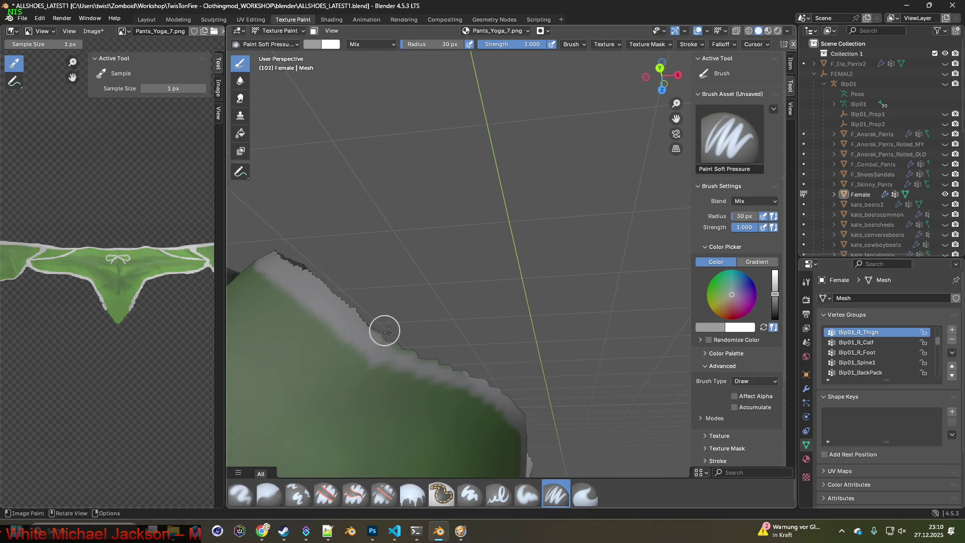
{"action": "mouse_move", "coordinate": [511, 395]}
{"action": "middle_mouse_down"}
{"action": "mouse_move", "coordinate": [308, 316]}
{"action": "mouse_move", "coordinate": [351, 345]}
{"action": "mouse_move", "coordinate": [481, 394]}
{"action": "mouse_move", "coordinate": [458, 359]}
{"action": "mouse_move", "coordinate": [553, 334]}
{"action": "mouse_move", "coordinate": [598, 297]}
{"action": "mouse_move", "coordinate": [389, 330]}
{"action": "middle_mouse_up"}
{"action": "scroll", "coordinate": [482, 394], "scroll_direction": "up", "scroll_amount": 5}
{"action": "scroll", "coordinate": [435, 330], "scroll_direction": "down", "scroll_amount": 5}
{"action": "mouse_move", "coordinate": [444, 342]}
{"action": "middle_mouse_down"}
{"action": "mouse_move", "coordinate": [477, 331]}
{"action": "mouse_move", "coordinate": [530, 255]}
{"action": "mouse_move", "coordinate": [434, 291]}
{"action": "mouse_move", "coordinate": [478, 254]}
{"action": "mouse_move", "coordinate": [537, 279]}
{"action": "mouse_move", "coordinate": [501, 275]}
{"action": "middle_mouse_up"}
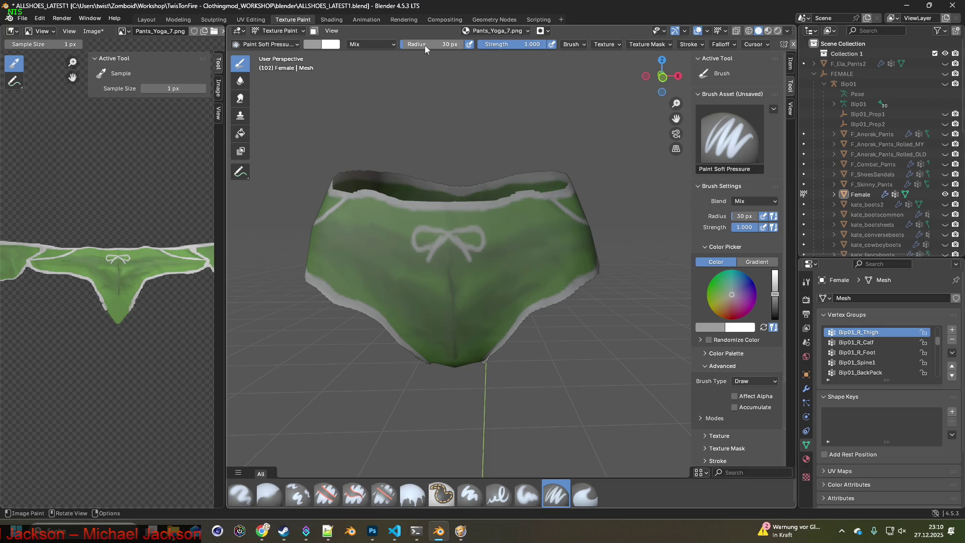
- Save Pants_Yoga_7.png, then load Pants_Yoga.png into the pants material's Image Texture node
{"action": "left_click", "coordinate": [93, 31]}
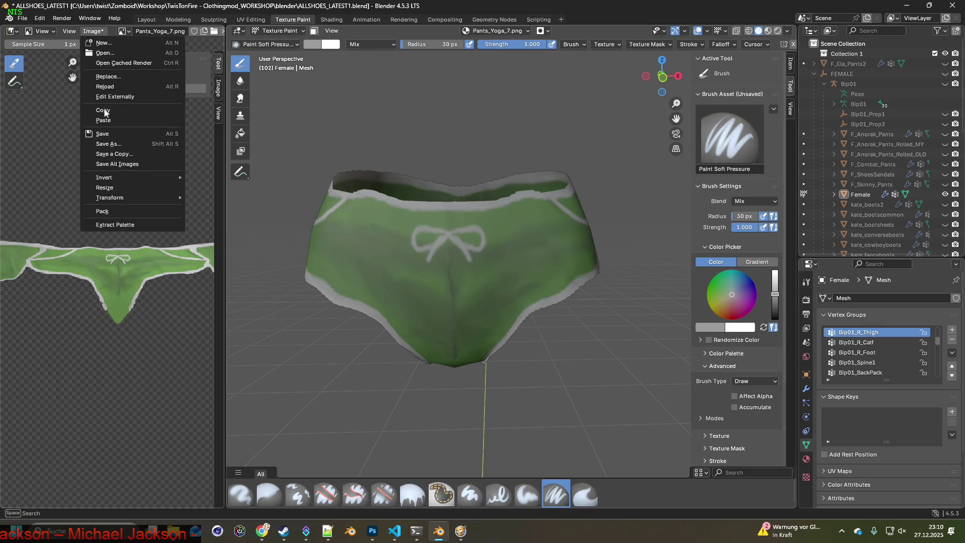
{"action": "left_click", "coordinate": [114, 132]}
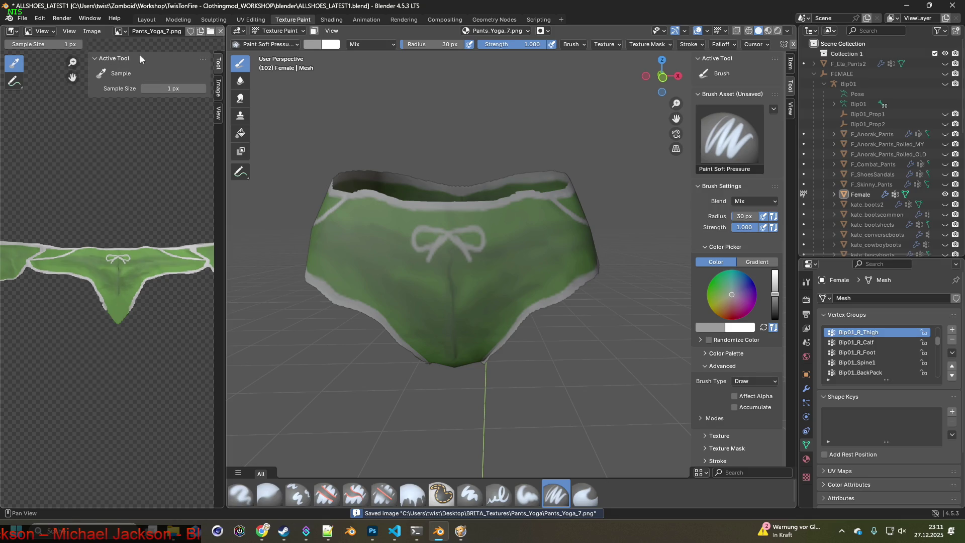
{"action": "left_click", "coordinate": [327, 21]}
{"action": "scroll", "coordinate": [500, 168], "scroll_direction": "down", "scroll_amount": 5}
{"action": "middle_click_drag", "start_coordinate": [502, 211], "coordinate": [507, 247]}
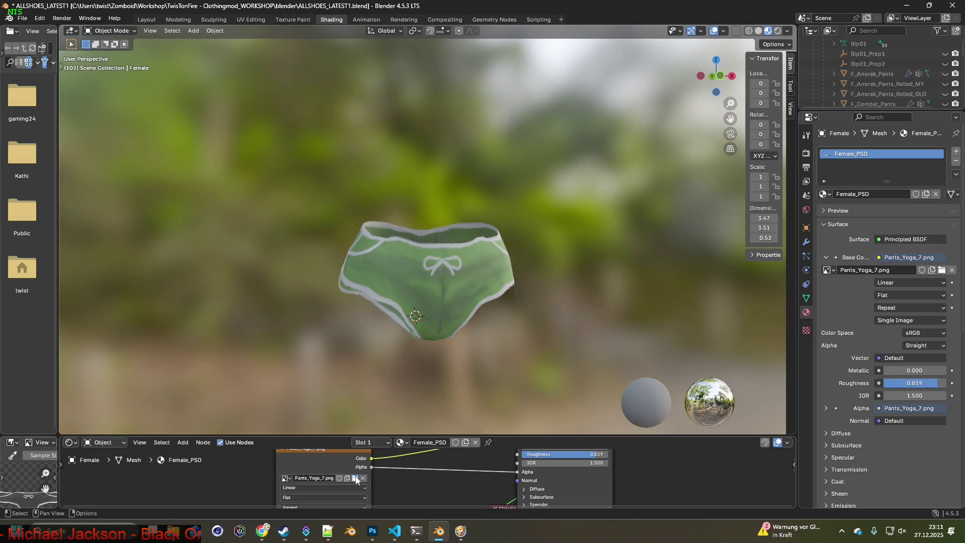
{"action": "left_click", "coordinate": [355, 478]}
{"action": "left_click", "coordinate": [425, 162]}
{"action": "left_click", "coordinate": [650, 423]}
{"action": "key", "text": "super+Tab"}
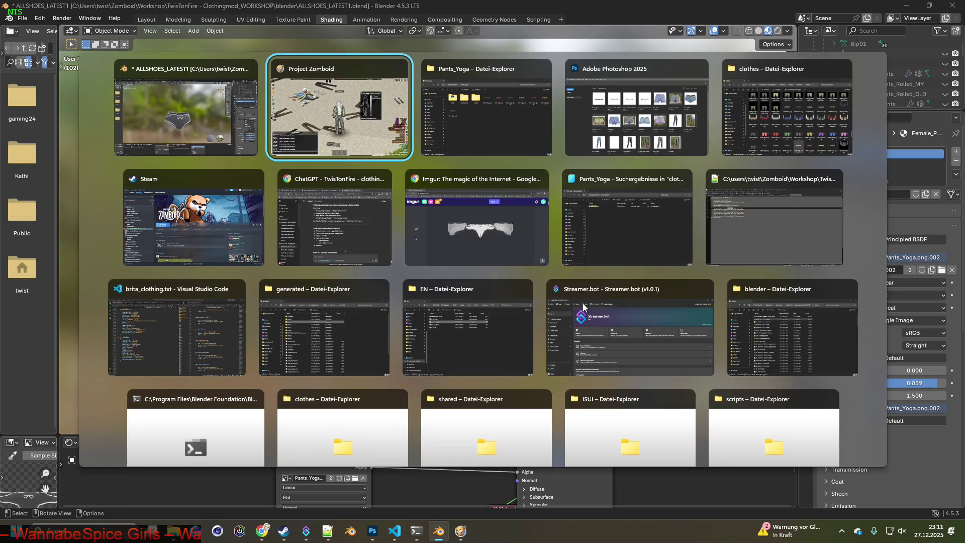
- Open the Pants_Yoga folder window and select all seven Pants_Yoga images
{"action": "key", "text": "Right"}
{"action": "key", "text": "Return"}
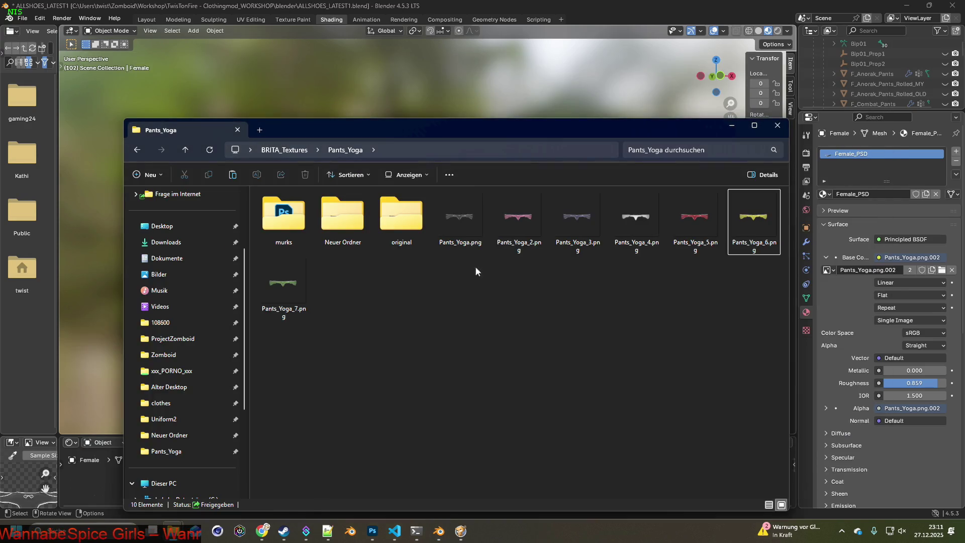
{"action": "key", "text": "Home"}
{"action": "left_click", "coordinate": [282, 286], "text": "shift"}
{"action": "right_click", "coordinate": [457, 219]}
{"action": "left_click", "coordinate": [464, 220]}
{"action": "left_click_drag", "start_coordinate": [398, 134], "coordinate": [569, 127]}
{"action": "left_click", "coordinate": [631, 211]}
{"action": "left_click", "coordinate": [462, 292], "text": "shift"}
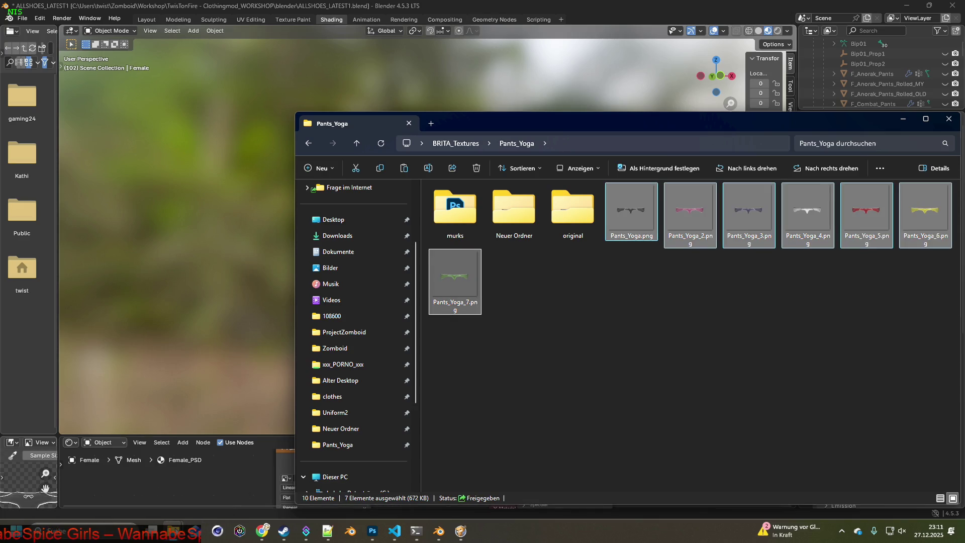
- Copy the seven images into the mod's clothes textures folder, replacing the existing files
{"action": "mouse_move", "coordinate": [173, 530]}
{"action": "left_click", "coordinate": [322, 475]}
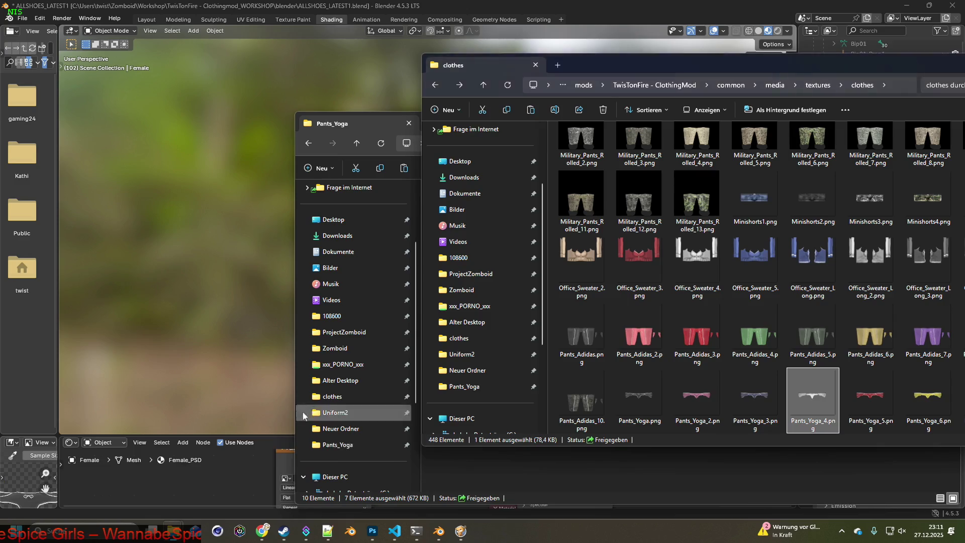
{"action": "mouse_move", "coordinate": [672, 56]}
{"action": "left_mouse_down"}
{"action": "mouse_move", "coordinate": [406, 92]}
{"action": "mouse_move", "coordinate": [209, 96]}
{"action": "left_mouse_up"}
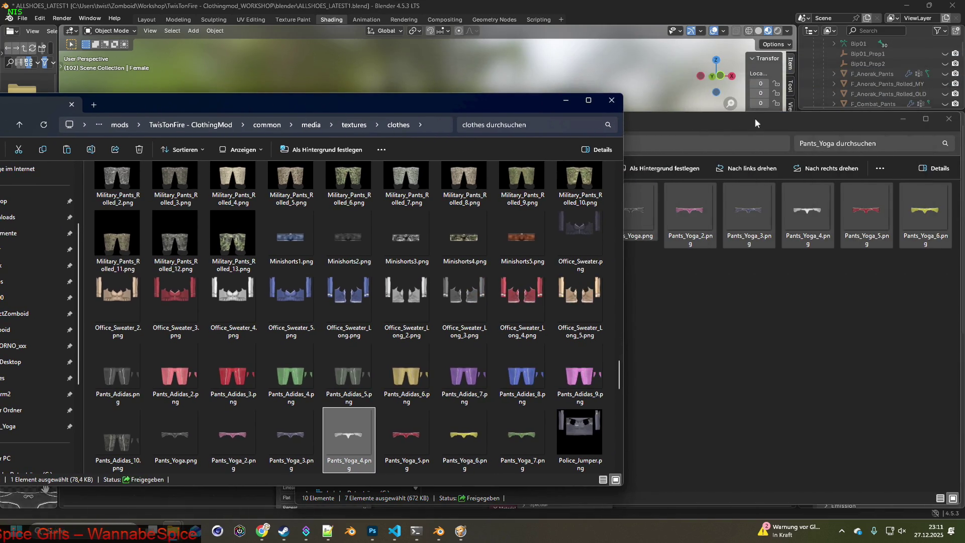
{"action": "left_click", "coordinate": [756, 123]}
{"action": "mouse_move", "coordinate": [646, 215]}
{"action": "right_mouse_down"}
{"action": "mouse_move", "coordinate": [215, 366]}
{"action": "mouse_move", "coordinate": [238, 383]}
{"action": "right_mouse_up"}
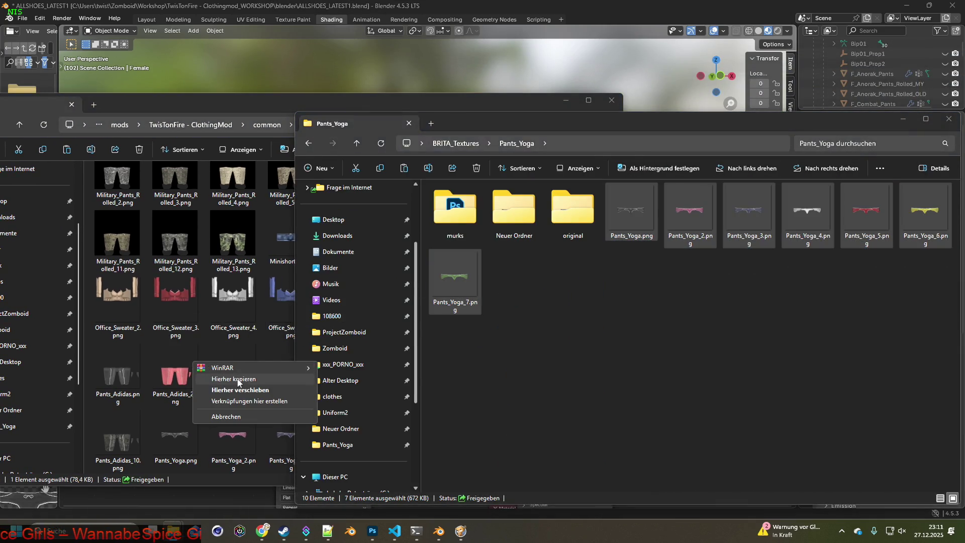
{"action": "left_click", "coordinate": [239, 383]}
{"action": "left_click", "coordinate": [463, 195]}
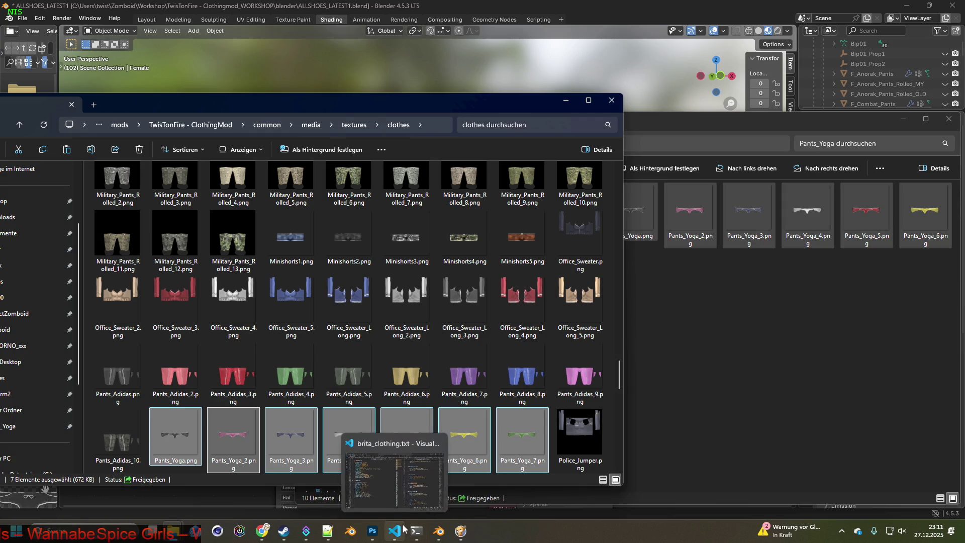
- Glance at Photoshop's recent files, then return to Blender's grey-pants shaded preview
{"action": "left_click", "coordinate": [386, 473]}
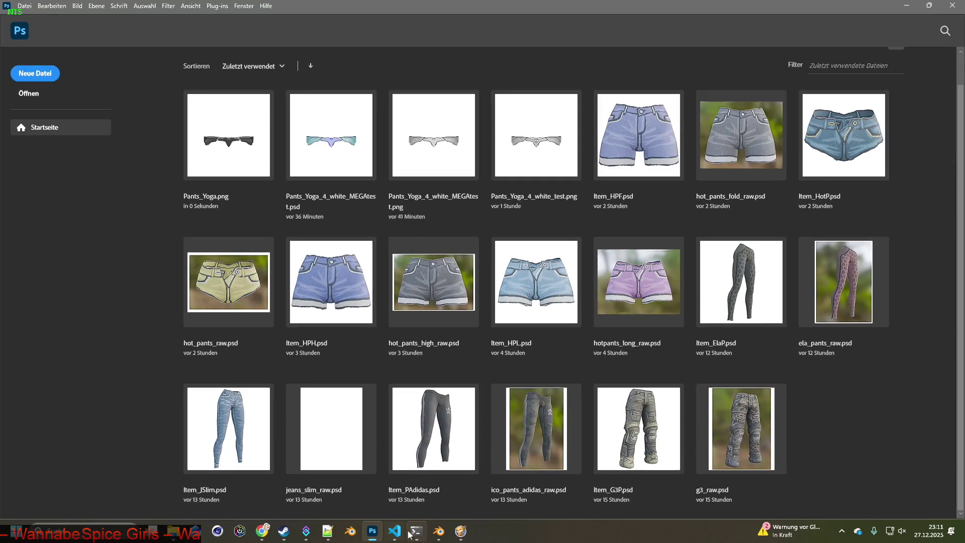
{"action": "left_click", "coordinate": [439, 530]}
{"action": "mouse_move", "coordinate": [443, 381]}
{"action": "middle_mouse_down"}
{"action": "mouse_move", "coordinate": [433, 385]}
{"action": "mouse_move", "coordinate": [430, 355]}
{"action": "middle_mouse_up"}
{"action": "right_click", "coordinate": [137, 292], "text": "shift"}
{"action": "mouse_move", "coordinate": [381, 336]}
{"action": "middle_mouse_down"}
{"action": "mouse_move", "coordinate": [380, 353]}
{"action": "mouse_move", "coordinate": [420, 339]}
{"action": "mouse_move", "coordinate": [387, 286]}
{"action": "mouse_move", "coordinate": [397, 304]}
{"action": "middle_mouse_up"}
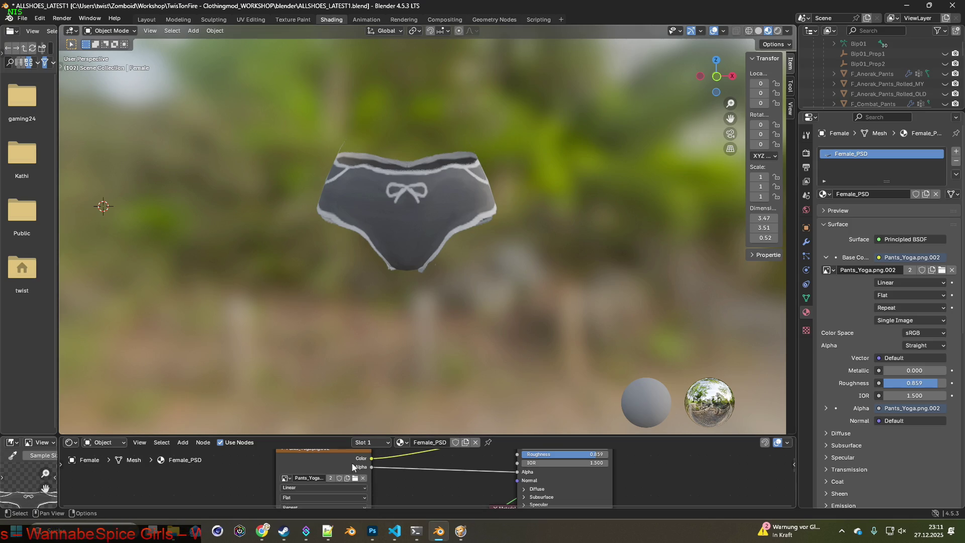
- Snip the grey pants preview and paste it into a new Photoshop document
{"action": "key", "text": "super+shift+s"}
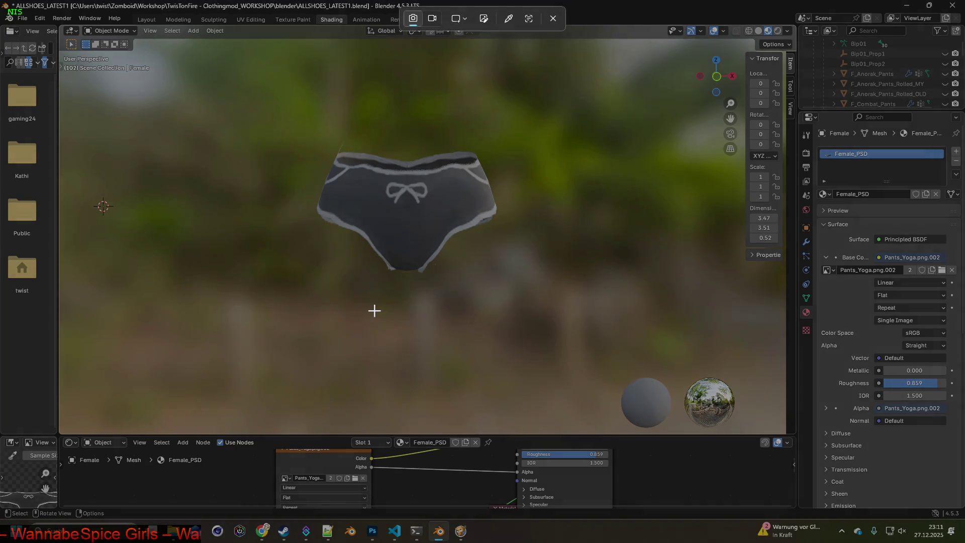
{"action": "left_click_drag", "start_coordinate": [266, 102], "coordinate": [532, 288]}
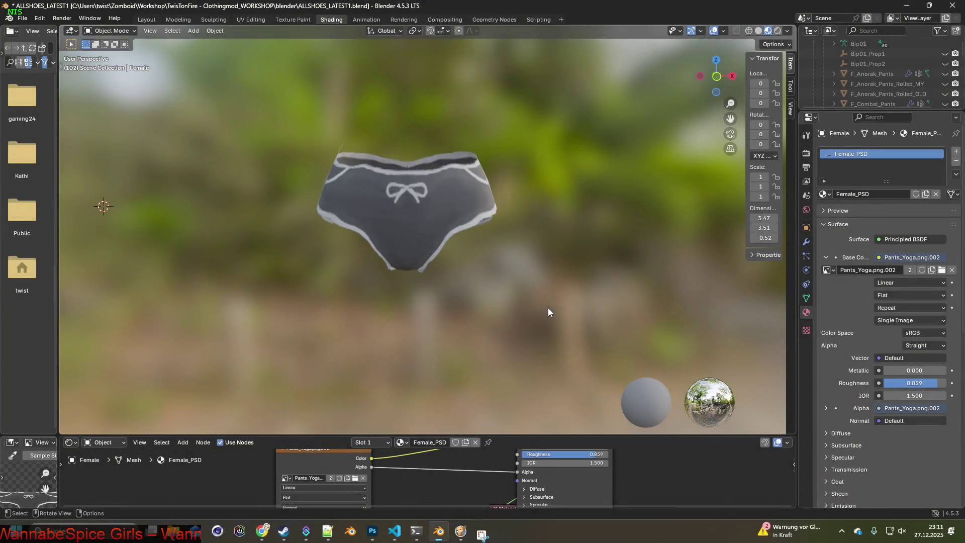
{"action": "key", "text": "alt+Tab"}
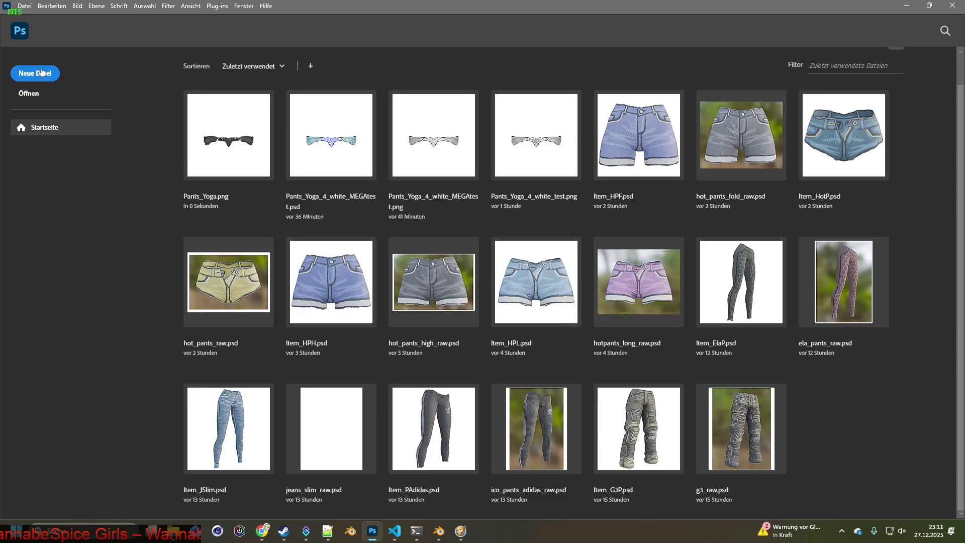
{"action": "left_click", "coordinate": [35, 73]}
{"action": "left_click", "coordinate": [613, 399]}
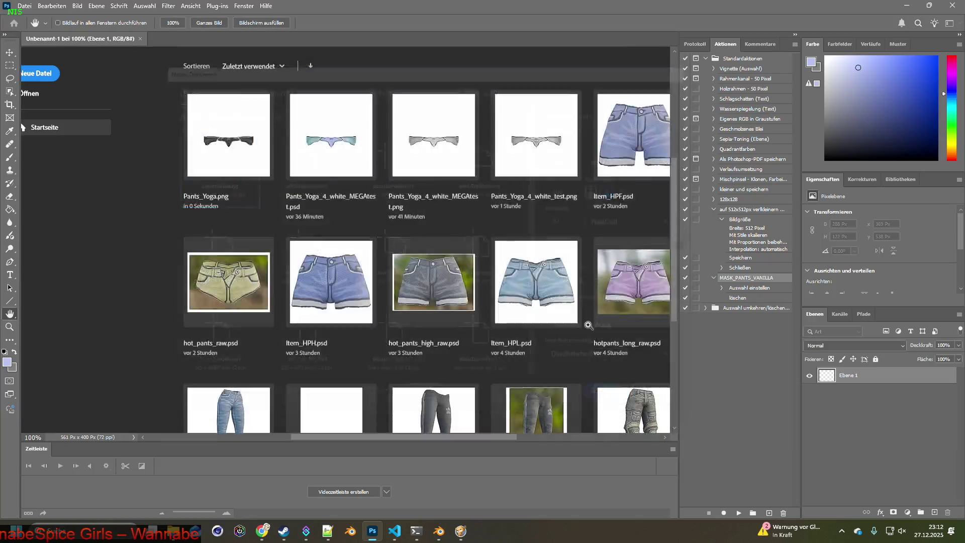
{"action": "key", "text": "ctrl+v"}
{"action": "key", "text": "alt+Tab"}
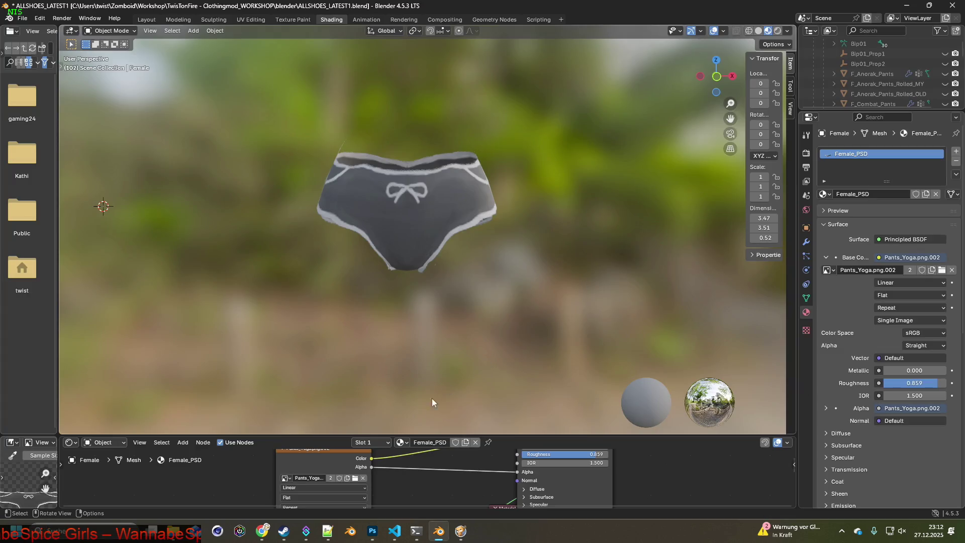
- Load Pants_Yoga_2.png, snip the pink pants and paste them as a new Photoshop layer
{"action": "left_click", "coordinate": [355, 477]}
{"action": "left_click", "coordinate": [502, 175]}
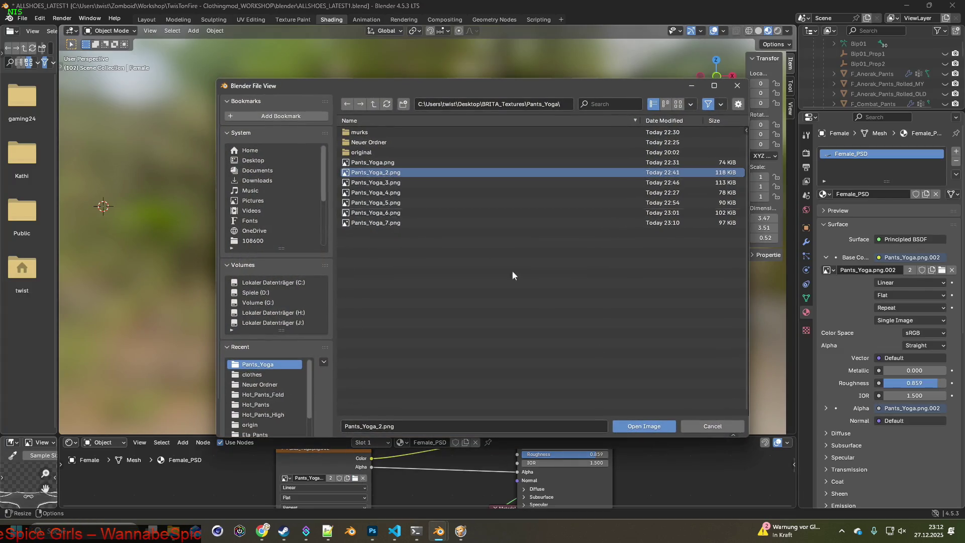
{"action": "left_click", "coordinate": [652, 419]}
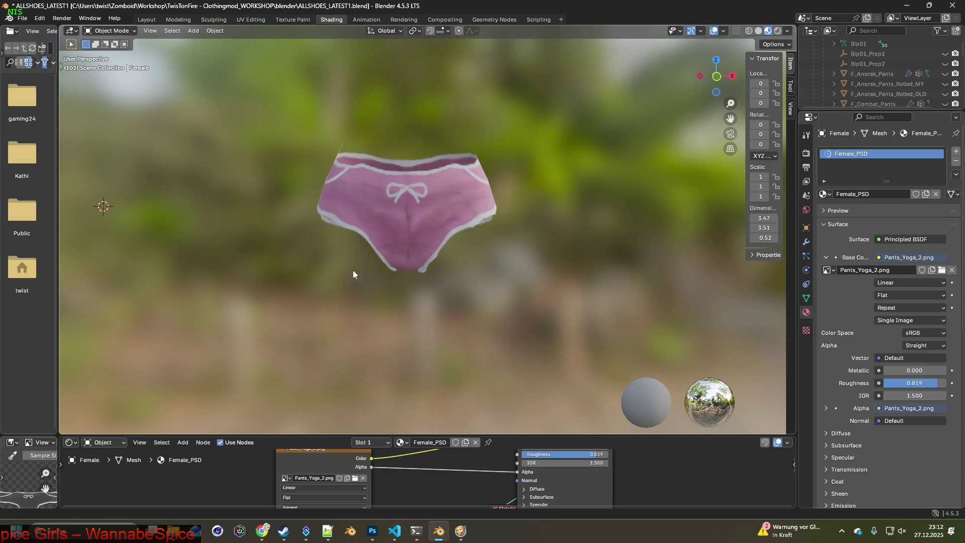
{"action": "key", "text": "super+shift+s"}
{"action": "left_click_drag", "start_coordinate": [271, 108], "coordinate": [539, 306]}
{"action": "key", "text": "alt+Tab"}
{"action": "key", "text": "ctrl+v"}
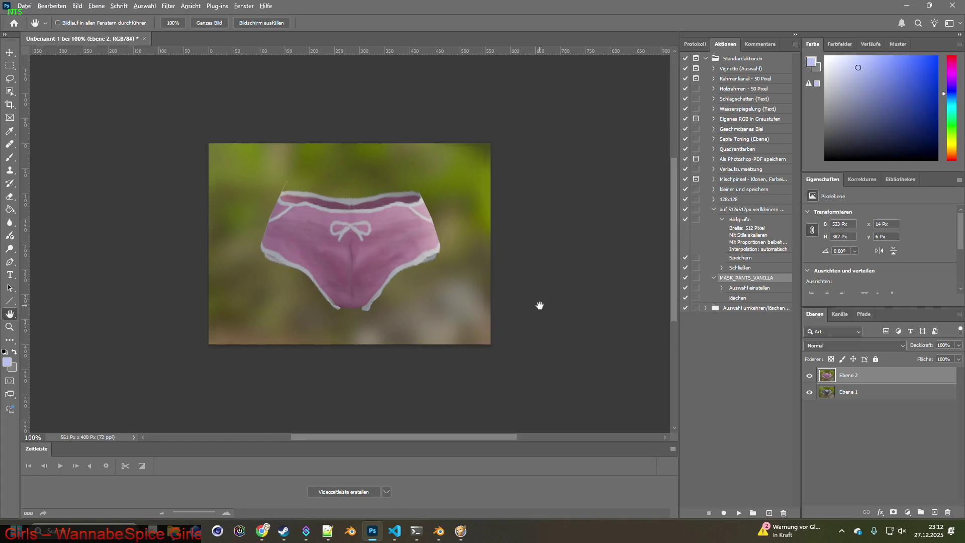
{"action": "key", "text": "alt+Tab"}
- Load Pants_Yoga_3.png onto the pants and snip the blue preview
{"action": "left_click", "coordinate": [356, 477]}
{"action": "left_click", "coordinate": [392, 182]}
{"action": "left_click", "coordinate": [648, 425]}
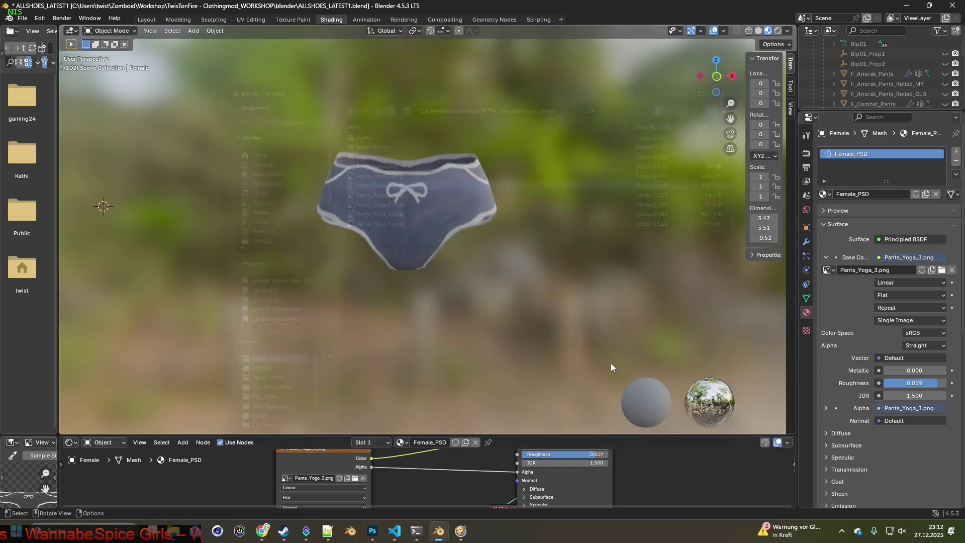
{"action": "key", "text": "shift+super+s"}
{"action": "left_click_drag", "start_coordinate": [274, 114], "coordinate": [537, 299]}
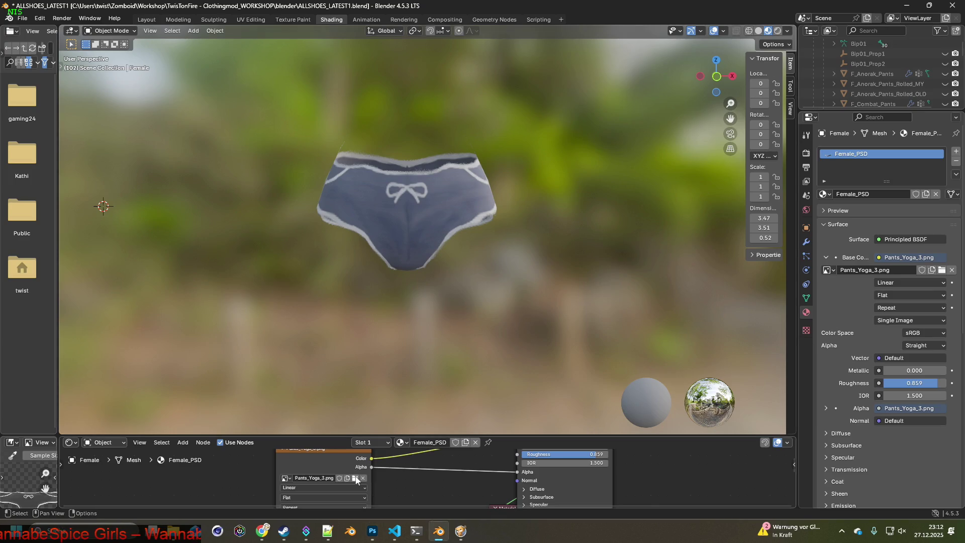
- Load Pants_Yoga_4.png and capture the white pants as a new Photoshop layer
{"action": "left_click", "coordinate": [355, 478]}
{"action": "left_click", "coordinate": [387, 192]}
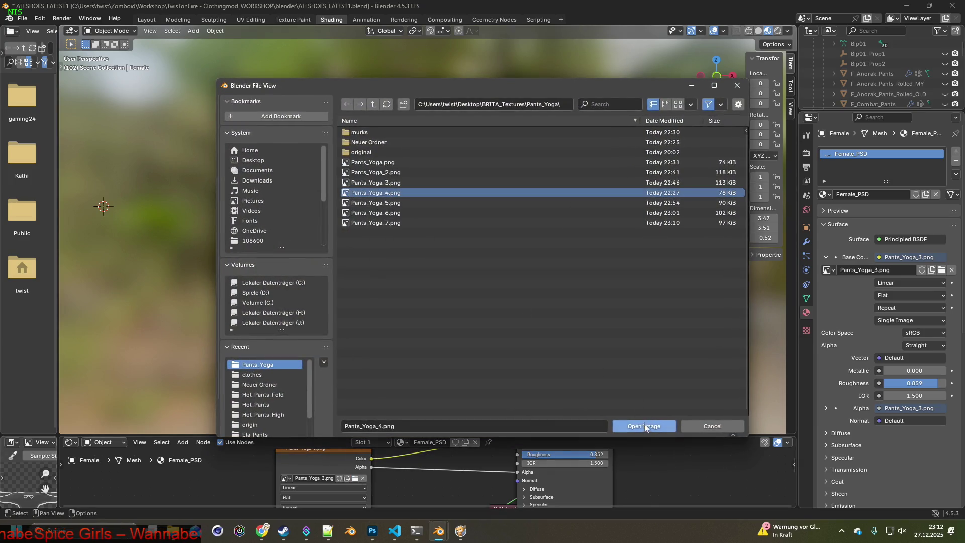
{"action": "left_click", "coordinate": [643, 426]}
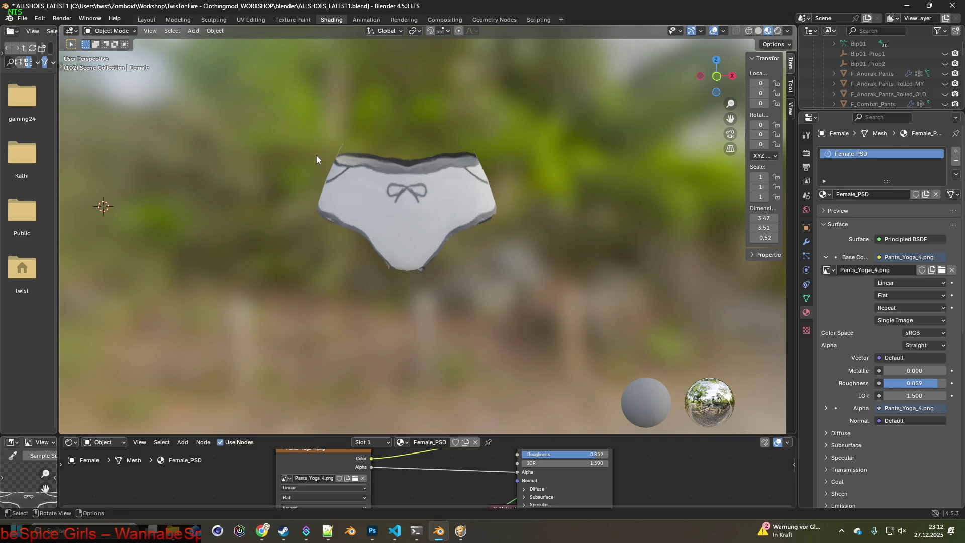
{"action": "key", "text": "super+shift+s"}
{"action": "left_click_drag", "start_coordinate": [267, 105], "coordinate": [537, 296]}
{"action": "key", "text": "alt+Tab"}
{"action": "key", "text": "ctrl+v"}
{"action": "key", "text": "alt+Tab"}
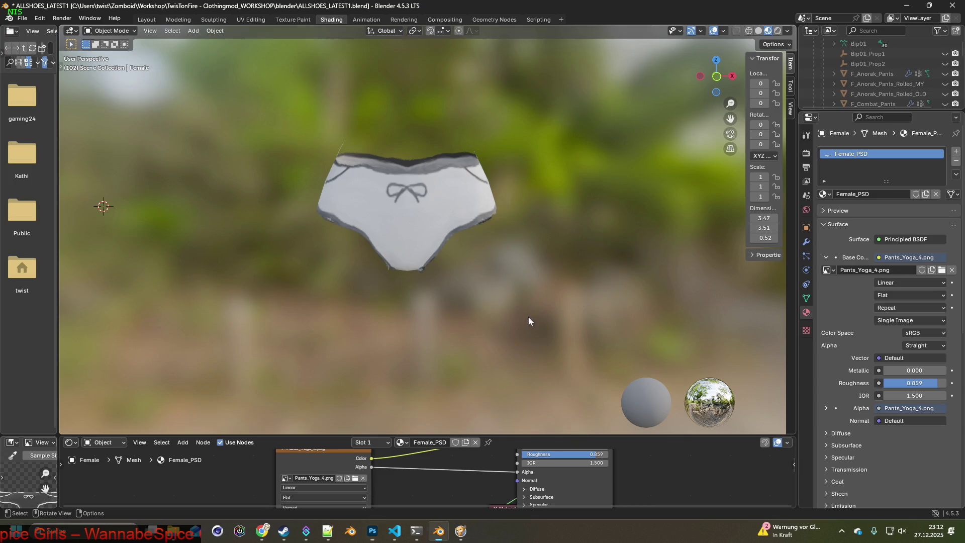
- Load Pants_Yoga_5.png and capture the red pants as a new Photoshop layer
{"action": "left_click", "coordinate": [354, 478]}
{"action": "left_click", "coordinate": [383, 203]}
{"action": "left_click", "coordinate": [629, 426]}
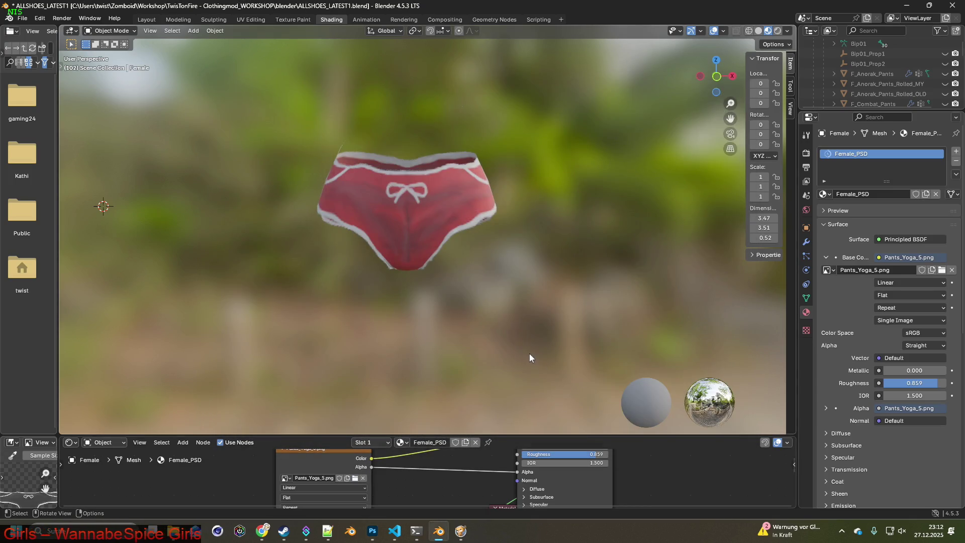
{"action": "key", "text": "super+shift+s"}
{"action": "left_click_drag", "start_coordinate": [264, 102], "coordinate": [546, 302]}
{"action": "key", "text": "alt+Tab"}
{"action": "key", "text": "ctrl+v"}
{"action": "key", "text": "alt+Tab"}
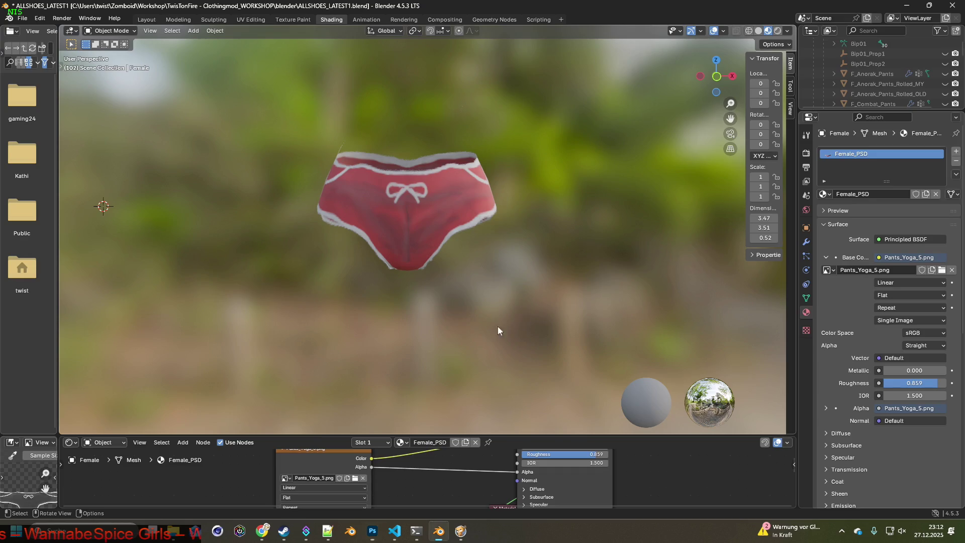
- Load Pants_Yoga_6.png, hide the female body, and capture the yellow pants as a layer
{"action": "left_click", "coordinate": [354, 478]}
{"action": "left_click", "coordinate": [382, 212]}
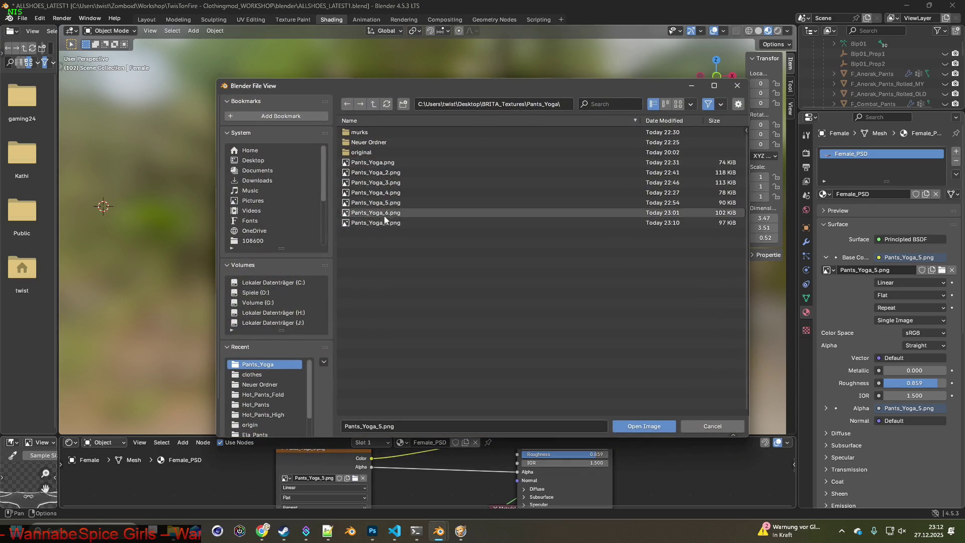
{"action": "left_click", "coordinate": [634, 425]}
{"action": "left_click_drag", "start_coordinate": [288, 114], "coordinate": [531, 302]}
{"action": "key", "text": "h"}
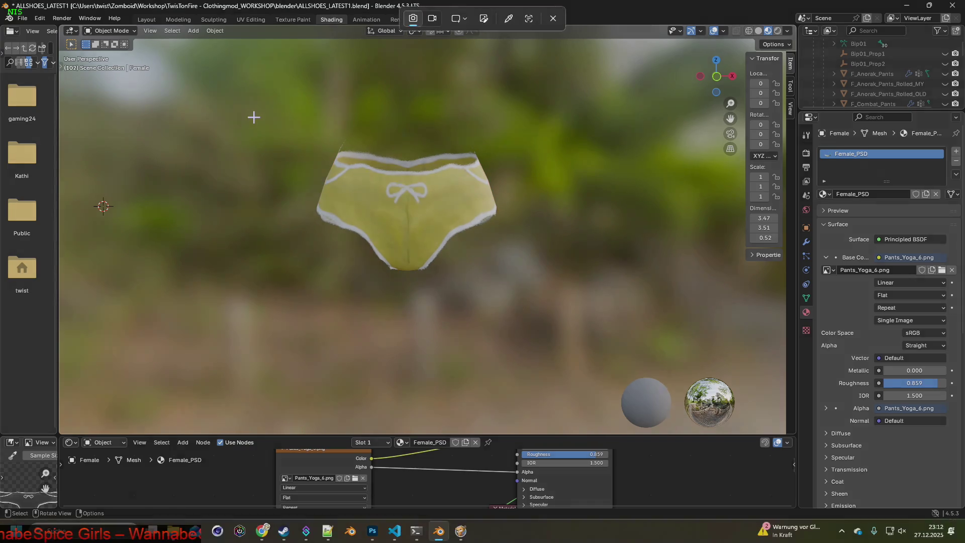
{"action": "left_click_drag", "start_coordinate": [250, 110], "coordinate": [565, 304]}
{"action": "key", "text": "alt+Tab"}
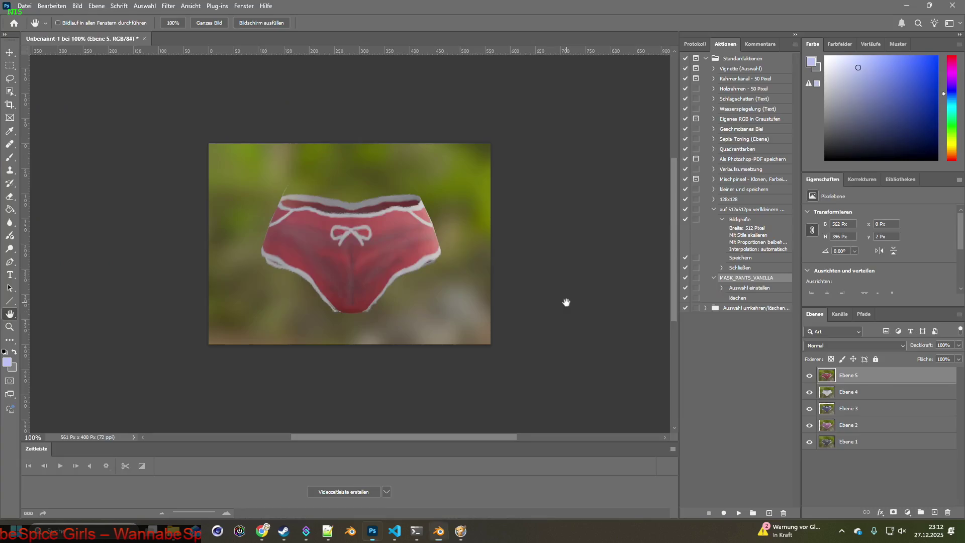
{"action": "key", "text": "ctrl+v"}
{"action": "key", "text": "alt+Tab"}
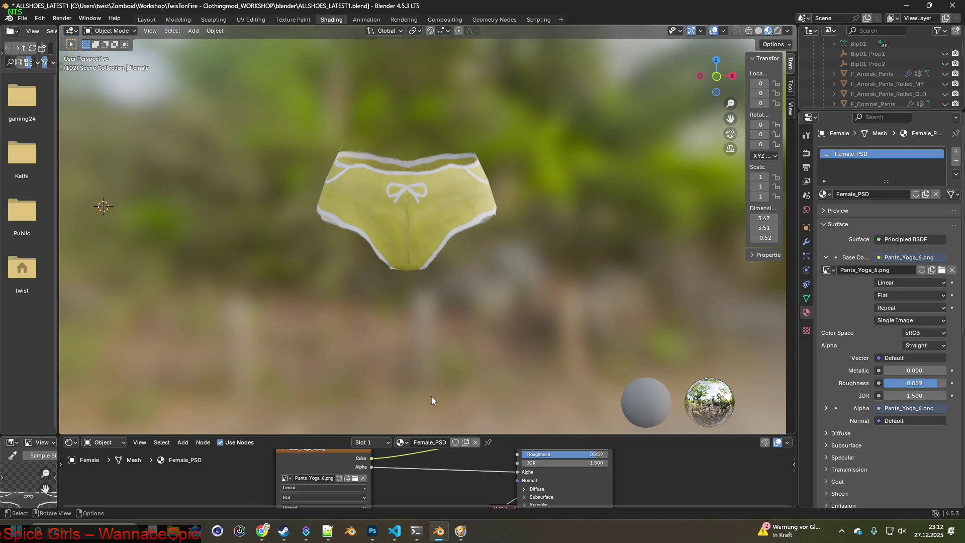
- Load Pants_Yoga_7.png and capture the green pants as a new Photoshop layer
{"action": "left_click", "coordinate": [355, 478]}
{"action": "left_click", "coordinate": [375, 223]}
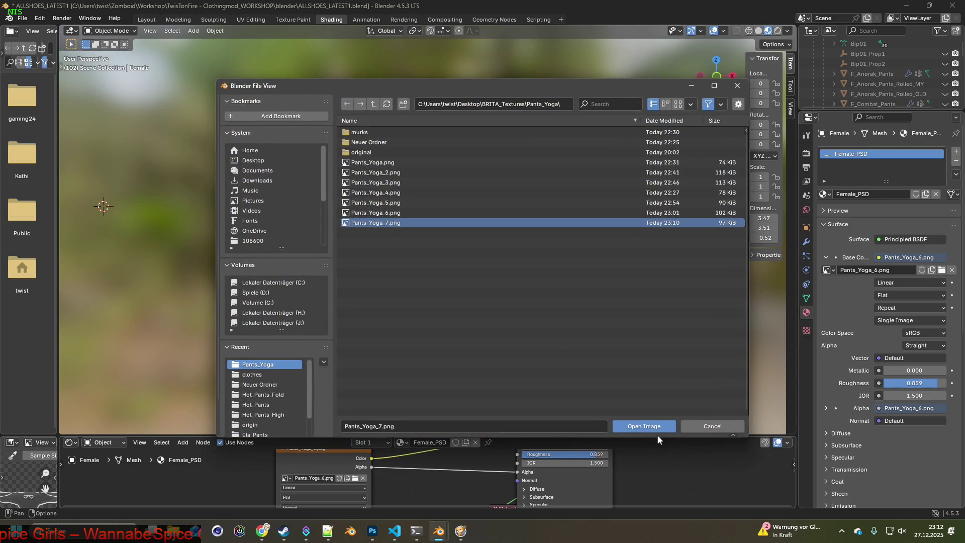
{"action": "left_click", "coordinate": [654, 427]}
{"action": "key", "text": "super+shift+s"}
{"action": "left_click_drag", "start_coordinate": [274, 119], "coordinate": [536, 294]}
{"action": "key", "text": "alt+Tab"}
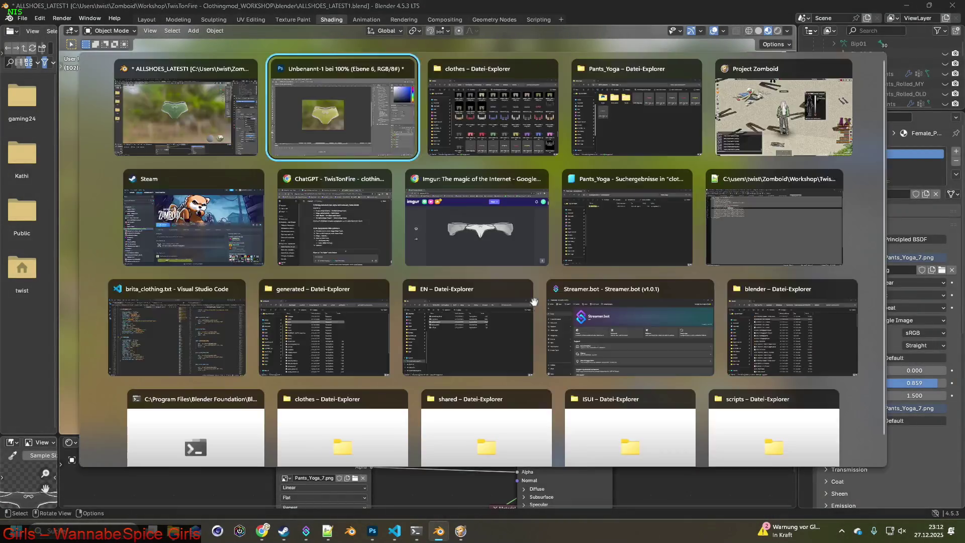
{"action": "key", "text": "ctrl+v"}
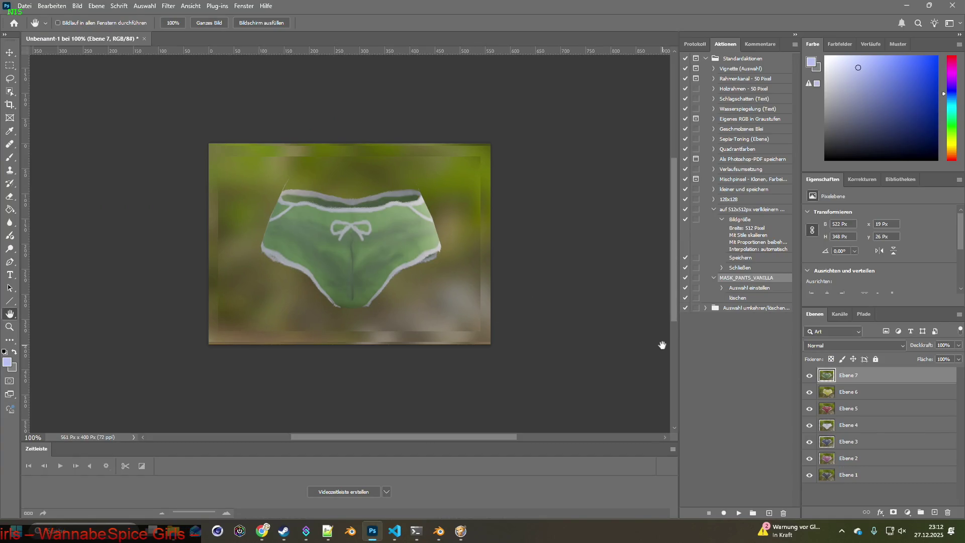
- Save As pants_yoga_raw in PSD format, accepting the Photoshop format options
{"action": "left_click", "coordinate": [24, 6]}
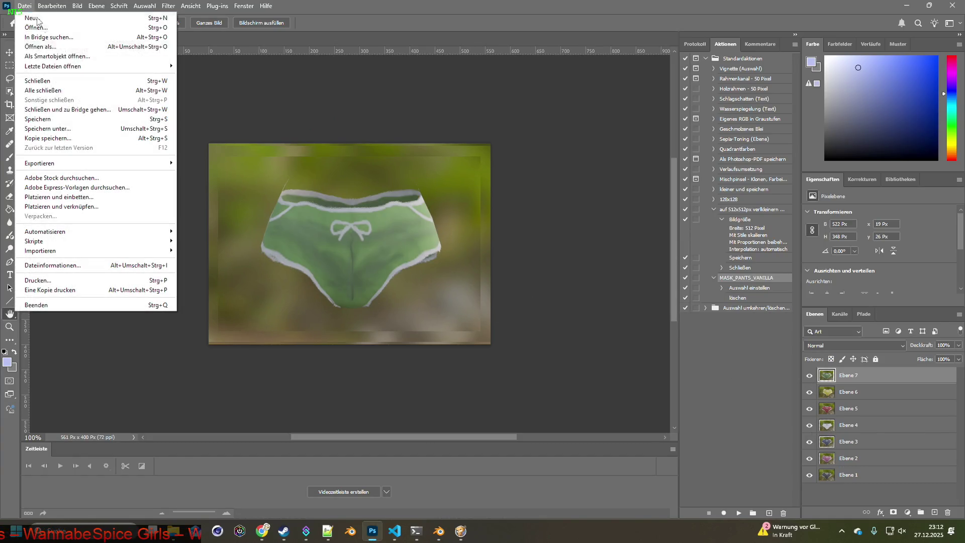
{"action": "left_click", "coordinate": [43, 119]}
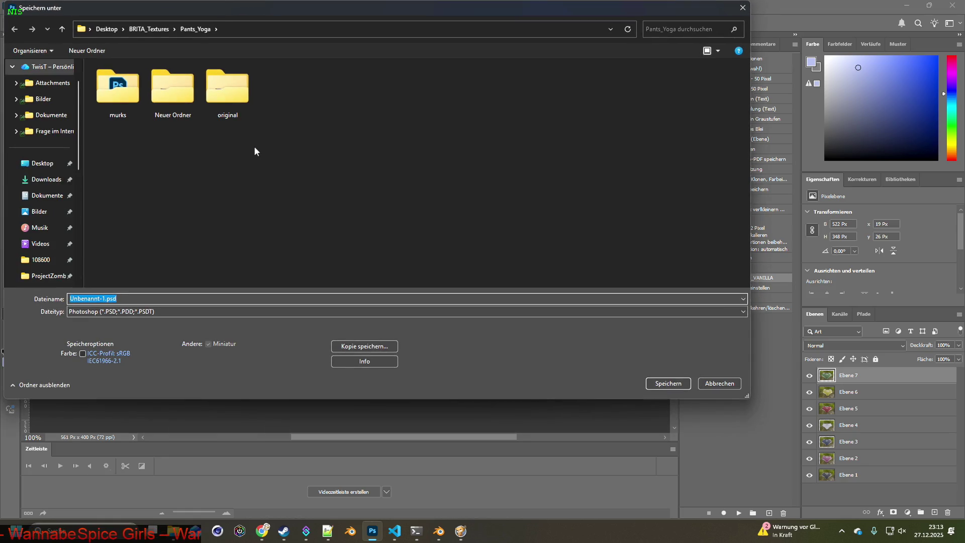
{"action": "left_click", "coordinate": [107, 297]}
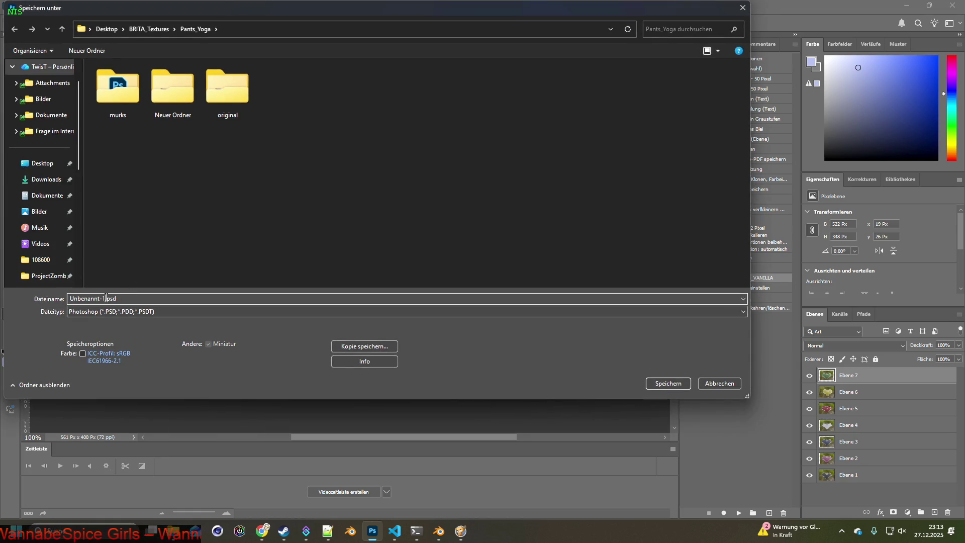
{"action": "left_click_drag", "start_coordinate": [106, 298], "coordinate": [69, 299]}
{"action": "type", "text": "pants_"}
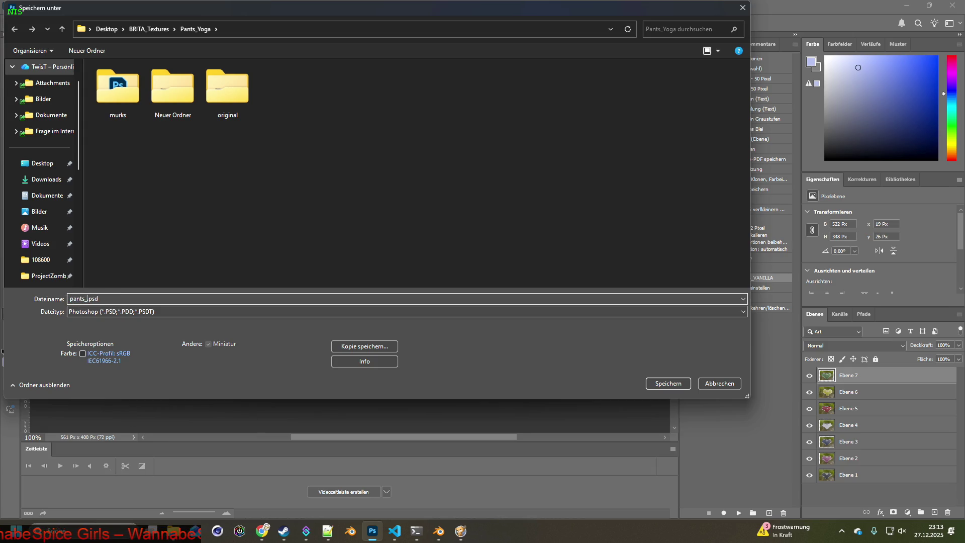
{"action": "type", "text": "yo"}
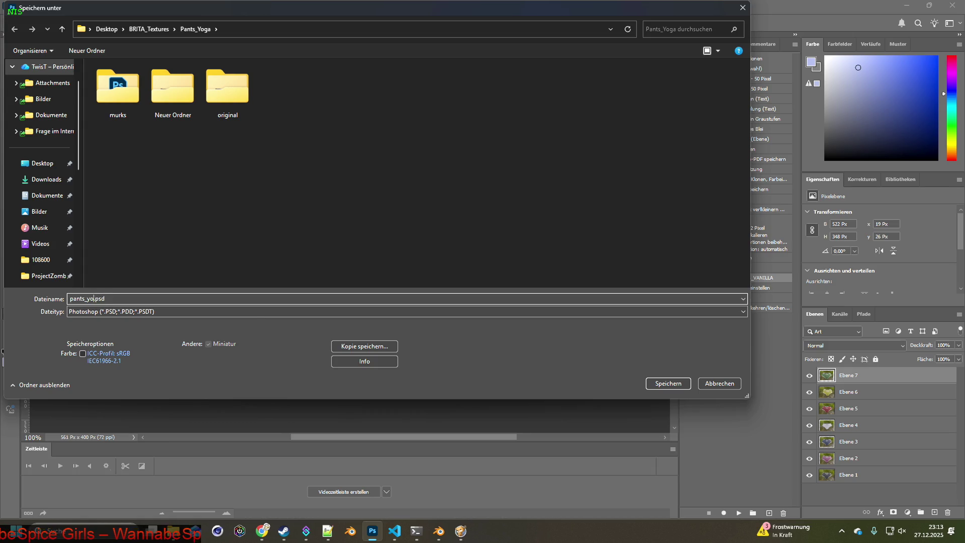
{"action": "type", "text": "ga_raw"}
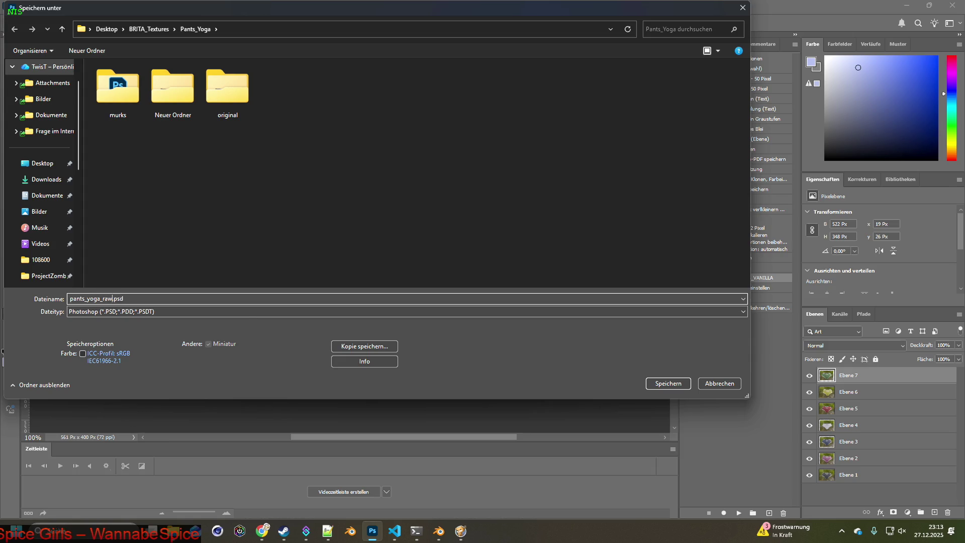
{"action": "key", "text": "Return"}
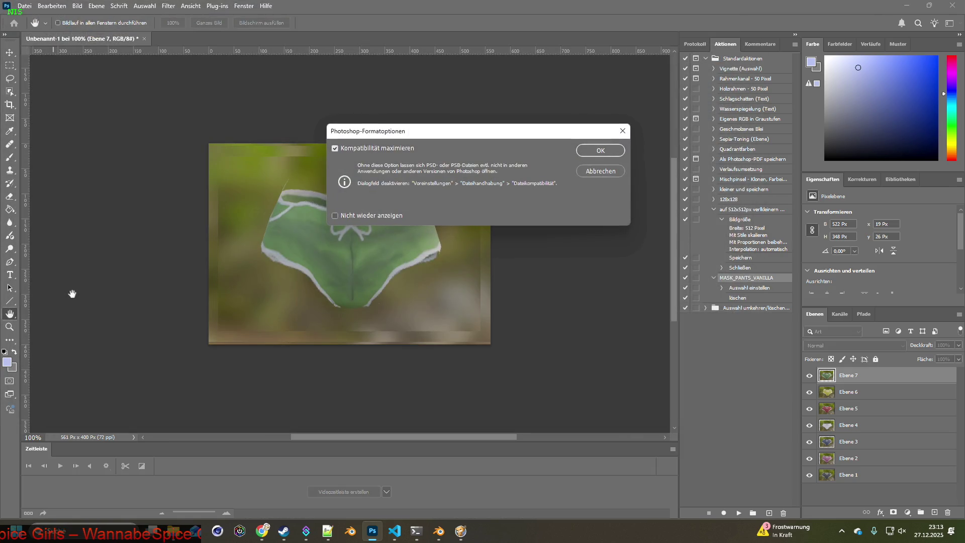
{"action": "left_click", "coordinate": [605, 152]}
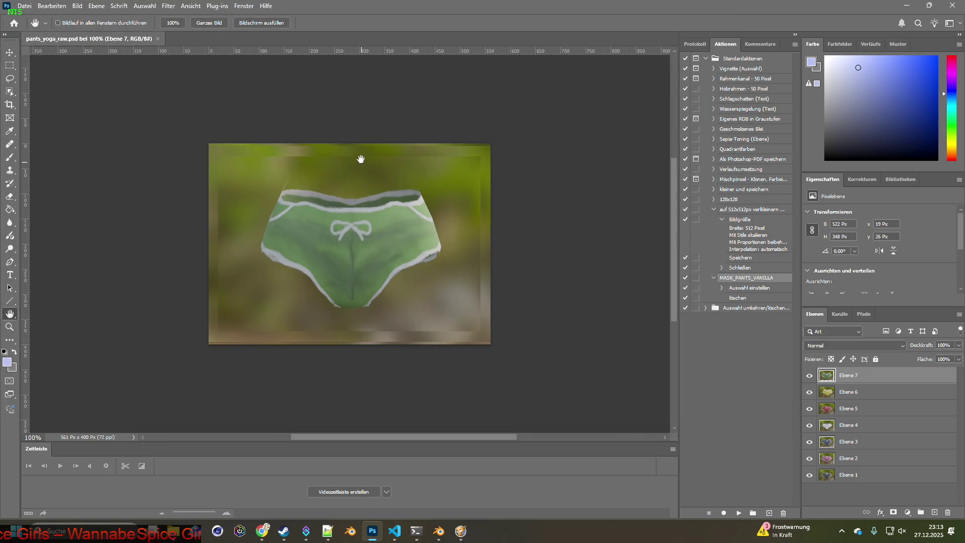
{"action": "left_click", "coordinate": [24, 6]}
- Create a new 500 × 500 px transparent Photoshop document and reorder the open document tabs
{"action": "left_click", "coordinate": [29, 15]}
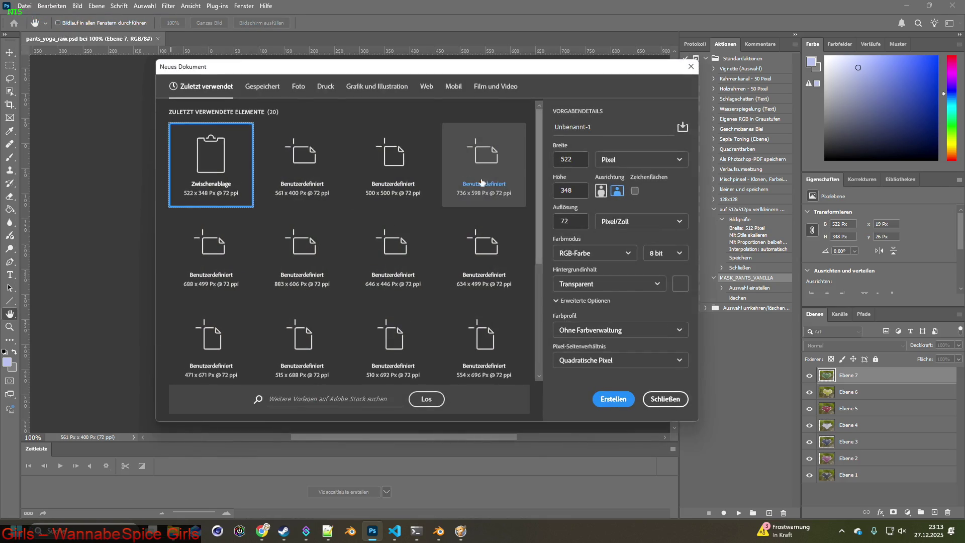
{"action": "left_click_drag", "start_coordinate": [572, 164], "coordinate": [548, 162]}
{"action": "type", "text": "500"}
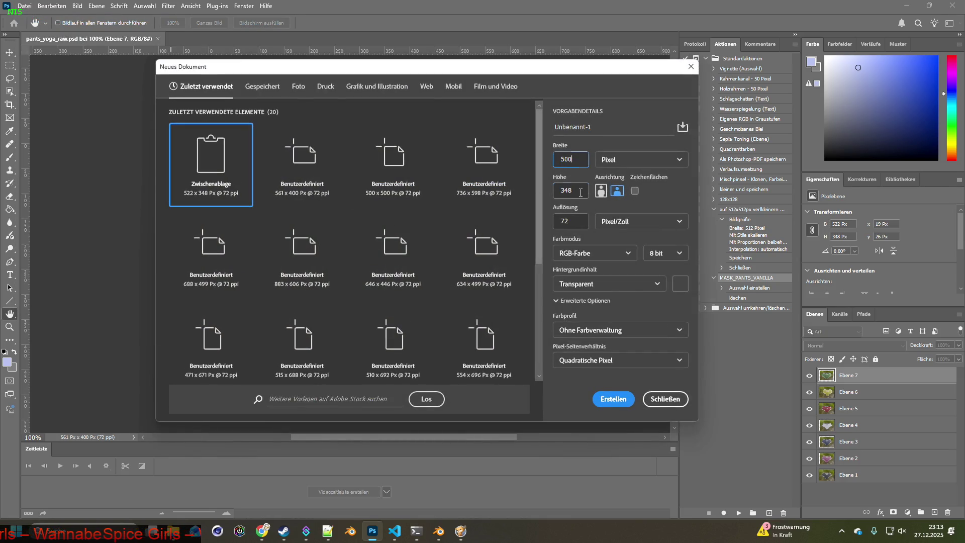
{"action": "double_click", "coordinate": [580, 192]}
{"action": "type", "text": "500"}
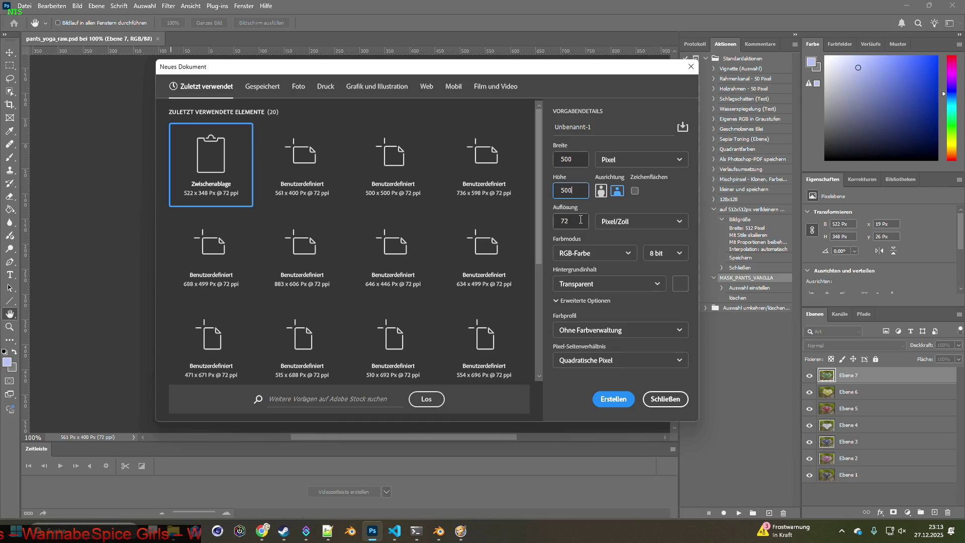
{"action": "left_click", "coordinate": [613, 398]}
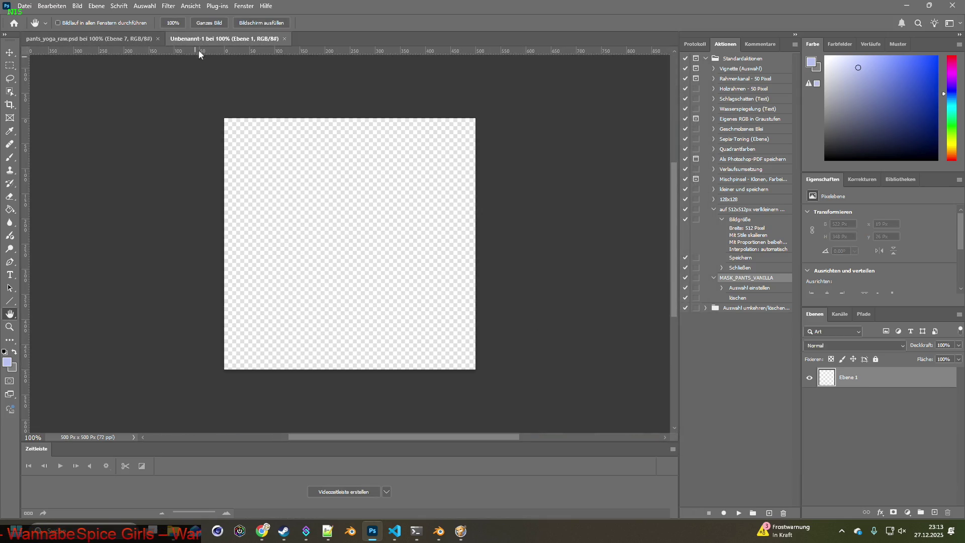
{"action": "left_click_drag", "start_coordinate": [244, 39], "coordinate": [91, 50]}
{"action": "key", "text": "alt+Tab"}
{"action": "key", "text": "alt+Tab"}
{"action": "key", "text": "alt+Tab"}
{"action": "key", "text": "alt+Tab"}
{"action": "key", "text": "alt+Tab"}
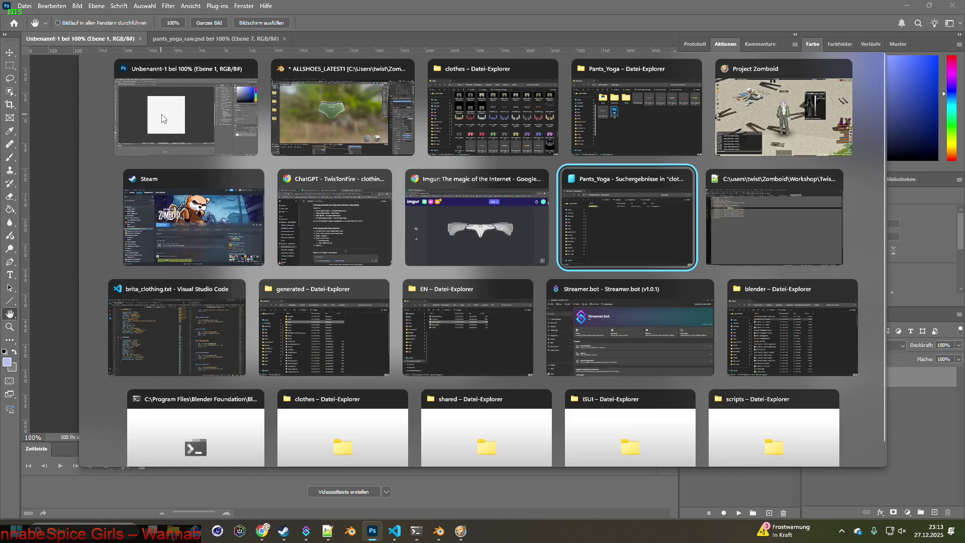
- In brita_clothing.txt, wrap the Pants_Yoga Icon line in /* */ and add a blank line below
{"action": "key", "text": "alt+Tab"}
{"action": "key", "text": "alt+Tab"}
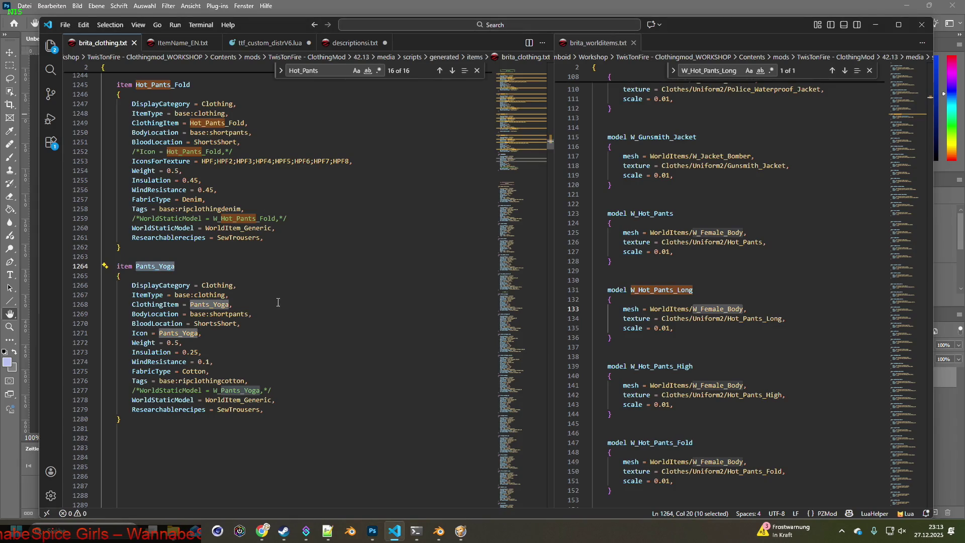
{"action": "left_click", "coordinate": [132, 333]}
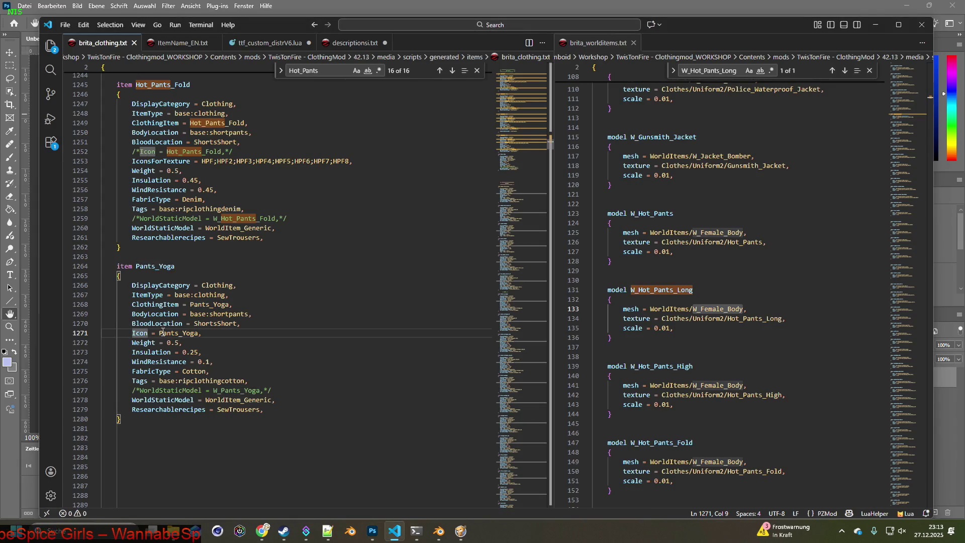
{"action": "type", "text": "/*"}
{"action": "left_click", "coordinate": [225, 333]}
{"action": "type", "text": "*"}
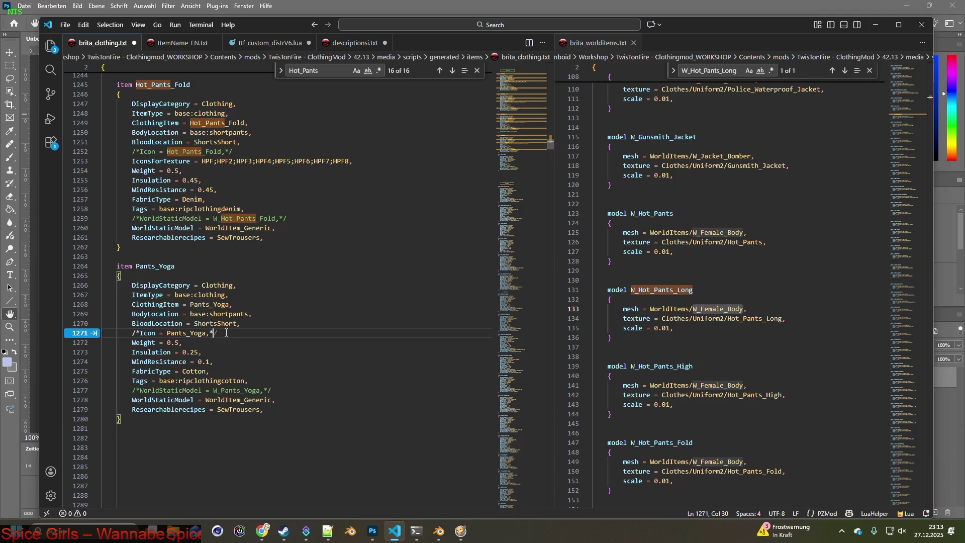
{"action": "key", "text": "Right"}
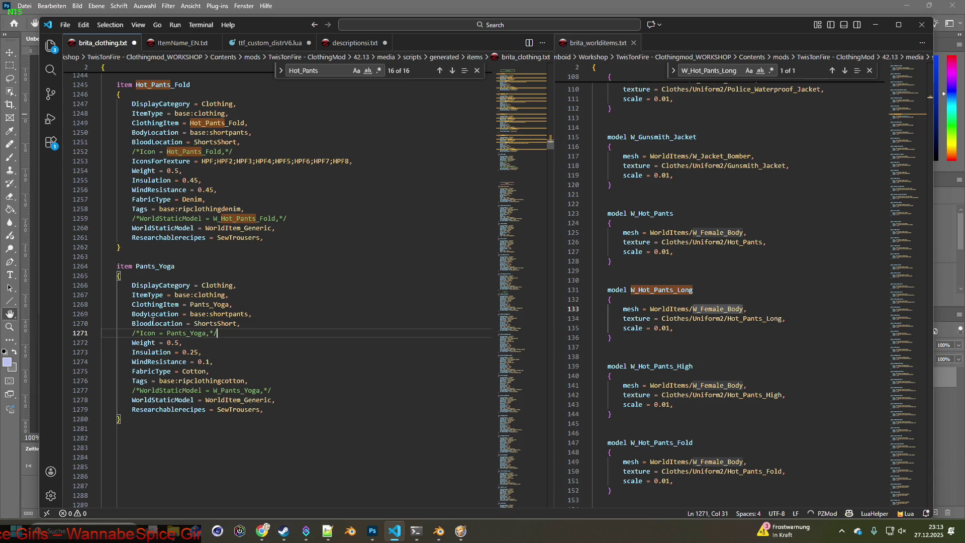
{"action": "key", "text": "Return"}
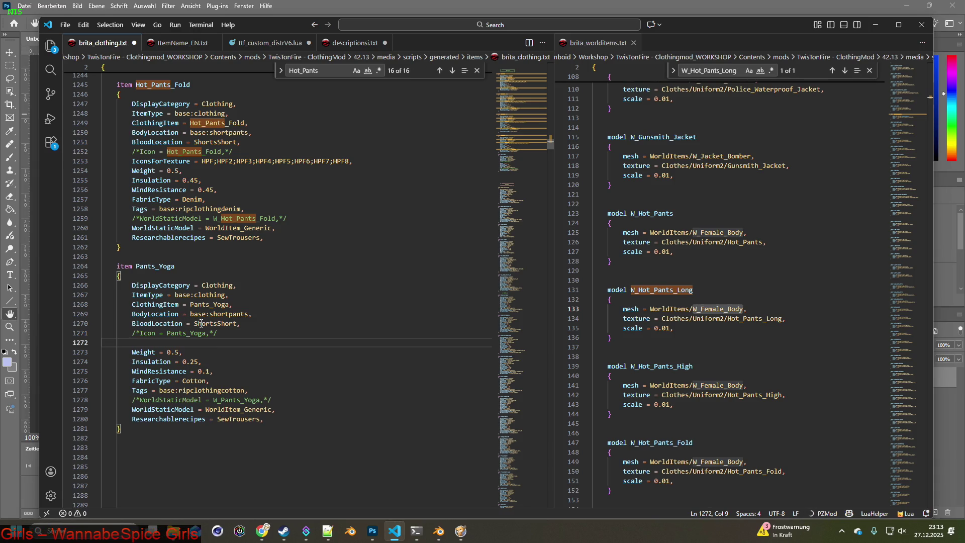
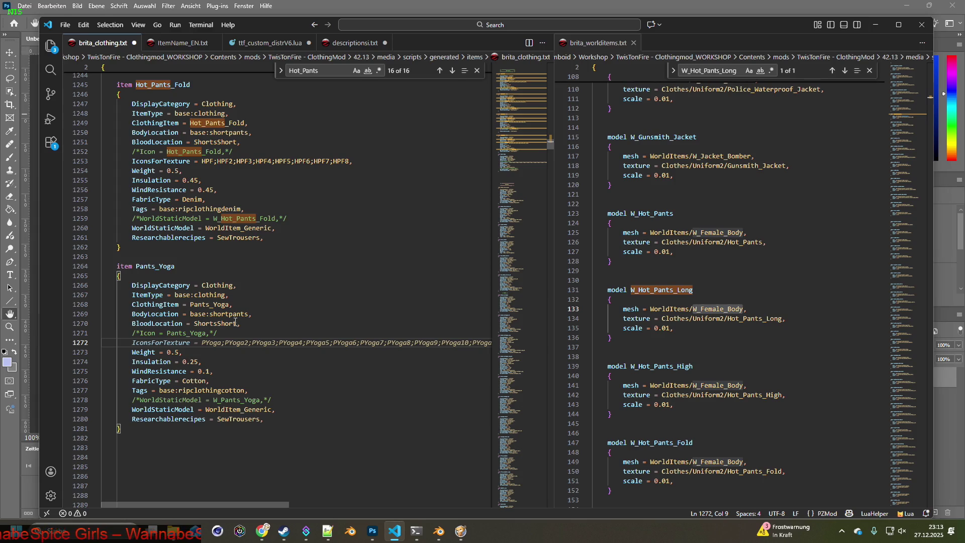
- Accept the suggested IconsForTexture list for Pants_Yoga on line 1272
{"action": "key", "text": "Tab"}
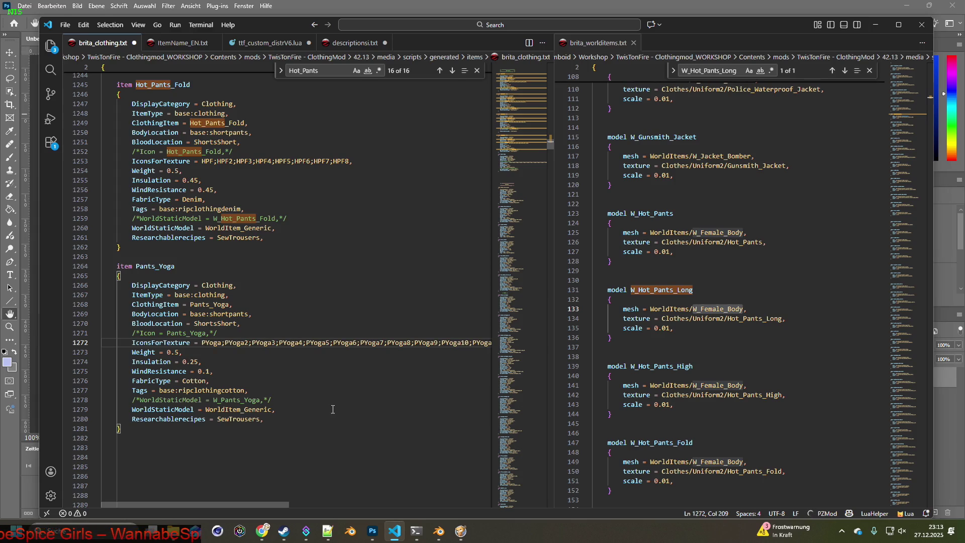
{"action": "left_click_drag", "start_coordinate": [278, 505], "coordinate": [514, 505]}
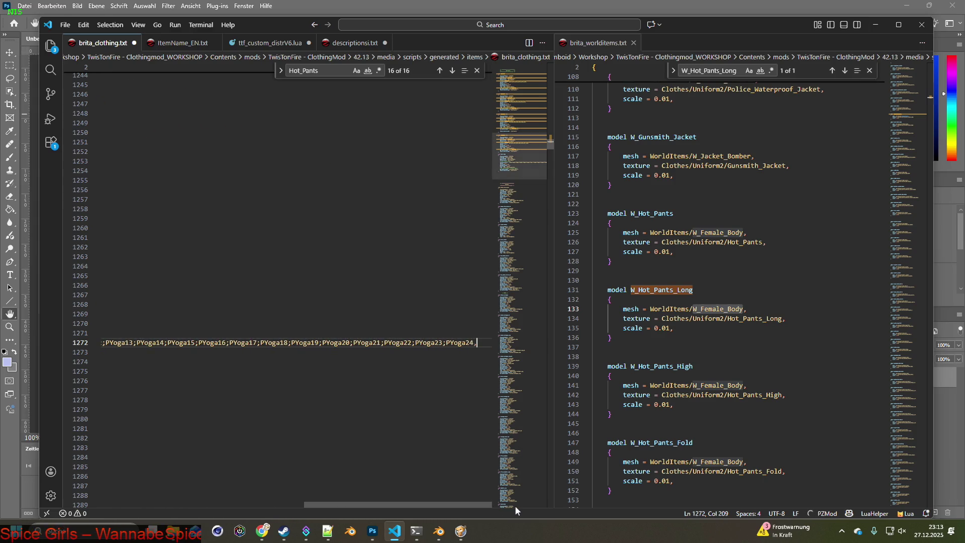
{"action": "key", "text": "alt+Tab"}
{"action": "key", "text": "alt+Tab"}
{"action": "key", "text": "alt+Tab"}
{"action": "key", "text": "alt+Tab"}
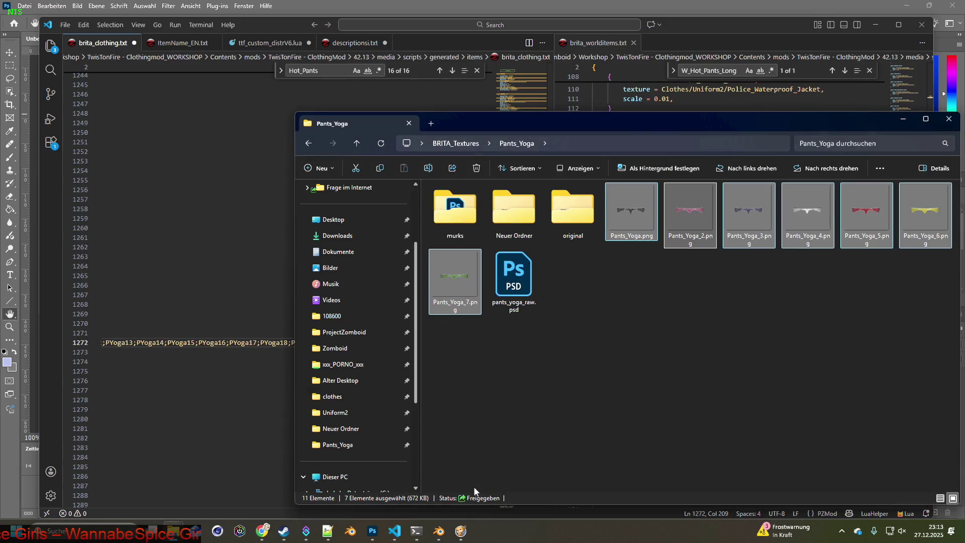
{"action": "key", "text": "alt+Tab"}
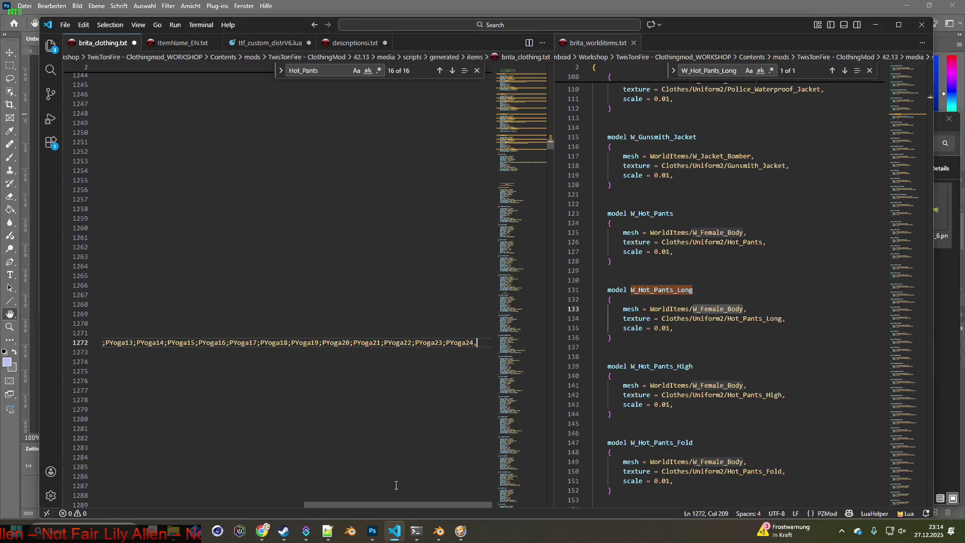
{"action": "left_click_drag", "start_coordinate": [407, 504], "coordinate": [265, 504]}
- Delete icon entries PYoga8 through PYoga24 so the list ends at PYoga7
{"action": "left_click_drag", "start_coordinate": [258, 344], "coordinate": [472, 344]}
{"action": "key", "text": "BackSpace"}
{"action": "left_click_drag", "start_coordinate": [306, 342], "coordinate": [450, 345]}
{"action": "key", "text": "BackSpace"}
{"action": "left_click_drag", "start_coordinate": [302, 343], "coordinate": [480, 343]}
{"action": "key", "text": "BackSpace"}
{"action": "key", "text": "Delete"}
{"action": "key", "text": "Delete"}
{"action": "key", "text": "Delete"}
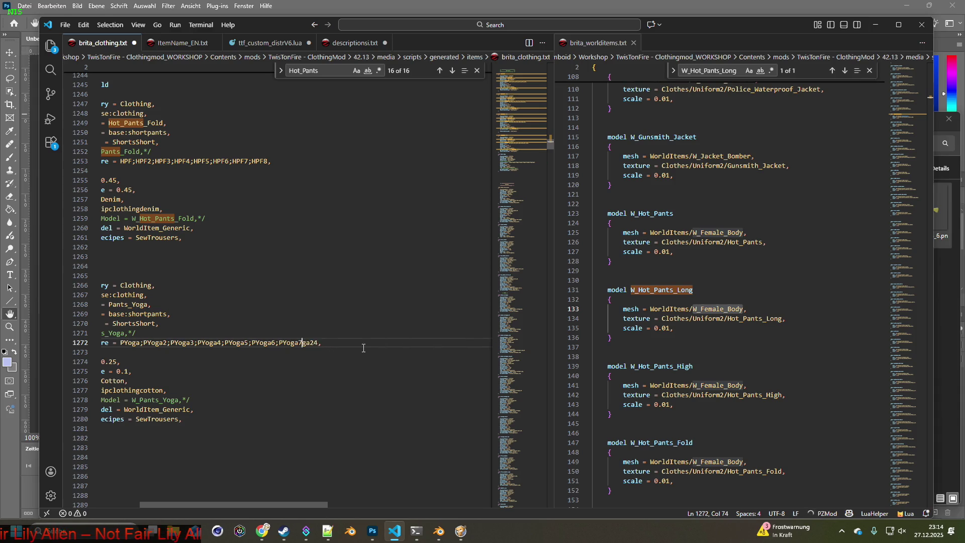
{"action": "left_click", "coordinate": [330, 390]}
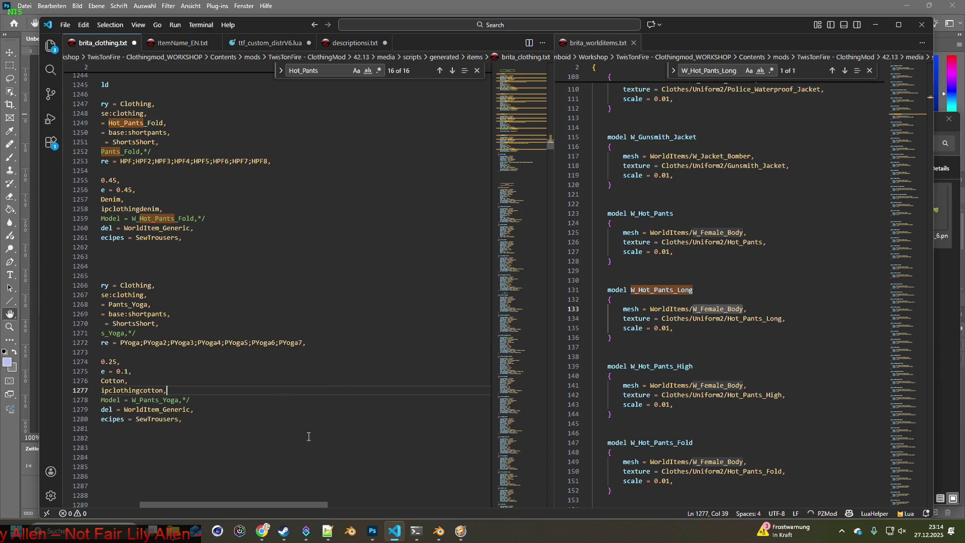
{"action": "scroll", "coordinate": [295, 495], "scroll_direction": "left", "scroll_amount": 3}
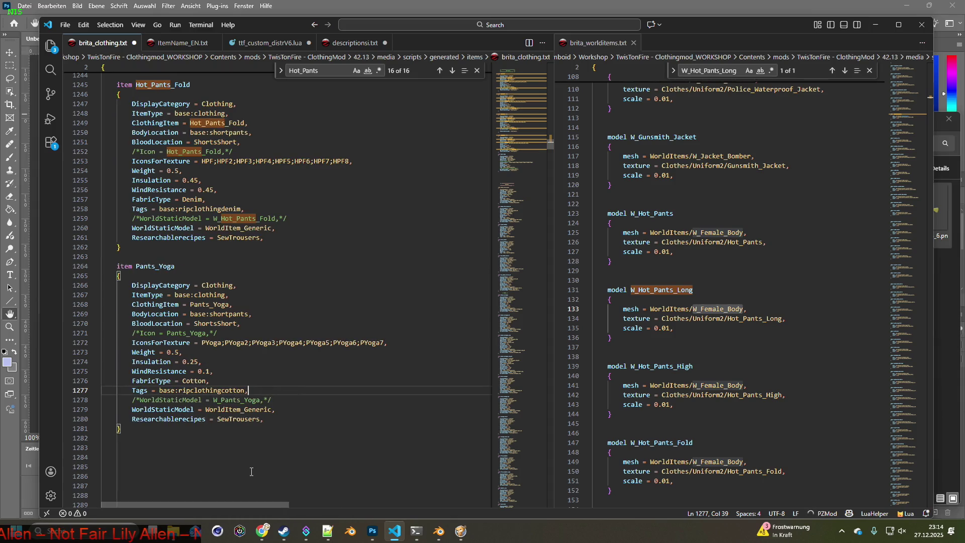
- Check the PYoga name's occurrences and save brita_clothing.txt
{"action": "left_click_drag", "start_coordinate": [203, 343], "coordinate": [222, 346]}
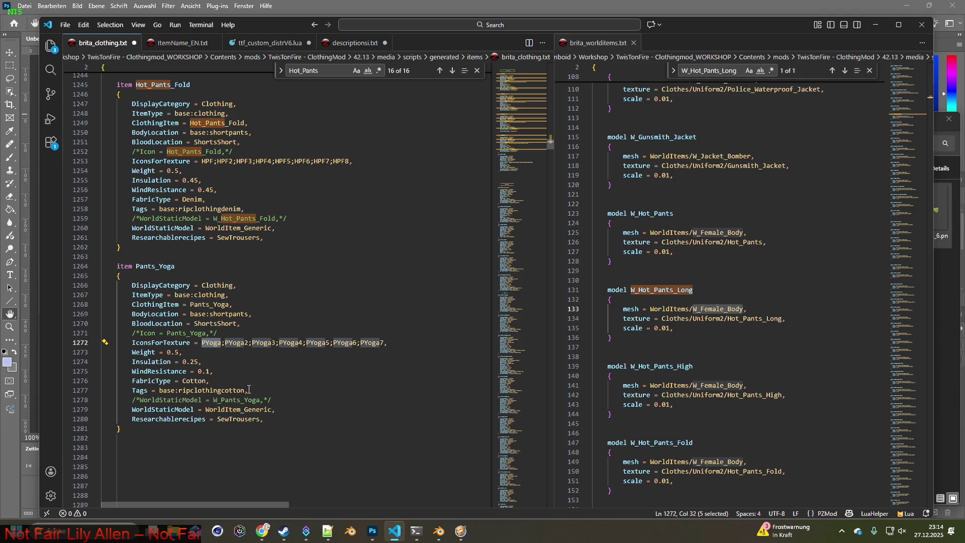
{"action": "left_click", "coordinate": [63, 26]}
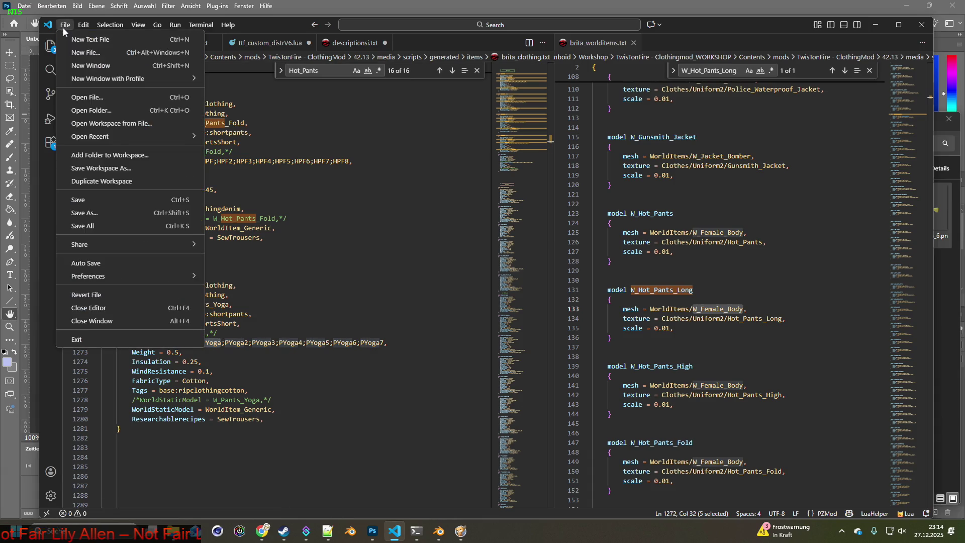
{"action": "left_click", "coordinate": [157, 180]}
- In Photoshop, save the blank Unbenannt-1 canvas as Item_PYoga.psd, accepting the format options
{"action": "key", "text": "alt+Tab"}
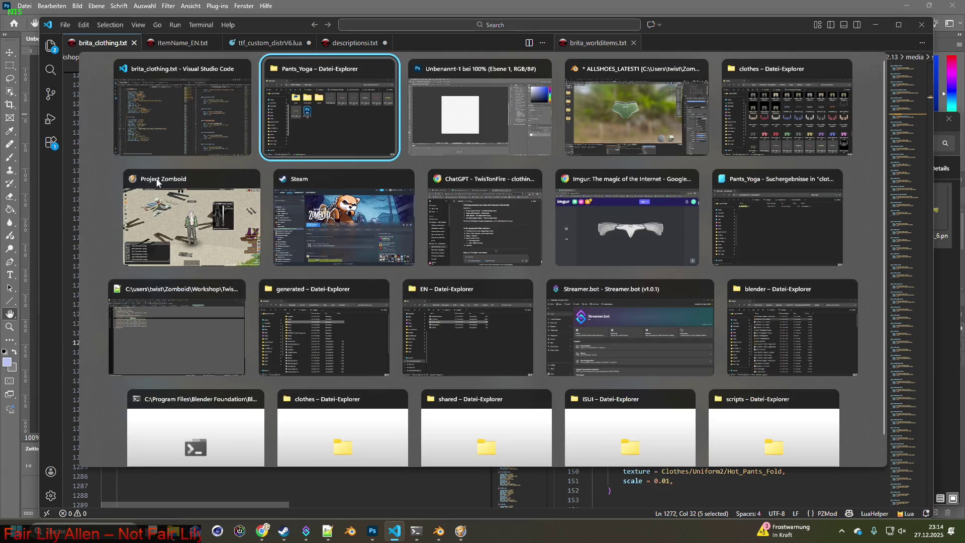
{"action": "key", "text": "alt+Tab"}
{"action": "left_click", "coordinate": [24, 6]}
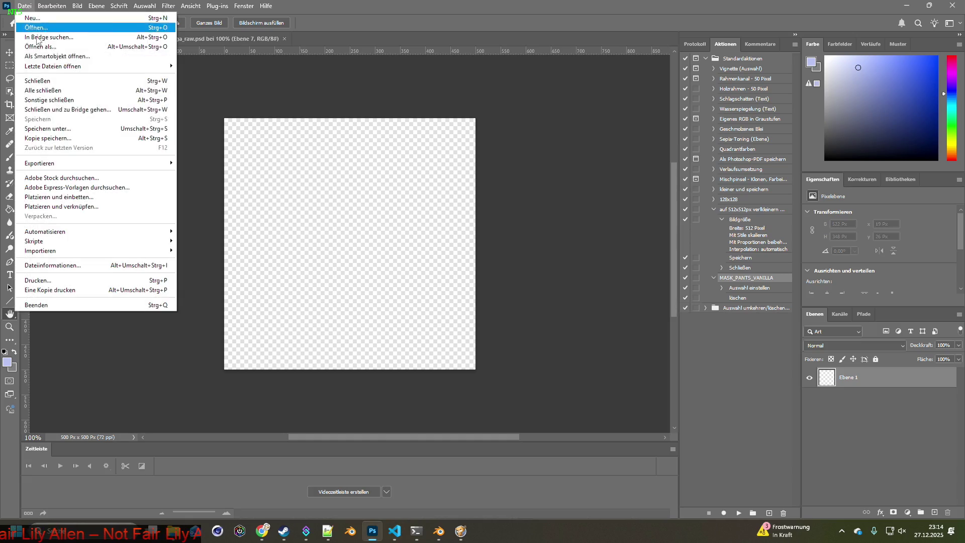
{"action": "left_click", "coordinate": [50, 129]}
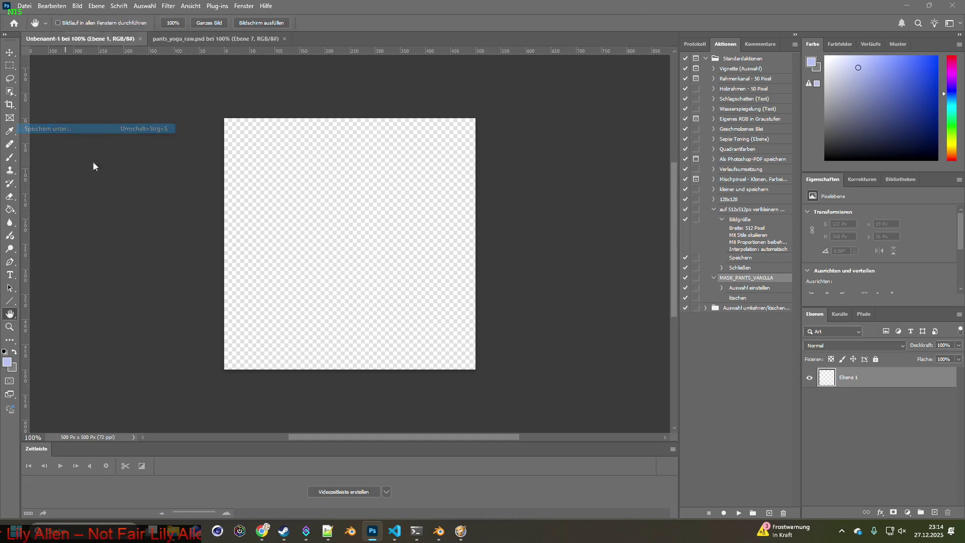
{"action": "left_click", "coordinate": [87, 297]}
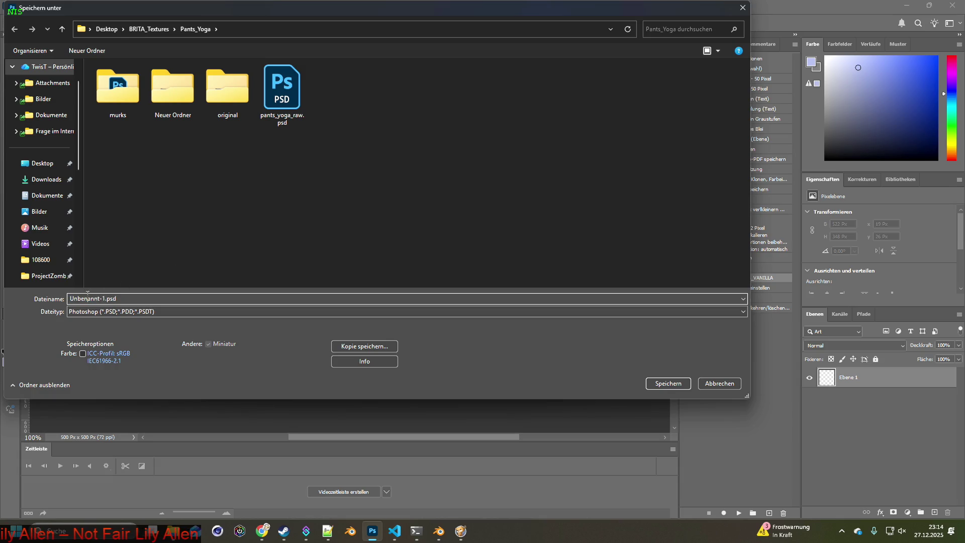
{"action": "double_click", "coordinate": [106, 297]}
{"action": "type", "text": "Item_PYoga"}
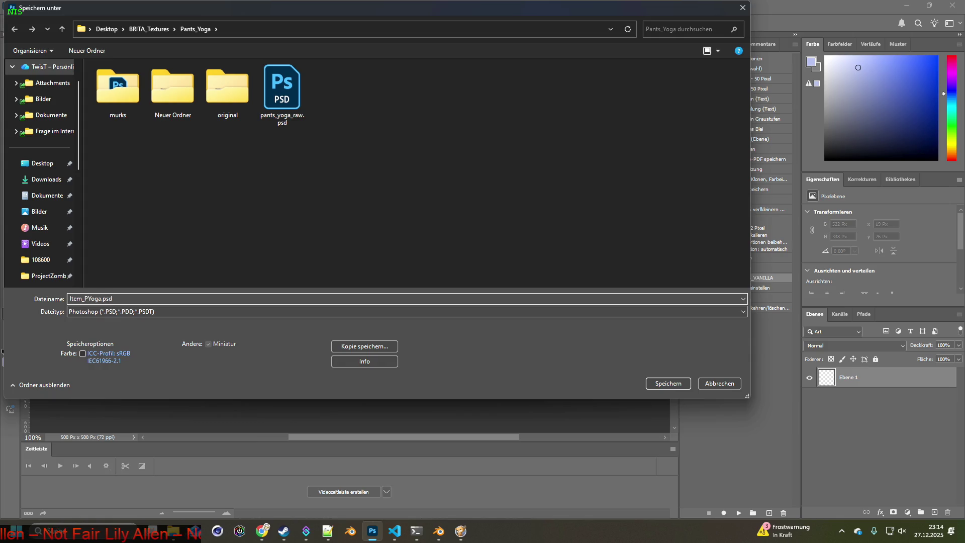
{"action": "key", "text": "Return"}
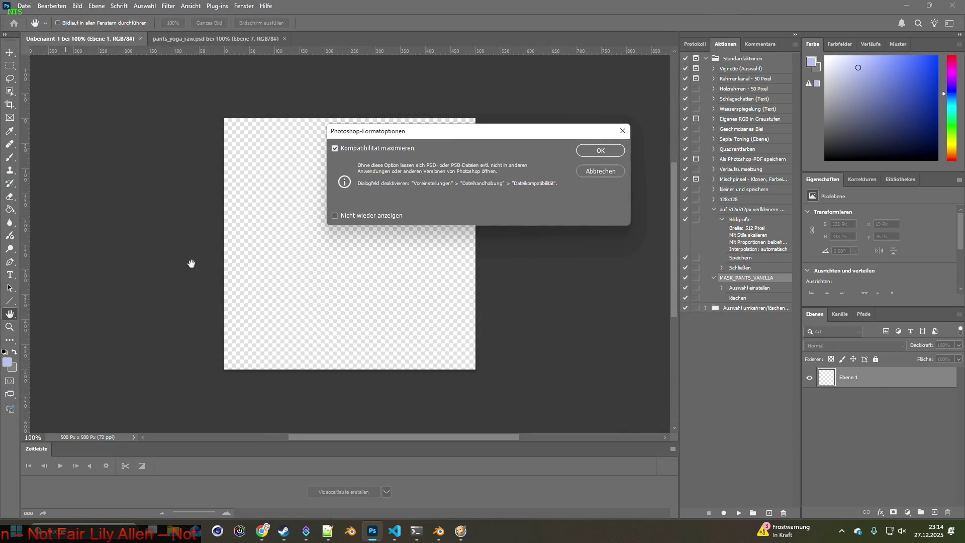
{"action": "left_click", "coordinate": [609, 150]}
{"action": "left_click", "coordinate": [213, 39]}
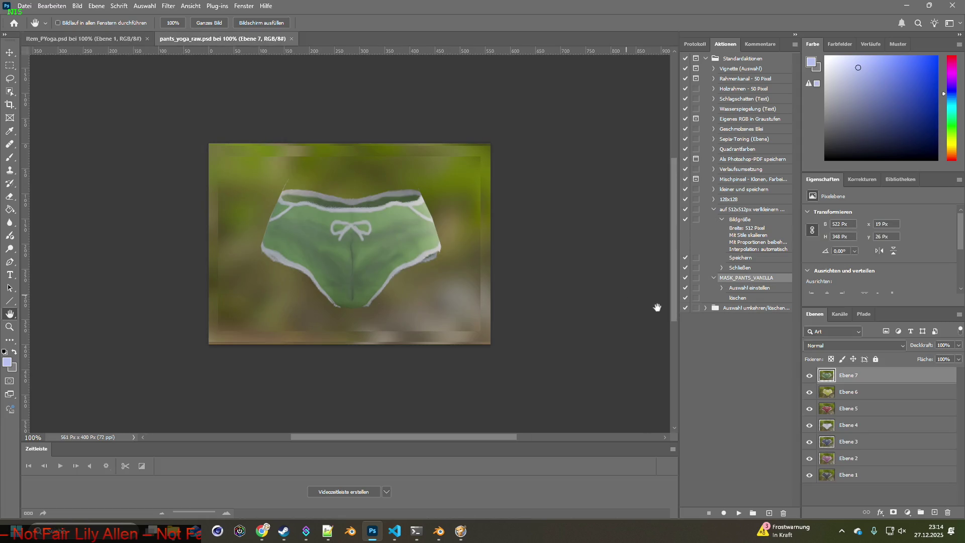
- Hide layers Ebene 2–7 and select the grey pants on Ebene 1 with Object Selection
{"action": "left_click", "coordinate": [809, 375]}
{"action": "left_click", "coordinate": [809, 391]}
{"action": "left_click", "coordinate": [809, 408]}
{"action": "left_click", "coordinate": [809, 424]}
{"action": "left_click", "coordinate": [809, 442]}
{"action": "left_click", "coordinate": [809, 458]}
{"action": "left_click", "coordinate": [824, 475]}
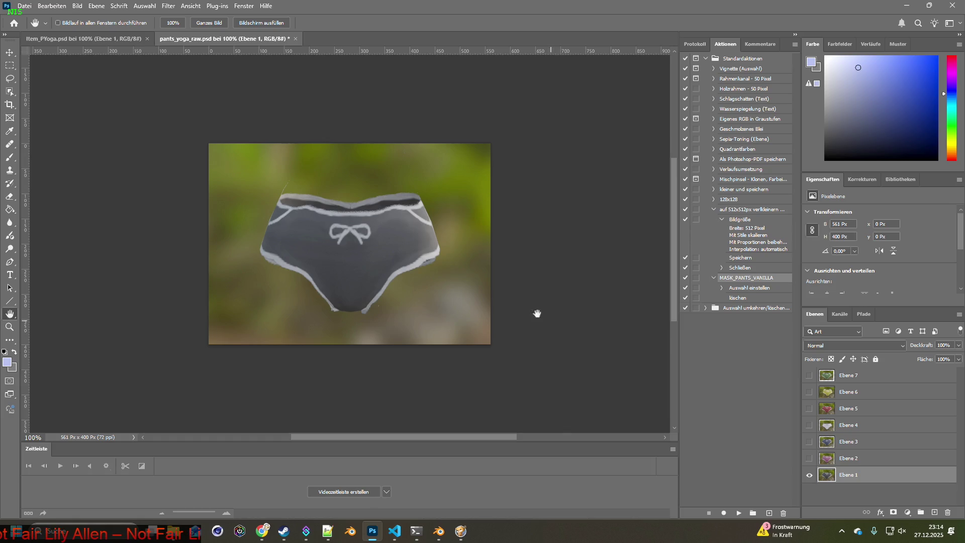
{"action": "left_click", "coordinate": [9, 91]}
{"action": "left_click_drag", "start_coordinate": [240, 171], "coordinate": [465, 322]}
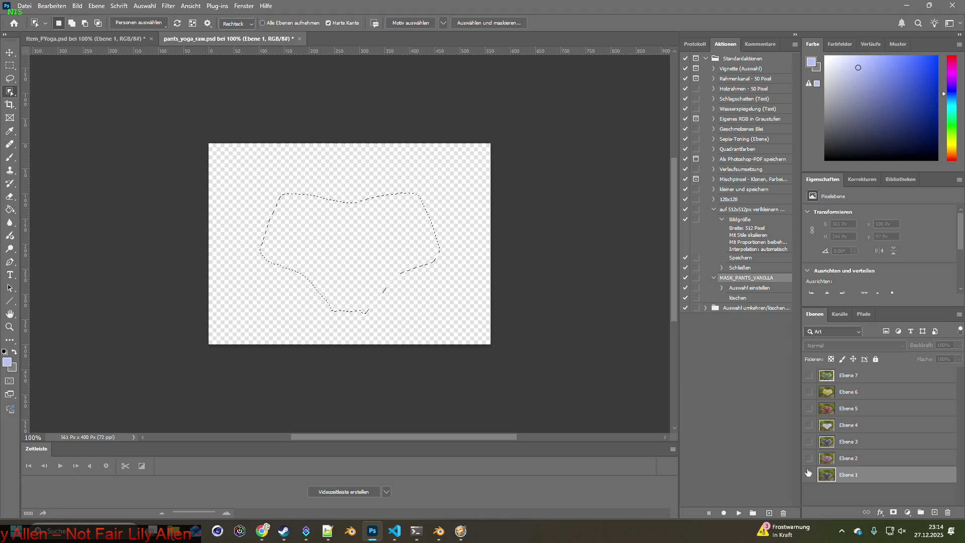
- Copy the pink pants from Ebene 2 into Item_PYoga as a new layer
{"action": "left_click", "coordinate": [827, 458]}
{"action": "left_click_drag", "start_coordinate": [244, 178], "coordinate": [478, 300]}
{"action": "key", "text": "ctrl+c"}
{"action": "key", "text": "ctrl+Tab"}
{"action": "key", "text": "ctrl+v"}
{"action": "key", "text": "ctrl+Tab"}
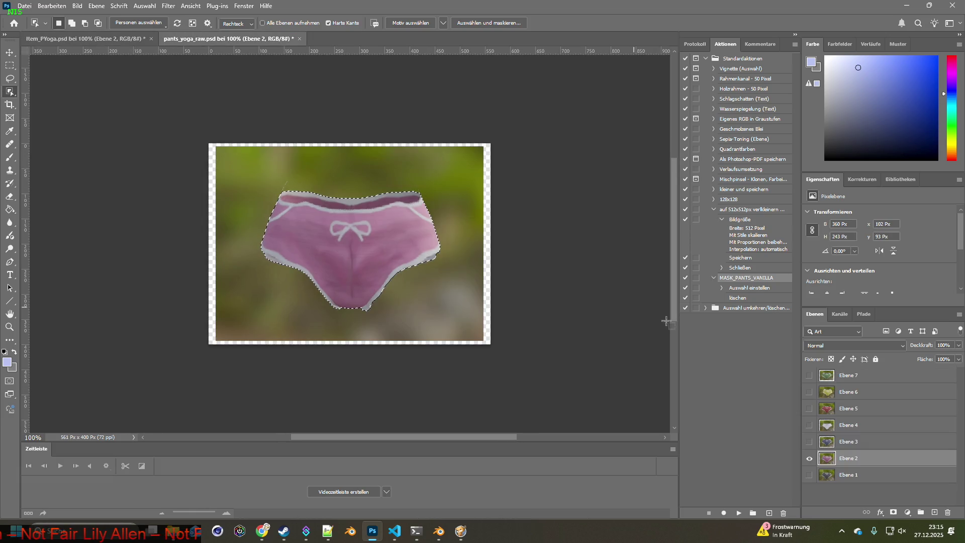
- Paste the blue pants from Ebene 3 into Item_PYoga as a new layer
{"action": "left_click", "coordinate": [809, 457]}
{"action": "left_click", "coordinate": [808, 442]}
{"action": "left_click_drag", "start_coordinate": [252, 174], "coordinate": [456, 318]}
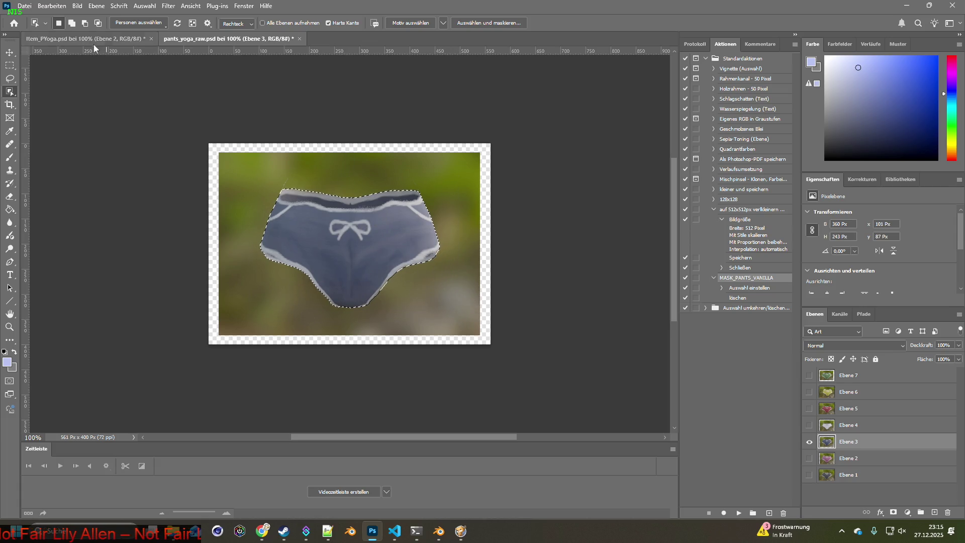
{"action": "left_click", "coordinate": [94, 40]}
{"action": "key", "text": "ctrl+v"}
{"action": "left_click", "coordinate": [201, 39]}
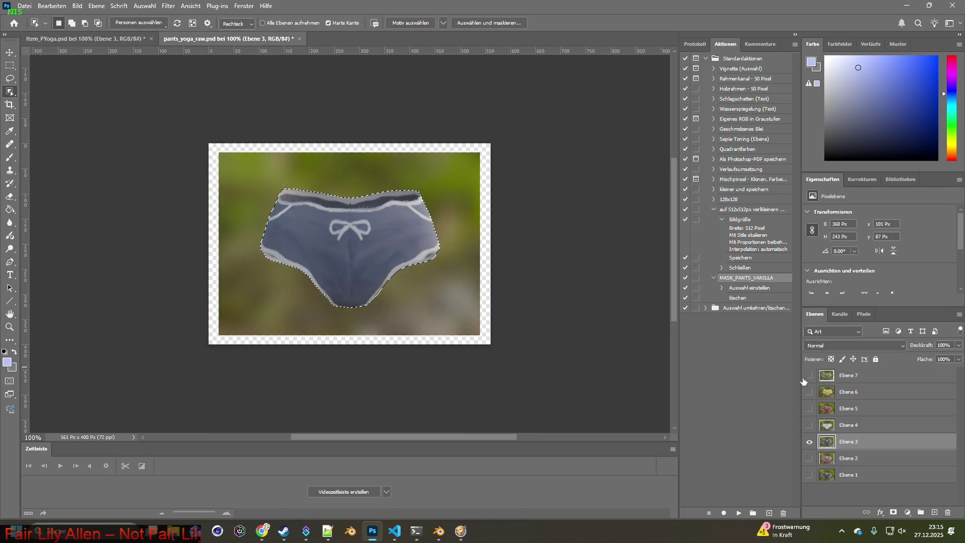
- Show Ebene 4 and select the white pants for copying into Item_PYoga
{"action": "left_click", "coordinate": [809, 441]}
{"action": "left_click", "coordinate": [809, 425]}
{"action": "left_click", "coordinate": [848, 424]}
{"action": "mouse_move", "coordinate": [253, 179]}
{"action": "left_mouse_down"}
{"action": "mouse_move", "coordinate": [352, 260]}
{"action": "mouse_move", "coordinate": [475, 324]}
{"action": "mouse_move", "coordinate": [465, 329]}
{"action": "left_mouse_up"}
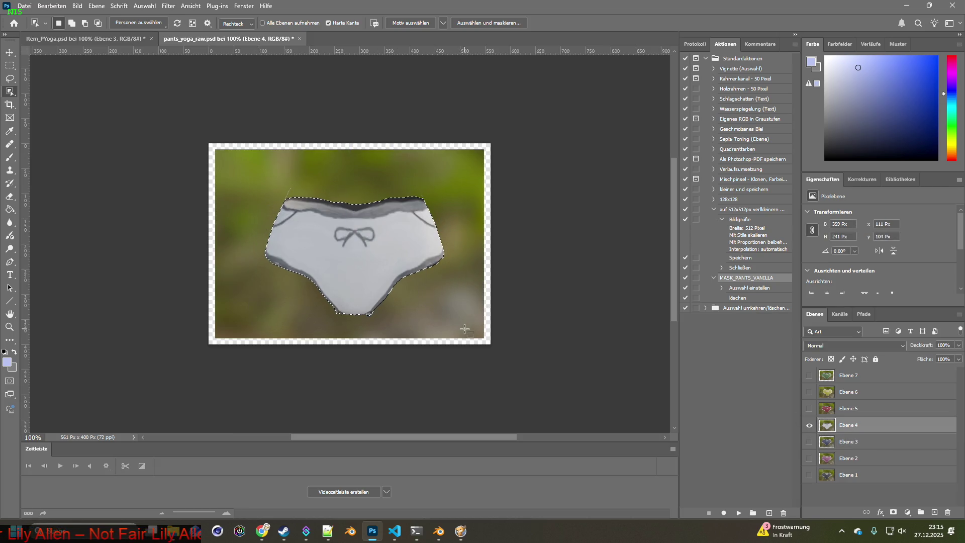
{"action": "left_click", "coordinate": [125, 39]}
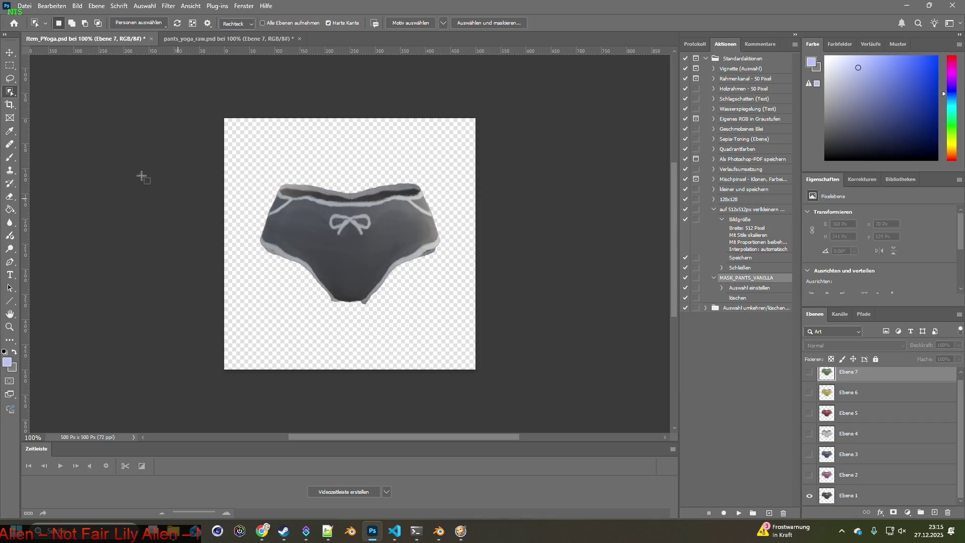
- Save Item_PYoga and close the pants_yoga_raw document
{"action": "left_click", "coordinate": [24, 7]}
{"action": "left_click", "coordinate": [45, 118]}
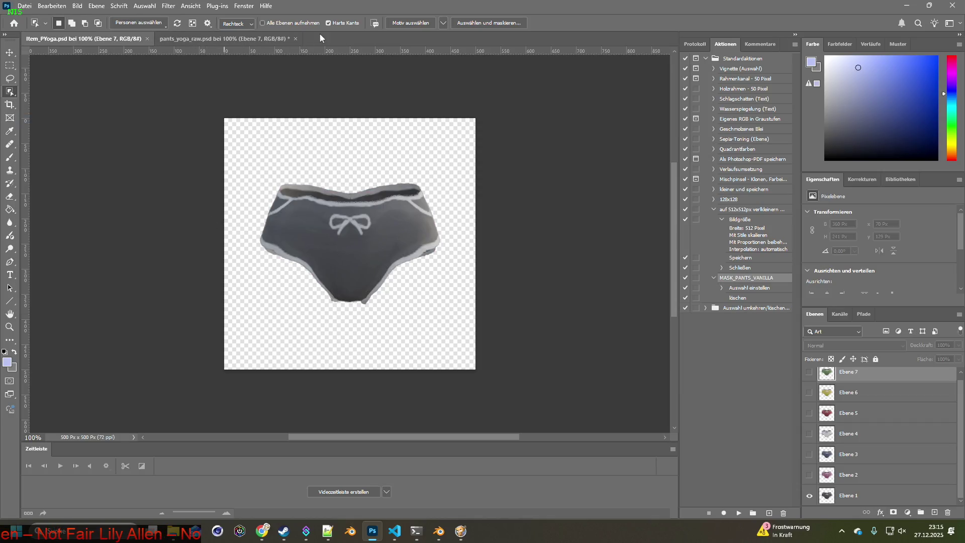
{"action": "left_click", "coordinate": [298, 38]}
{"action": "left_click", "coordinate": [297, 39]}
{"action": "left_click", "coordinate": [485, 211]}
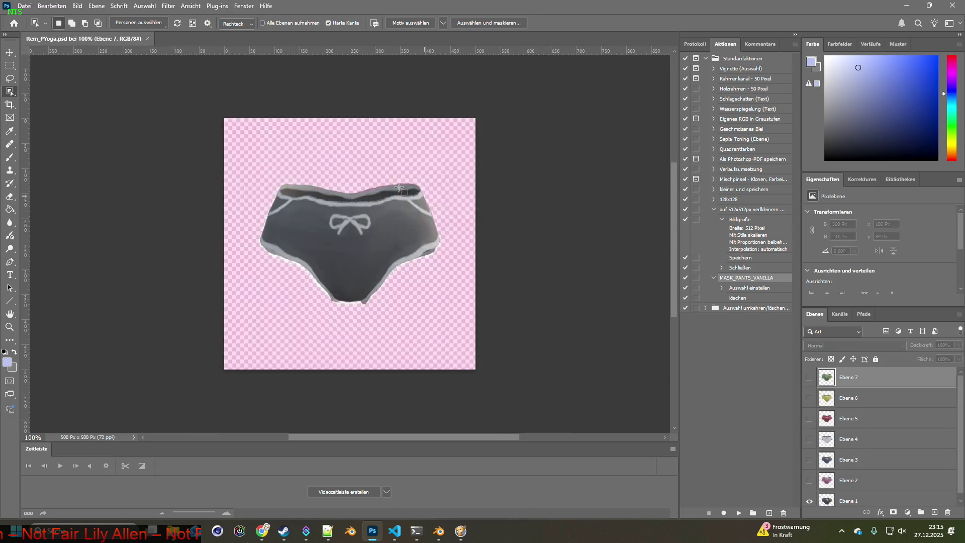
- Show all pants layers and scale them together to about 135%, centred on the canvas
{"action": "left_click", "coordinate": [9, 53]}
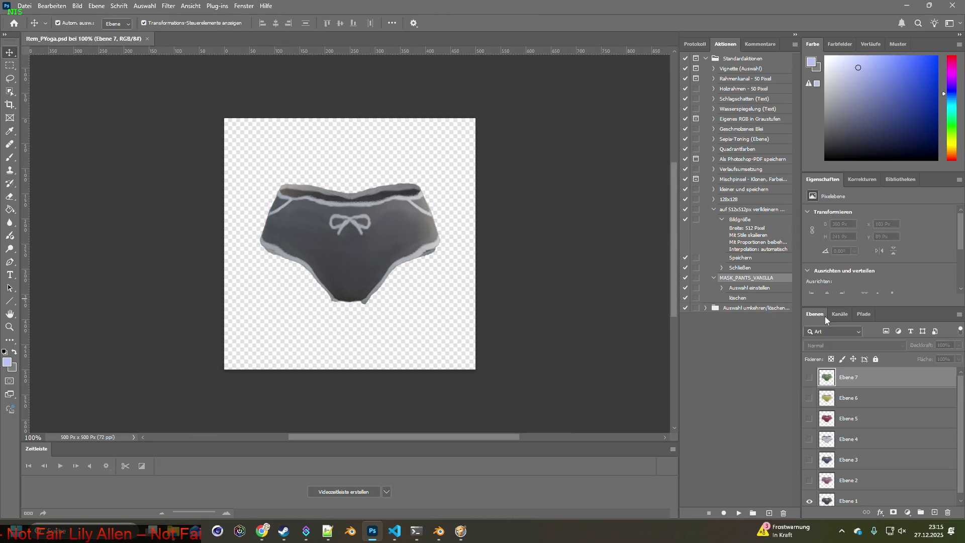
{"action": "left_click_drag", "start_coordinate": [808, 377], "coordinate": [809, 480]}
{"action": "left_click", "coordinate": [852, 456]}
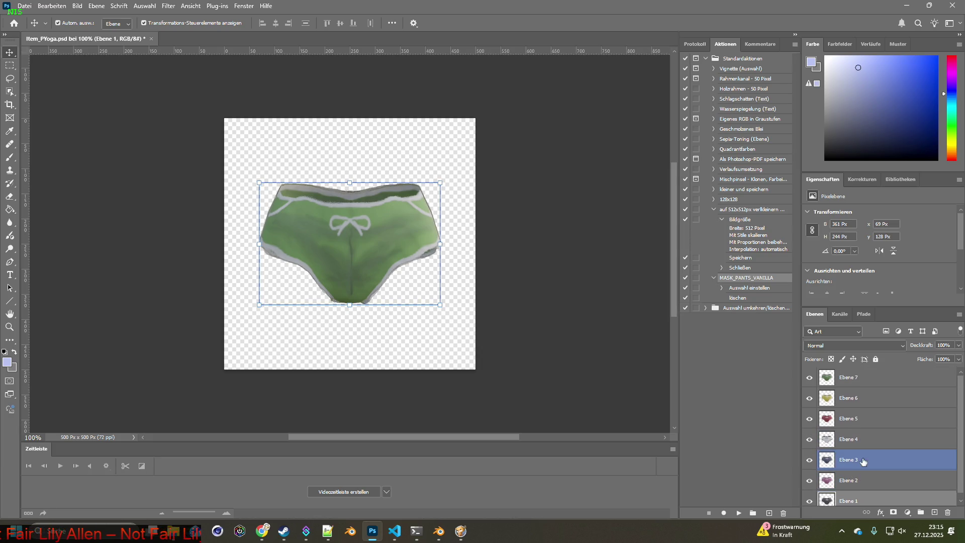
{"action": "key", "text": "ctrl+alt+a"}
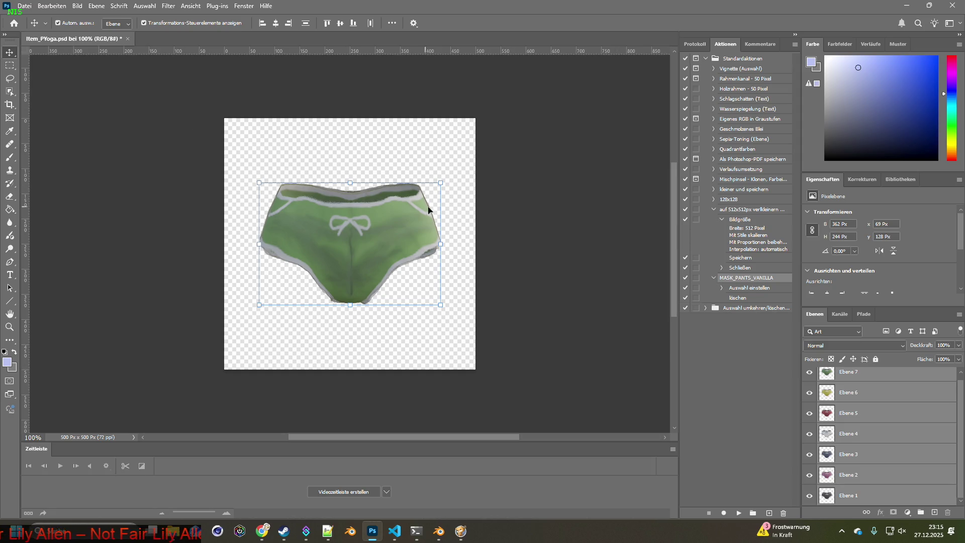
{"action": "left_click_drag", "start_coordinate": [441, 183], "coordinate": [482, 154]}
{"action": "mouse_move", "coordinate": [404, 191]}
{"action": "left_mouse_down"}
{"action": "mouse_move", "coordinate": [377, 213]}
{"action": "mouse_move", "coordinate": [383, 202]}
{"action": "left_mouse_up"}
{"action": "mouse_move", "coordinate": [450, 176]}
{"action": "left_mouse_down"}
{"action": "mouse_move", "coordinate": [497, 137]}
{"action": "mouse_move", "coordinate": [480, 152]}
{"action": "left_mouse_up"}
{"action": "left_click_drag", "start_coordinate": [447, 193], "coordinate": [434, 202]}
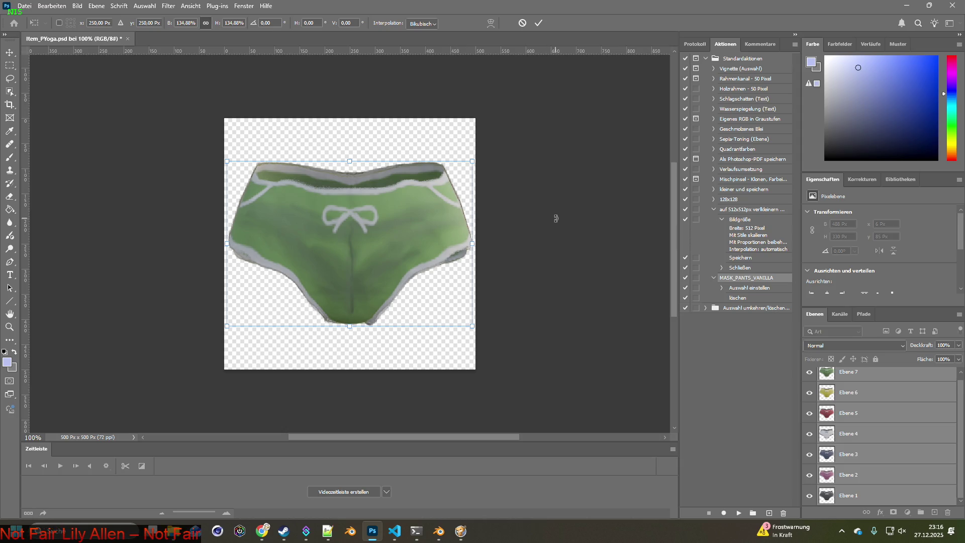
{"action": "key", "text": "Return"}
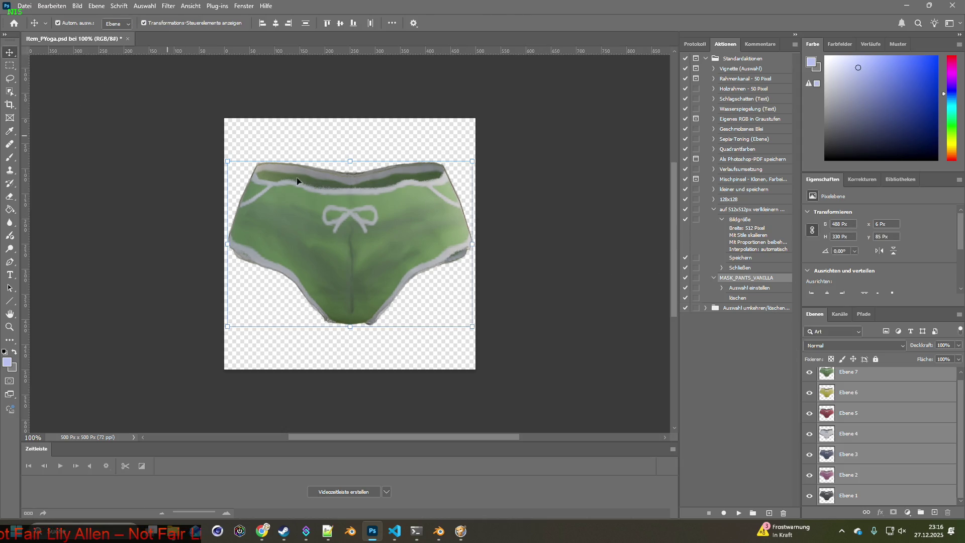
- Save the pants file and hide Ebene 2–7 so only the grey Ebene 1 shows
{"action": "left_click", "coordinate": [24, 6]}
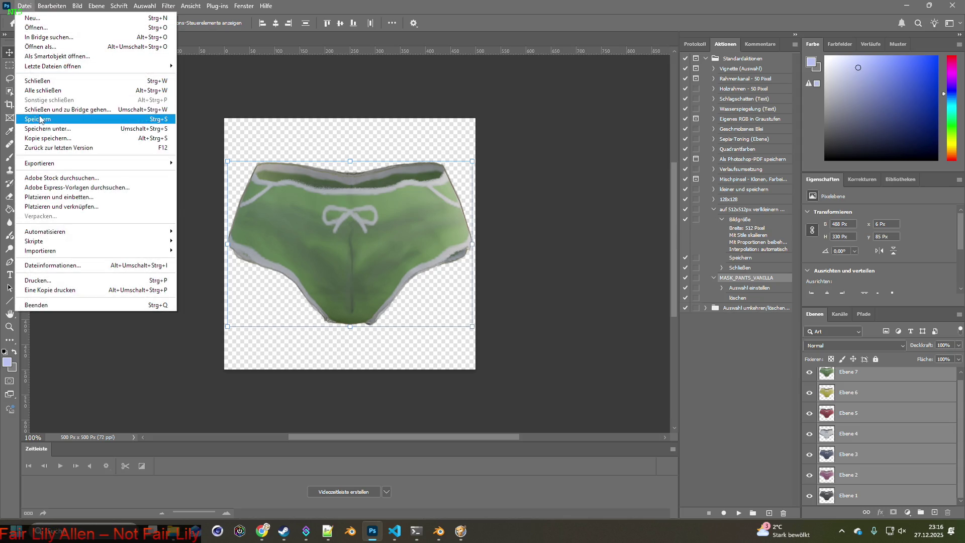
{"action": "left_click", "coordinate": [42, 119]}
{"action": "left_click_drag", "start_coordinate": [809, 377], "coordinate": [819, 457]}
{"action": "scroll", "coordinate": [819, 459], "scroll_direction": "down", "scroll_amount": 1}
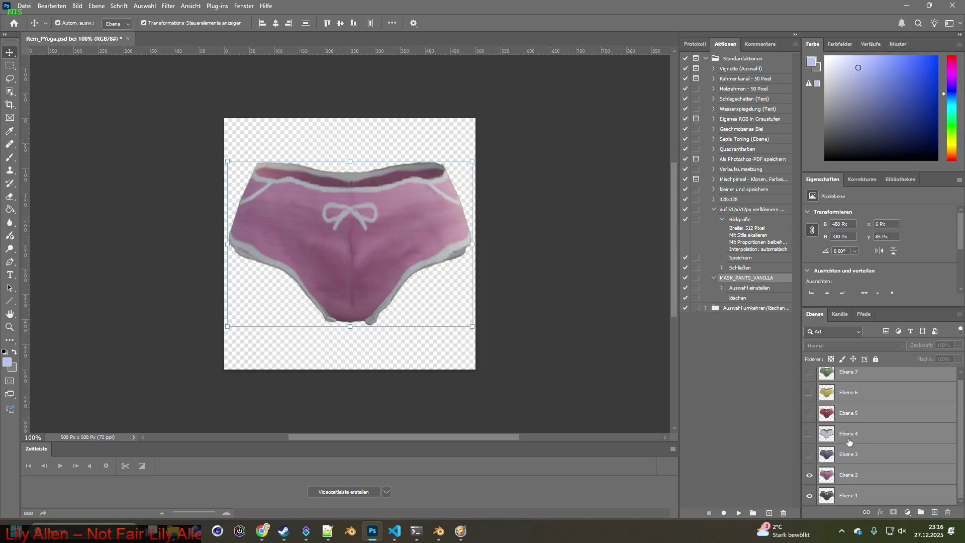
{"action": "left_click", "coordinate": [809, 474]}
{"action": "left_click", "coordinate": [854, 495]}
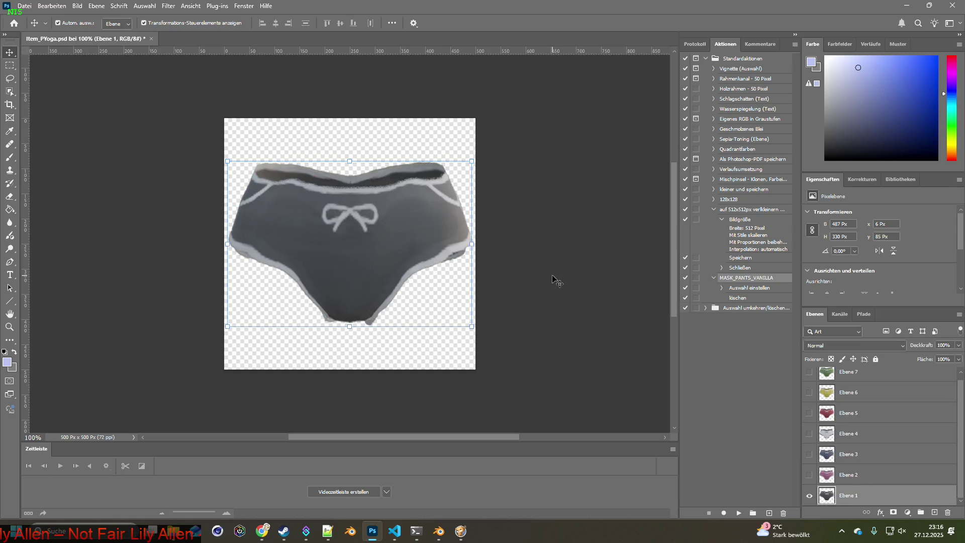
{"action": "scroll", "coordinate": [837, 424], "scroll_direction": "up", "scroll_amount": 1}
{"action": "scroll", "coordinate": [837, 425], "scroll_direction": "down", "scroll_amount": 1}
- Resize the image to 64 × 64 px
{"action": "left_click", "coordinate": [77, 5]}
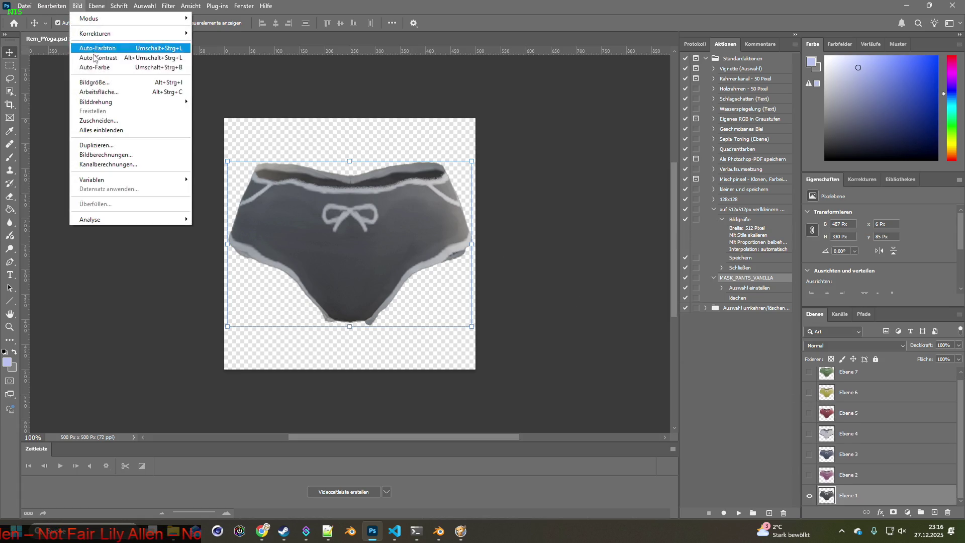
{"action": "left_click", "coordinate": [95, 82]}
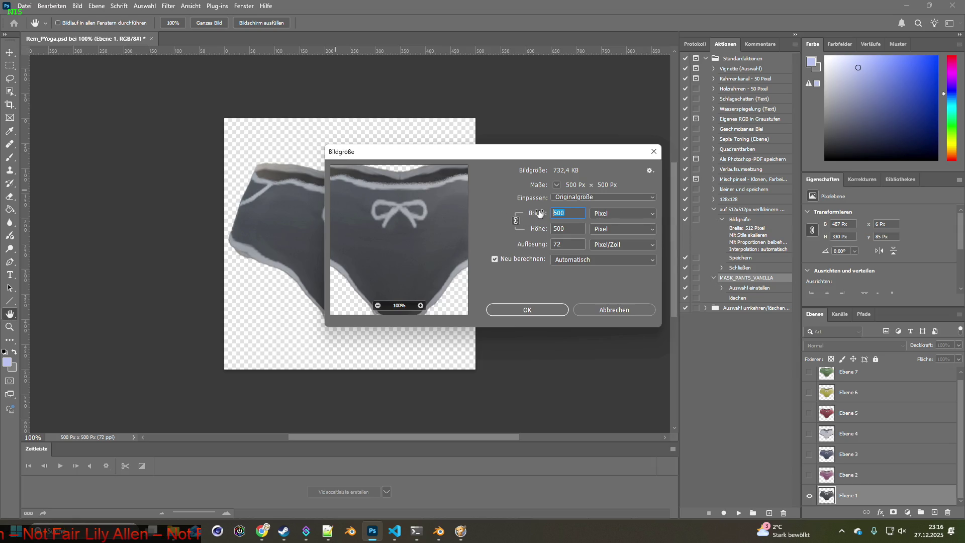
{"action": "left_click", "coordinate": [538, 309]}
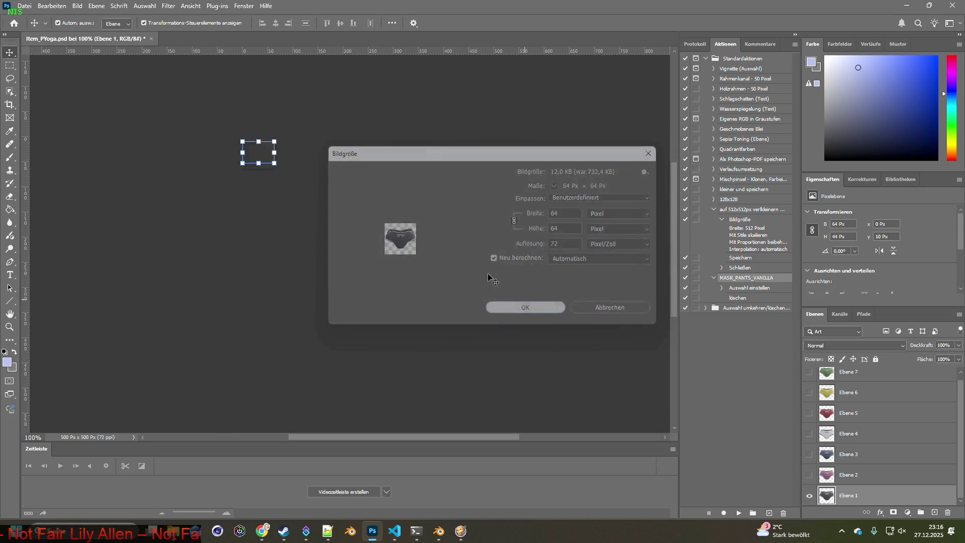
{"action": "left_click", "coordinate": [159, 128]}
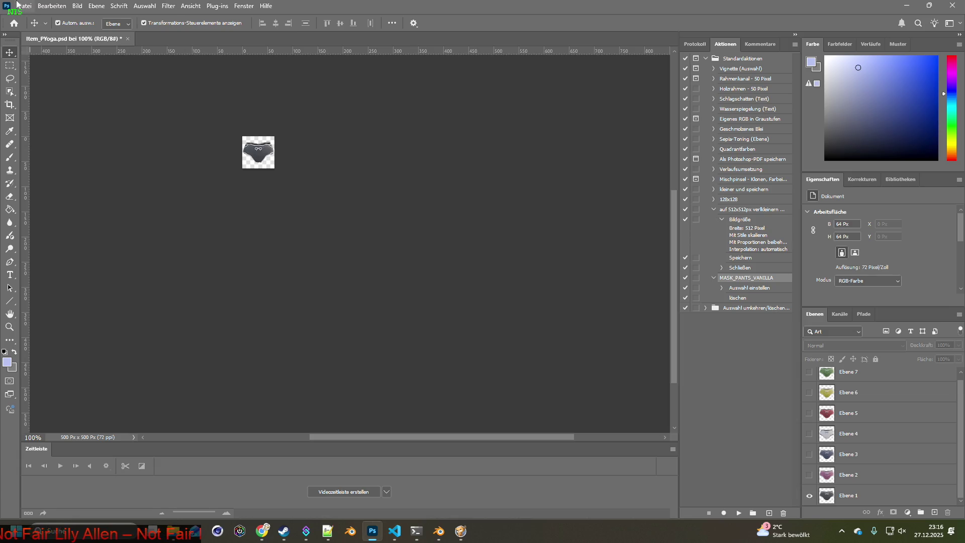
{"action": "left_click", "coordinate": [23, 6]}
- Quick-export the grey variant as Item_PYoga.png into the mod's common/media/textures folder
{"action": "mouse_move", "coordinate": [60, 162]}
{"action": "left_click", "coordinate": [251, 155]}
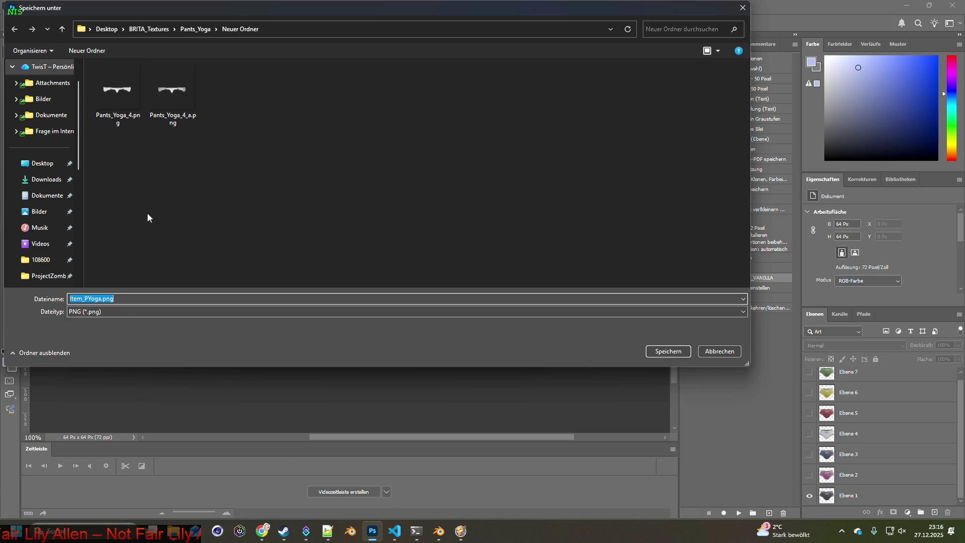
{"action": "scroll", "coordinate": [62, 207], "scroll_direction": "down", "scroll_amount": 1}
{"action": "left_click", "coordinate": [50, 244]}
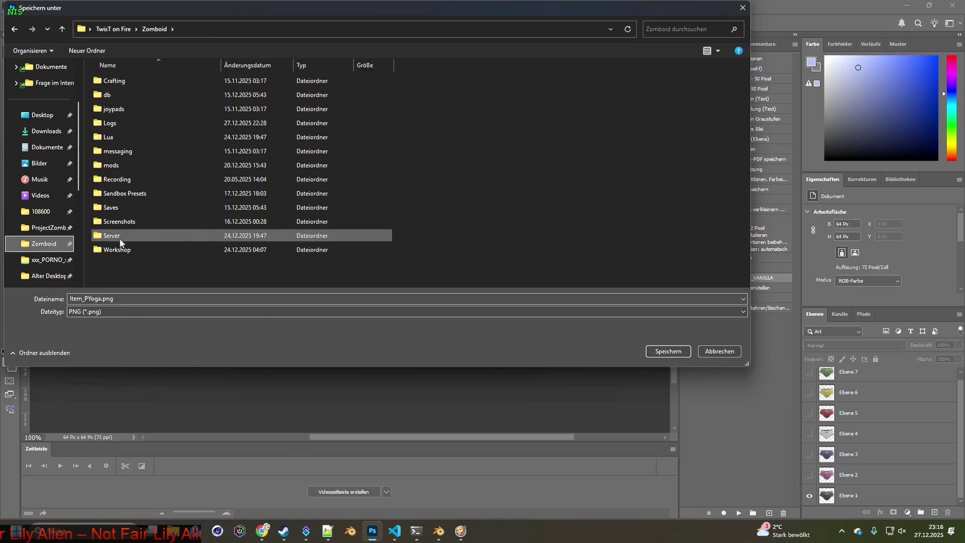
{"action": "double_click", "coordinate": [121, 248]}
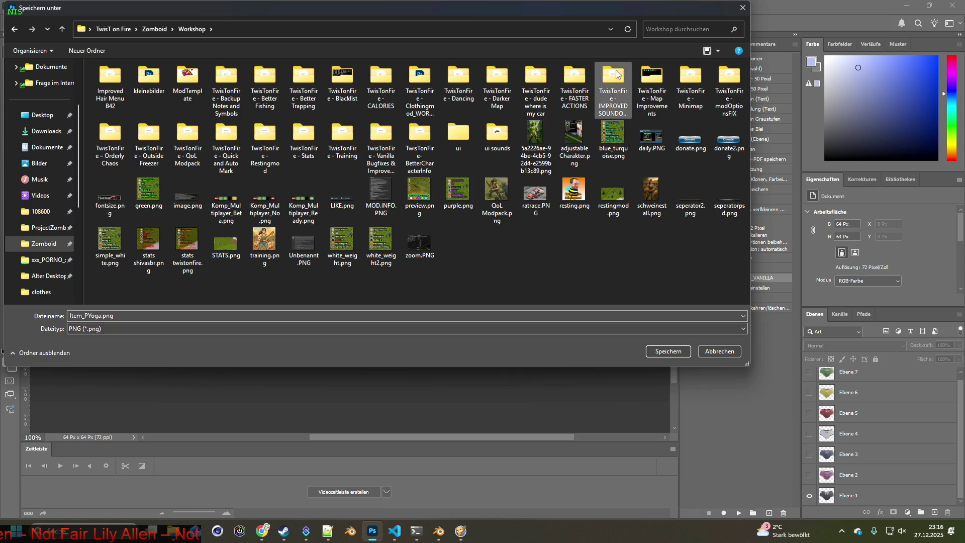
{"action": "double_click", "coordinate": [425, 75]}
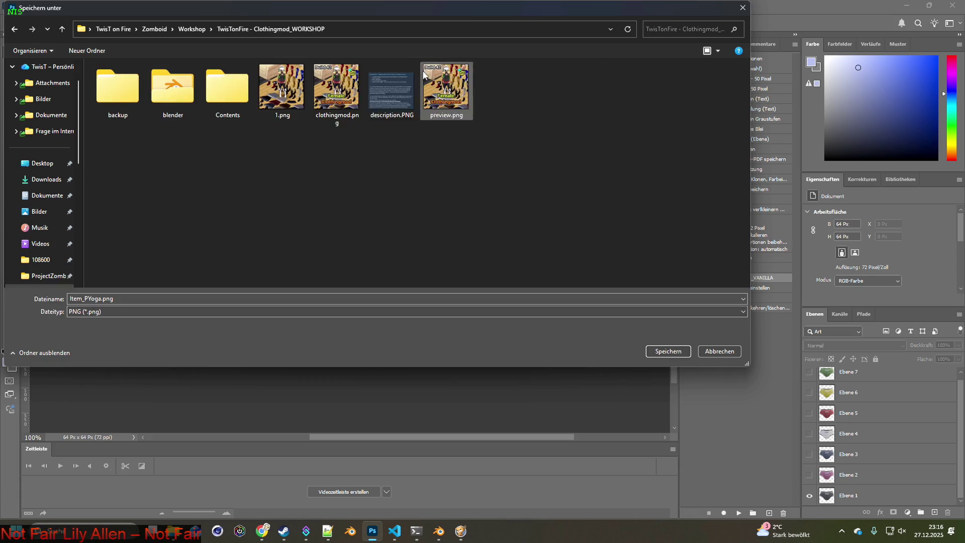
{"action": "double_click", "coordinate": [221, 86]}
{"action": "double_click", "coordinate": [120, 84]}
{"action": "double_click", "coordinate": [133, 95]}
{"action": "double_click", "coordinate": [126, 109]}
{"action": "double_click", "coordinate": [122, 100]}
{"action": "double_click", "coordinate": [121, 93]}
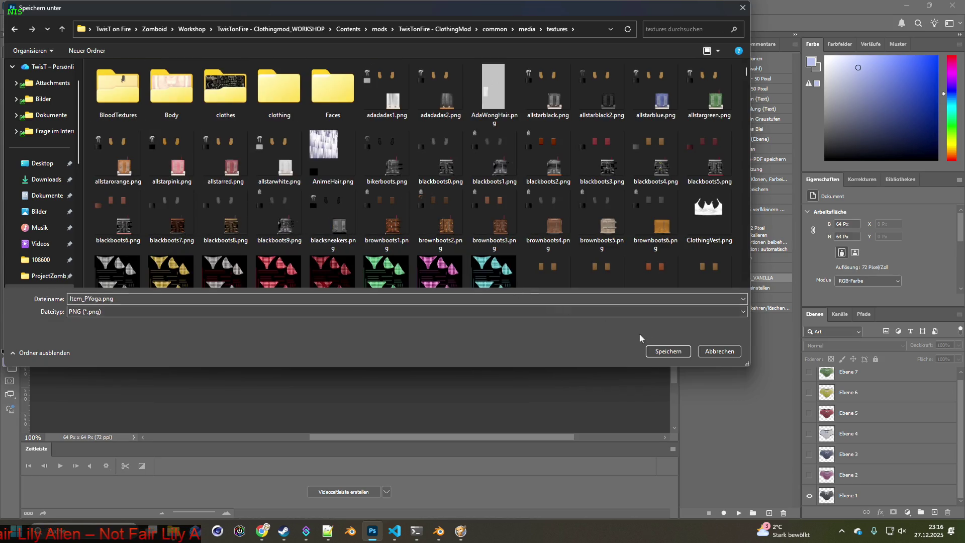
{"action": "left_click", "coordinate": [667, 351]}
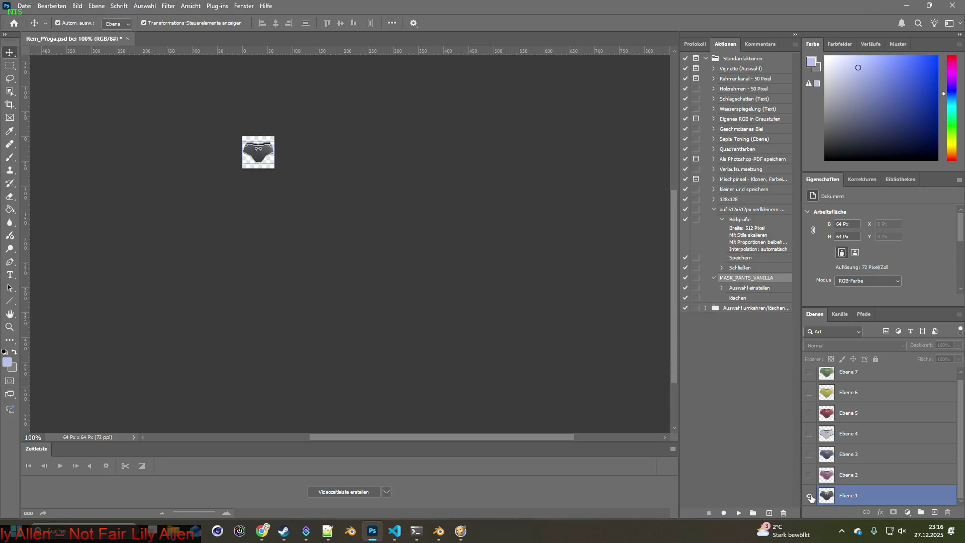
- Show the pink variant and quick-export it as Item_PYoga2.png
{"action": "left_click", "coordinate": [805, 475], "text": "alt"}
{"action": "left_click", "coordinate": [27, 6]}
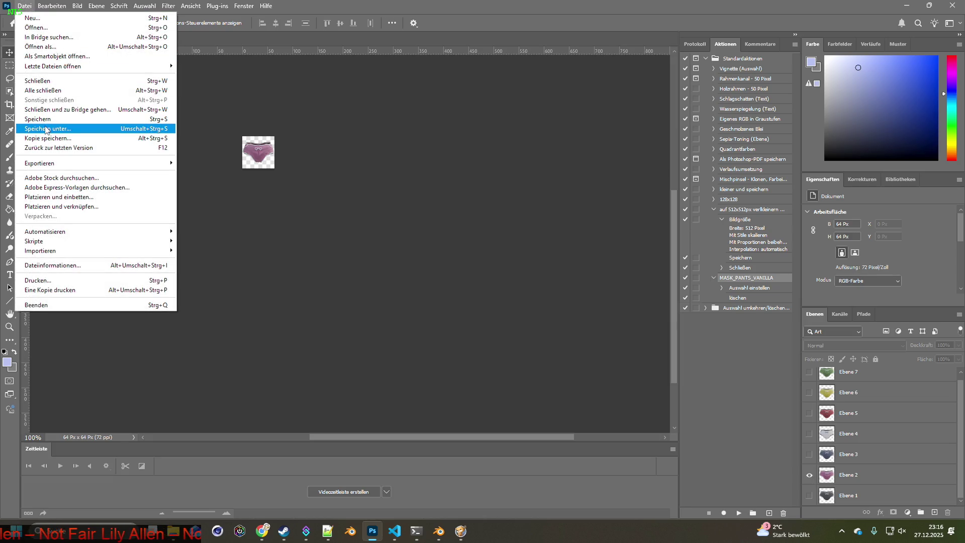
{"action": "mouse_move", "coordinate": [89, 164]}
{"action": "left_click", "coordinate": [196, 164]}
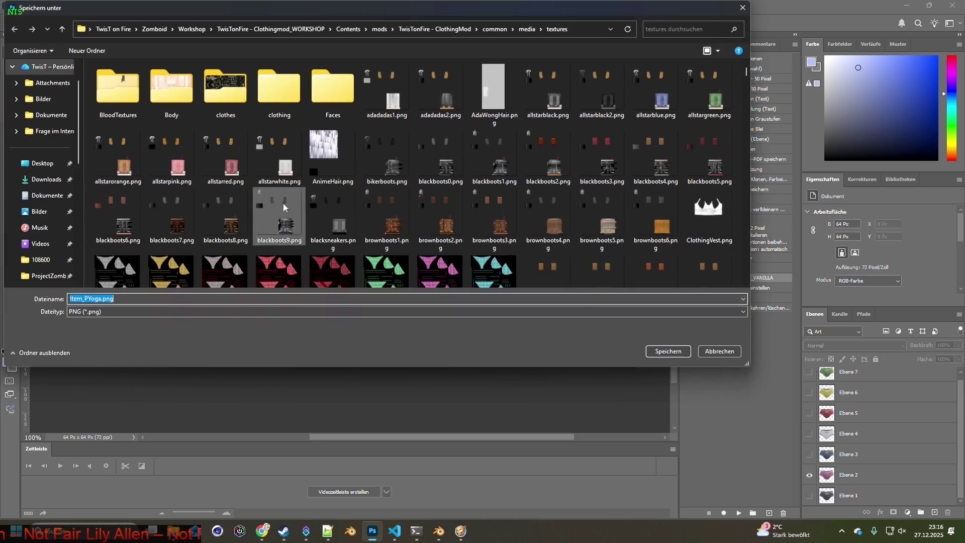
{"action": "left_click", "coordinate": [99, 299]}
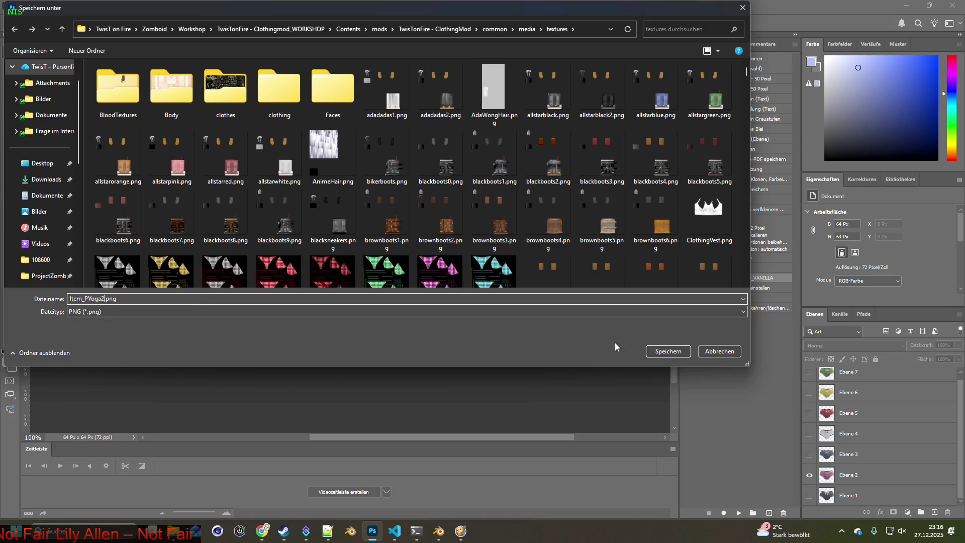
{"action": "left_click", "coordinate": [659, 351]}
- Quick-export the Ebene 3 variant as Item_PYoga3.png, then show the Ebene 4 variant
{"action": "left_click", "coordinate": [808, 475]}
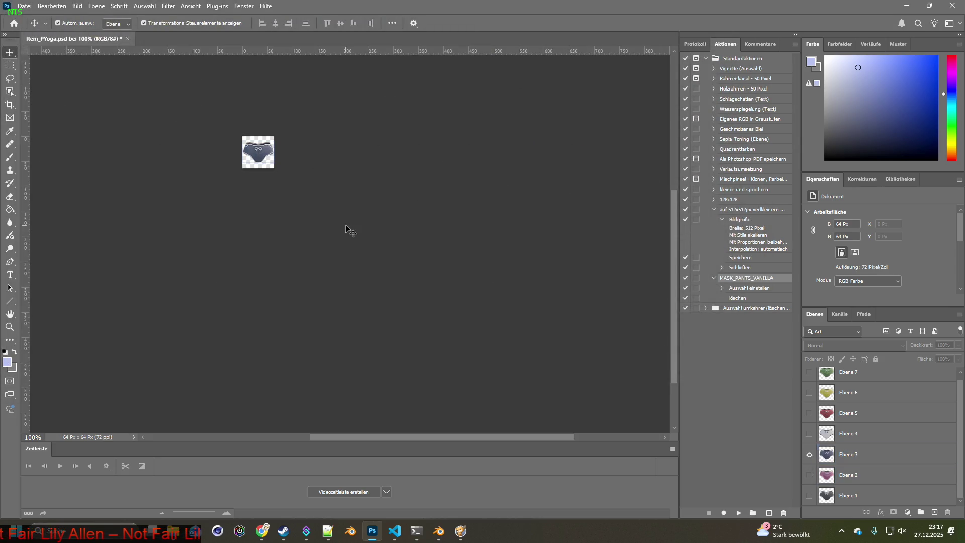
{"action": "left_click", "coordinate": [24, 5]}
{"action": "mouse_move", "coordinate": [53, 162]}
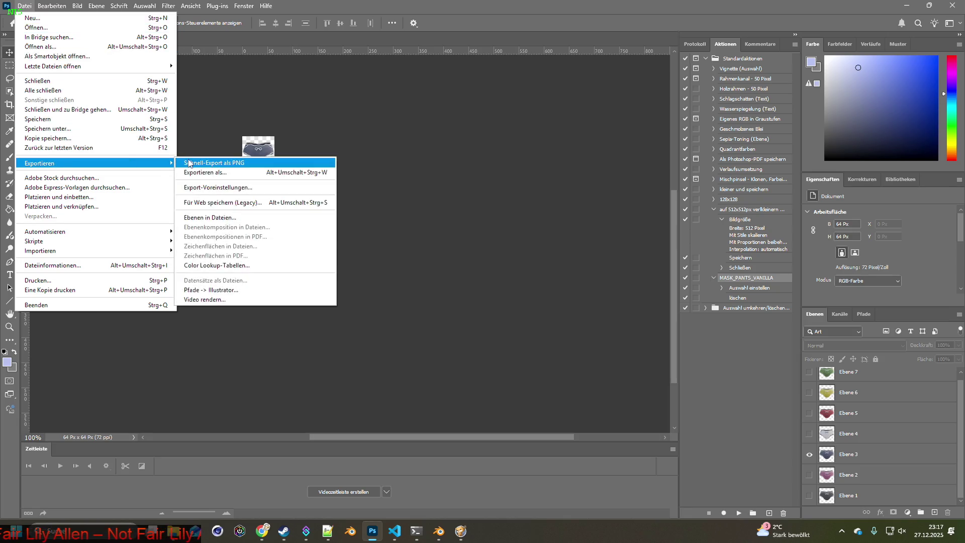
{"action": "left_click", "coordinate": [211, 162]}
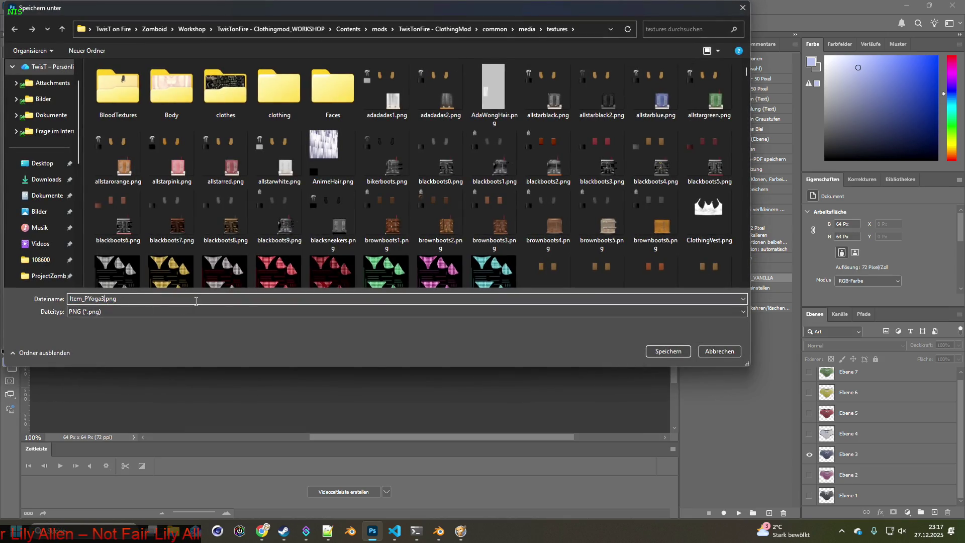
{"action": "left_click", "coordinate": [673, 354]}
{"action": "left_click", "coordinate": [809, 454]}
{"action": "left_click", "coordinate": [809, 433]}
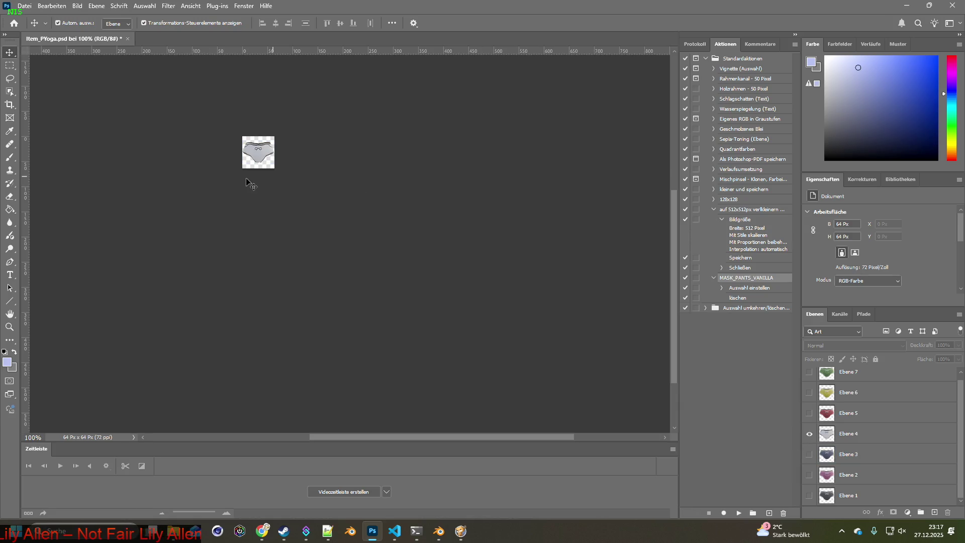
{"action": "left_click", "coordinate": [24, 6]}
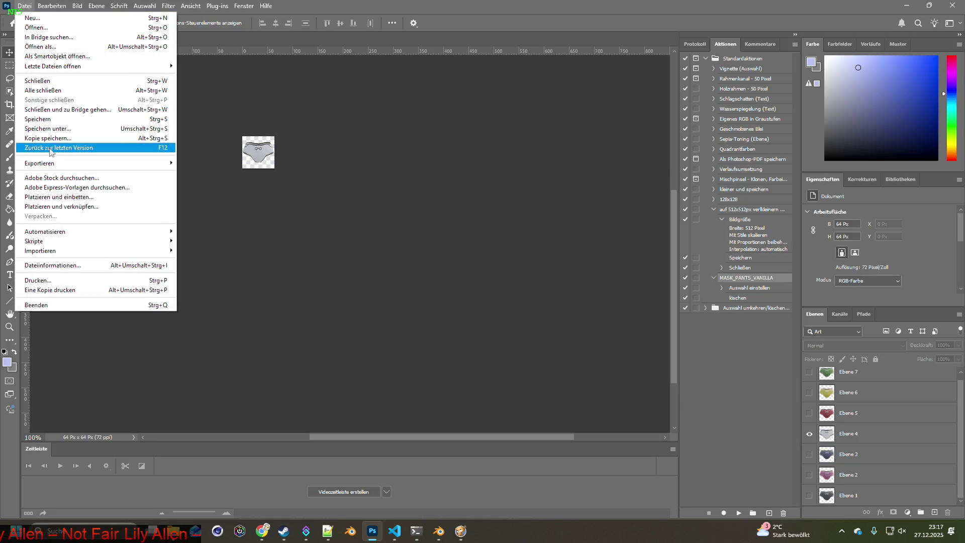
- Quick-export the Ebene 4 variant as a PNG, then show the red Ebene 5 variant
{"action": "mouse_move", "coordinate": [83, 163]}
{"action": "left_click", "coordinate": [217, 162]}
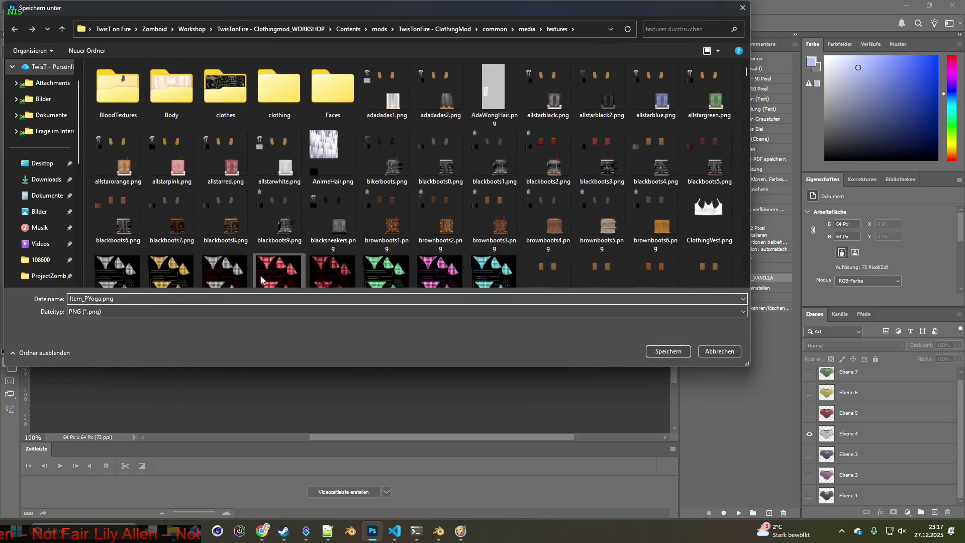
{"action": "left_click", "coordinate": [667, 351]}
{"action": "left_click", "coordinate": [808, 433]}
{"action": "left_click", "coordinate": [809, 413]}
- Quick-export the red variant as Item_PYoga5.png, then show Ebene 6
{"action": "left_click", "coordinate": [25, 5]}
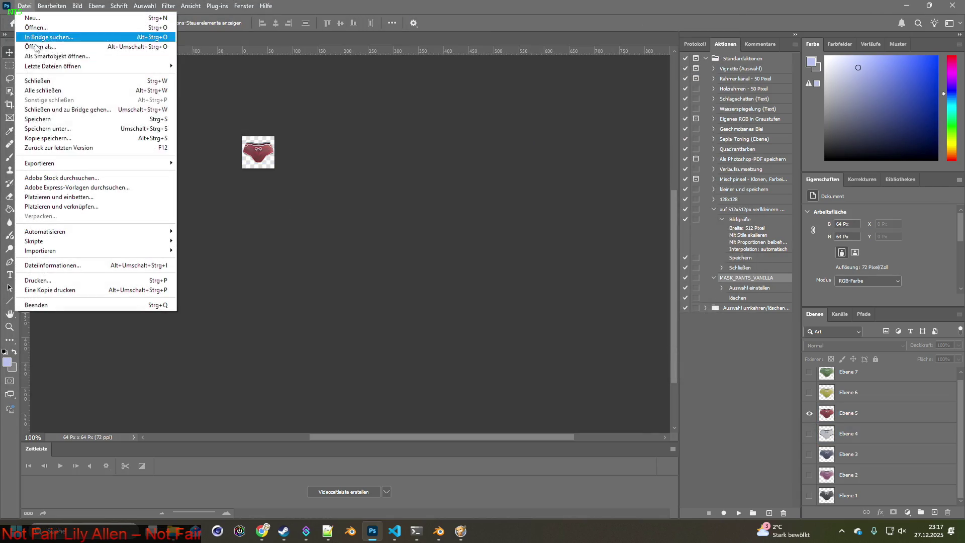
{"action": "mouse_move", "coordinate": [83, 160]}
{"action": "left_click", "coordinate": [218, 161]}
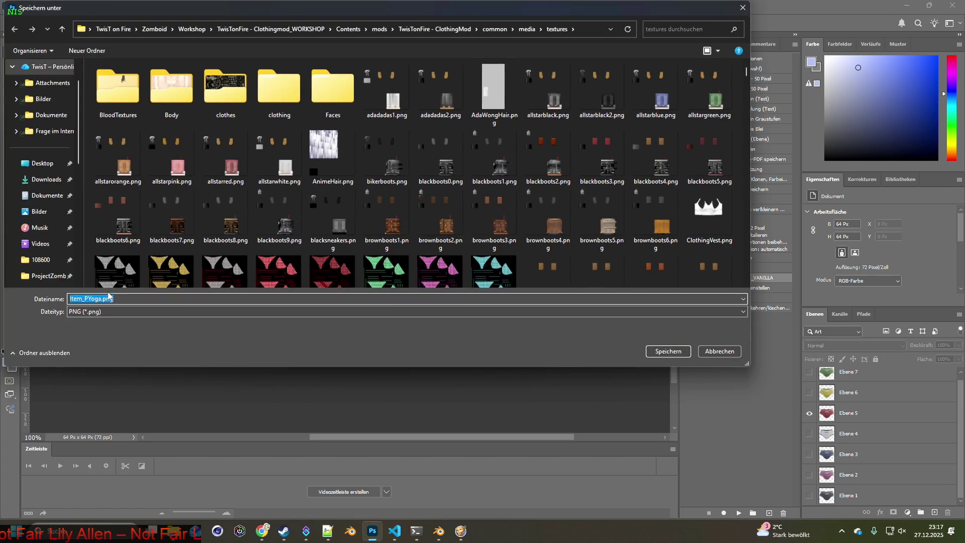
{"action": "type", "text": "5"}
{"action": "left_click", "coordinate": [648, 351]}
{"action": "left_click", "coordinate": [810, 412]}
{"action": "left_click", "coordinate": [808, 392]}
- Quick-export the Ebene 6 variant as Item_PYoga6.png, then show the green Ebene 7
{"action": "left_click", "coordinate": [20, 7]}
{"action": "mouse_move", "coordinate": [56, 163]}
{"action": "left_click", "coordinate": [201, 163]}
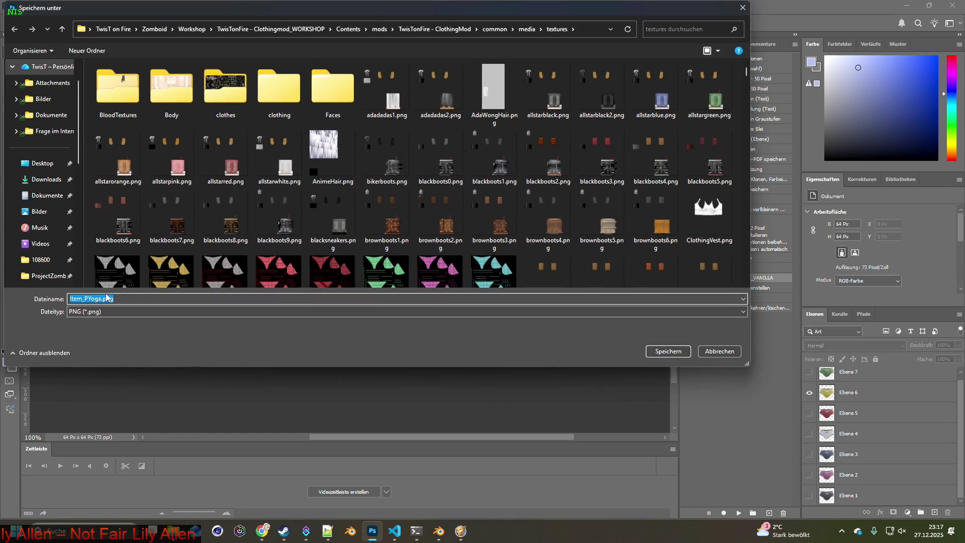
{"action": "left_click", "coordinate": [659, 352]}
{"action": "left_click", "coordinate": [808, 392]}
{"action": "left_click", "coordinate": [809, 372]}
- Quick-export the green variant as Item_PYoga7.png and close the pants file without saving
{"action": "left_click", "coordinate": [24, 6]}
{"action": "mouse_move", "coordinate": [55, 162]}
{"action": "left_click", "coordinate": [201, 160]}
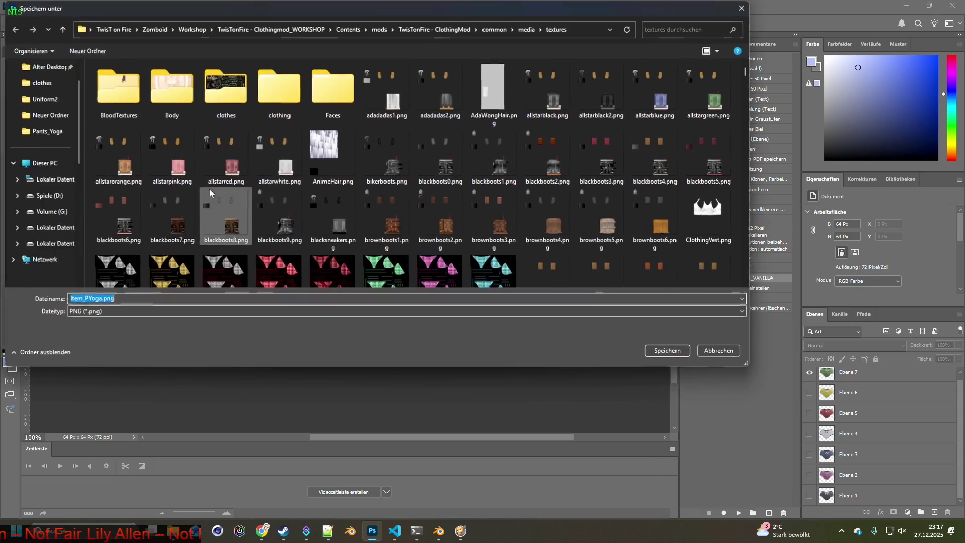
{"action": "left_click", "coordinate": [102, 298]}
{"action": "type", "text": "7"}
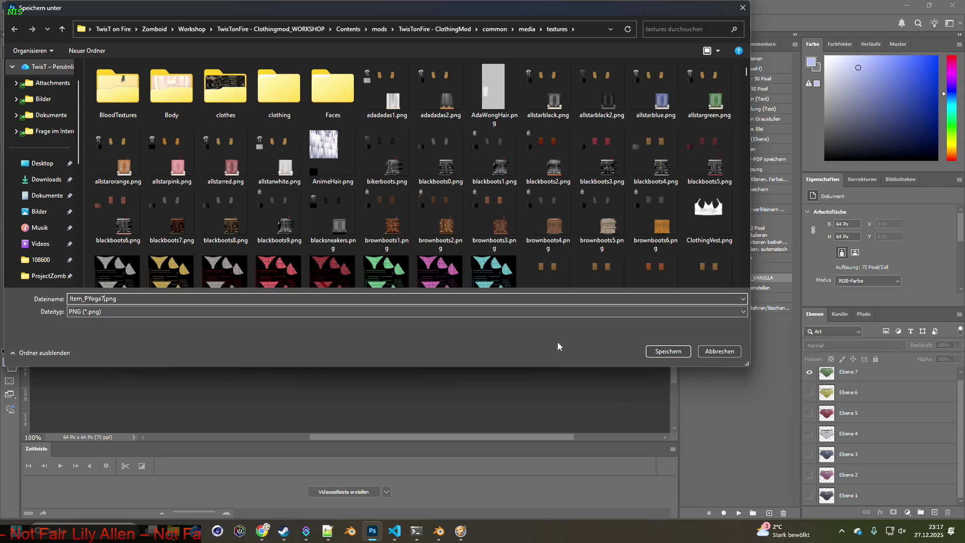
{"action": "left_click", "coordinate": [677, 357]}
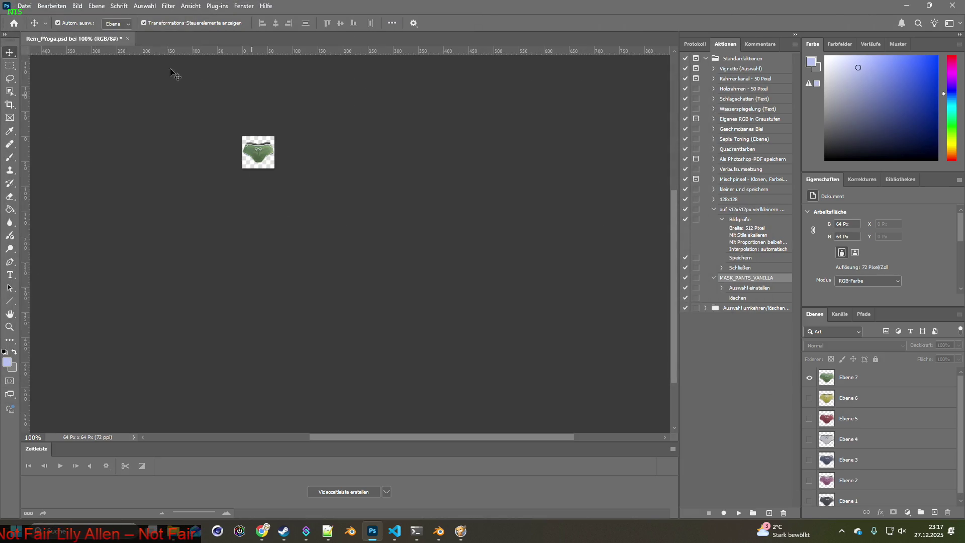
{"action": "left_click", "coordinate": [128, 38]}
{"action": "left_click", "coordinate": [498, 212]}
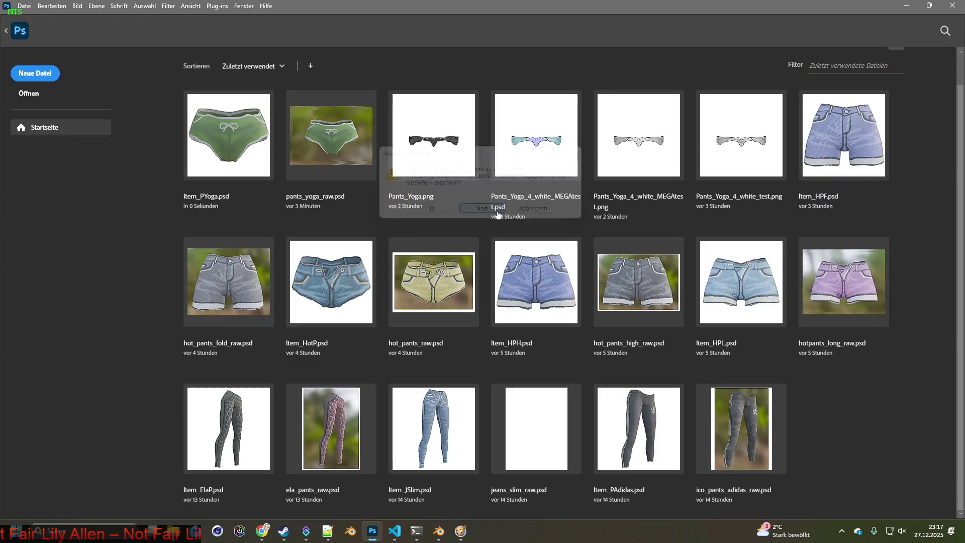
- Switch to Project Zomboid, unpause, walk the character across the lot, and open the debug tools
{"action": "key", "text": "alt+tab"}
{"action": "key", "text": "alt+tab"}
{"action": "key", "text": "alt+tab"}
{"action": "key", "text": "alt+tab"}
{"action": "key", "text": "alt+tab"}
{"action": "key", "text": "space"}
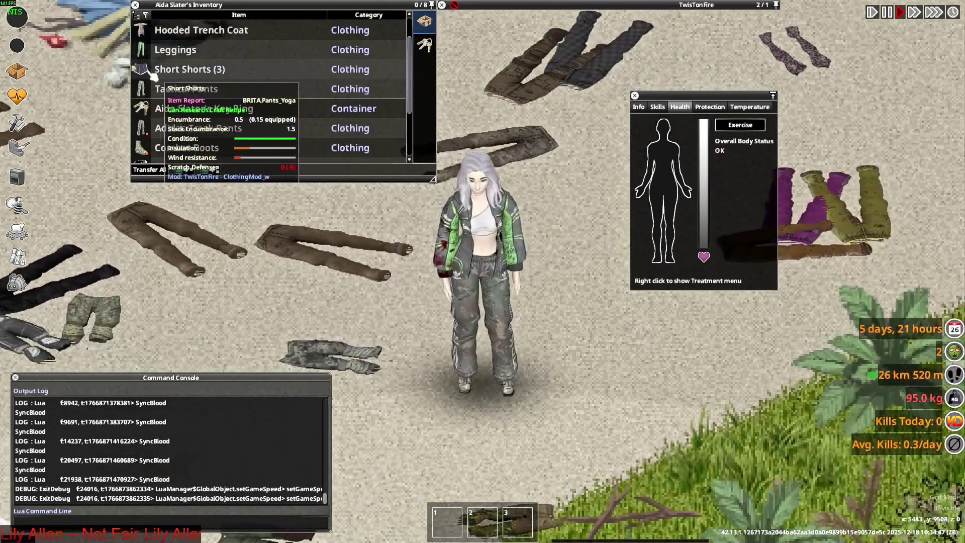
{"action": "left_click", "coordinate": [152, 74]}
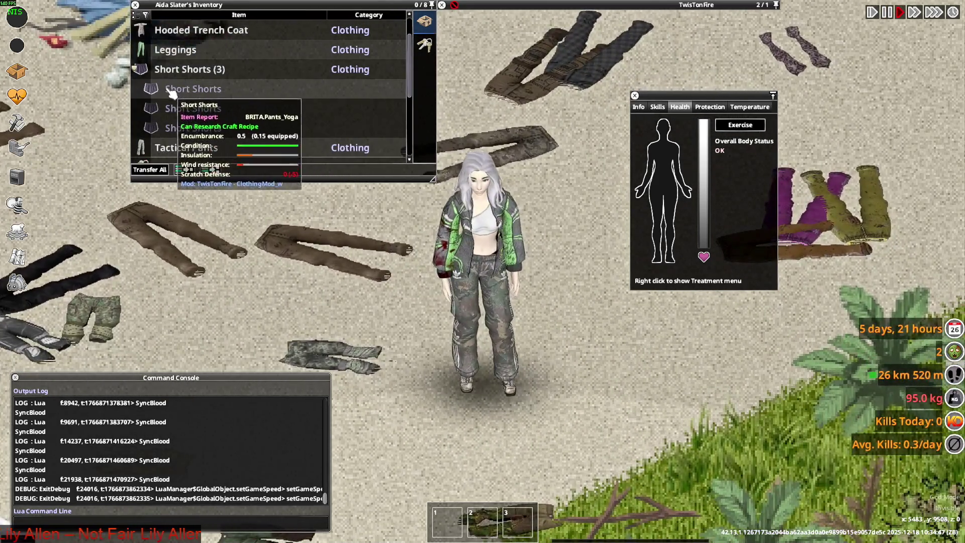
{"action": "key", "text": "a"}
{"action": "key", "text": "w"}
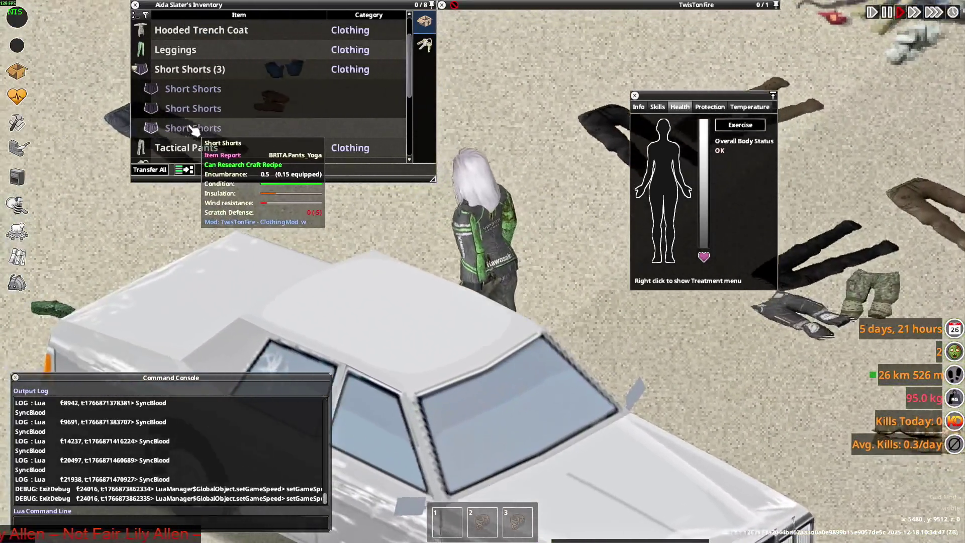
{"action": "key", "text": "d"}
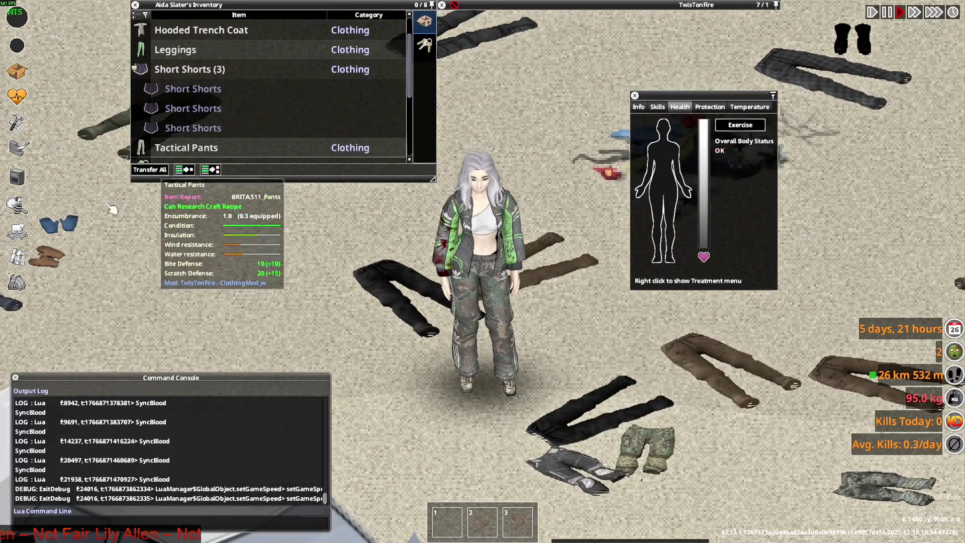
{"action": "left_click", "coordinate": [16, 282]}
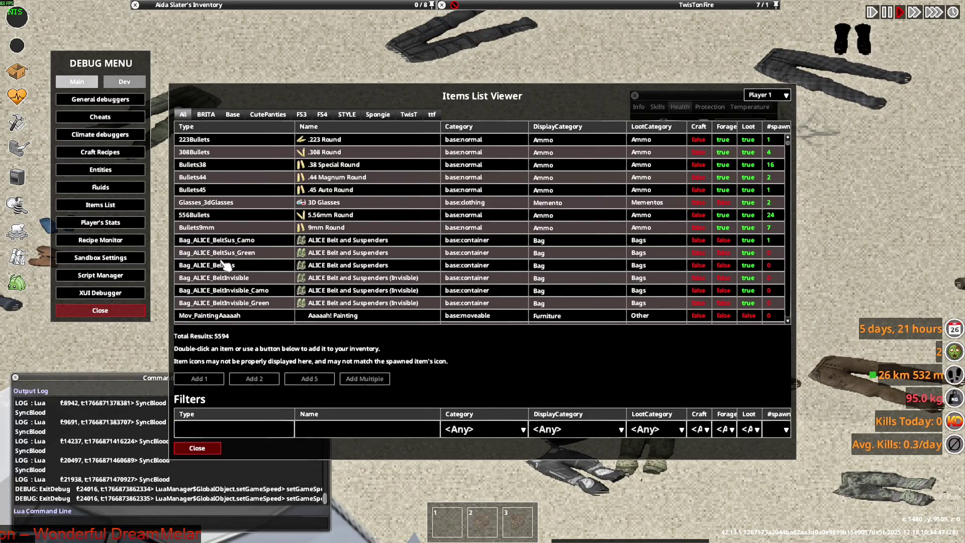
- Spawn 20 Short Shorts into the inventory from the BRITA tab filtered by pants_yo
{"action": "left_click", "coordinate": [206, 115]}
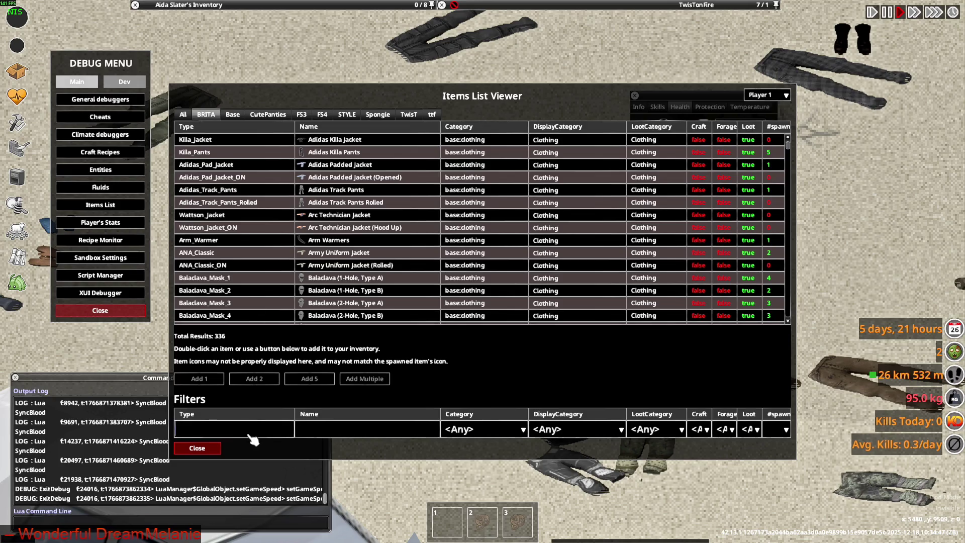
{"action": "type", "text": "pants_yo"}
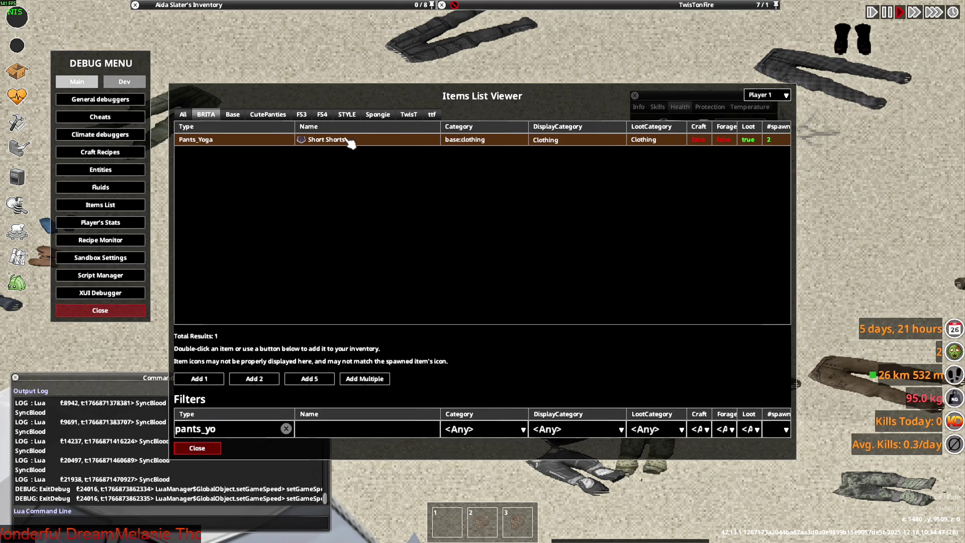
{"action": "left_click", "coordinate": [384, 381]}
{"action": "type", "text": "20"}
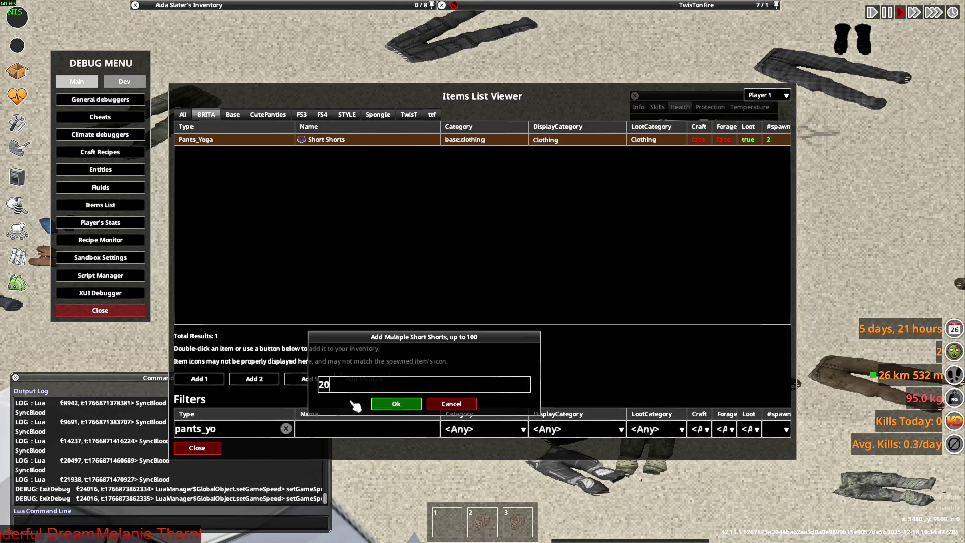
{"action": "left_click", "coordinate": [397, 406]}
{"action": "left_click", "coordinate": [214, 447]}
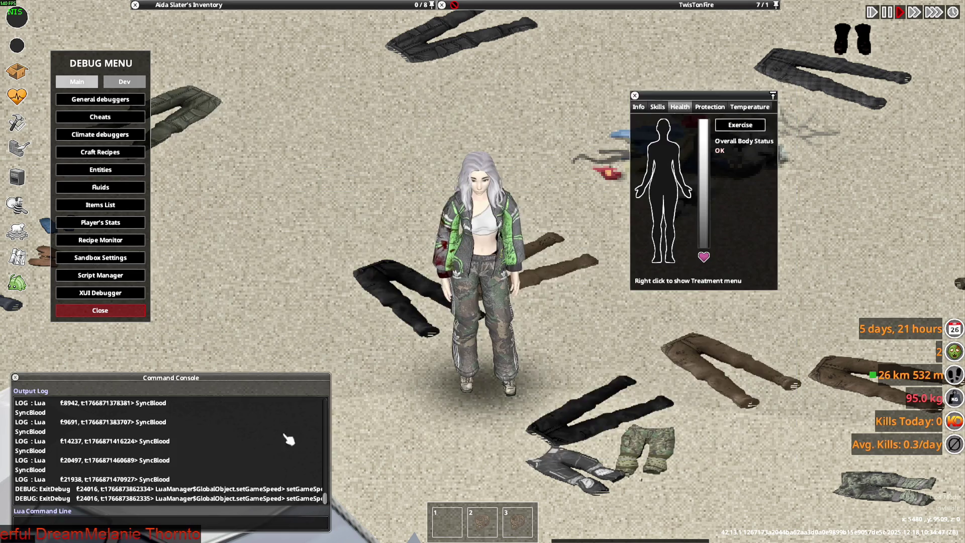
- Take the Tactical Pants off onto the floor, expand the Short Shorts stack, then pause the game
{"action": "key", "text": "w"}
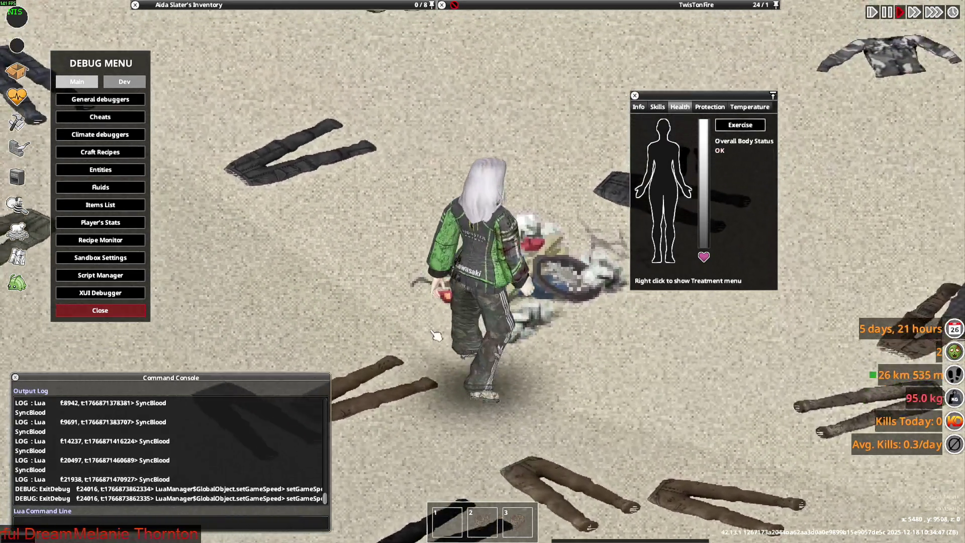
{"action": "mouse_move", "coordinate": [201, 5]}
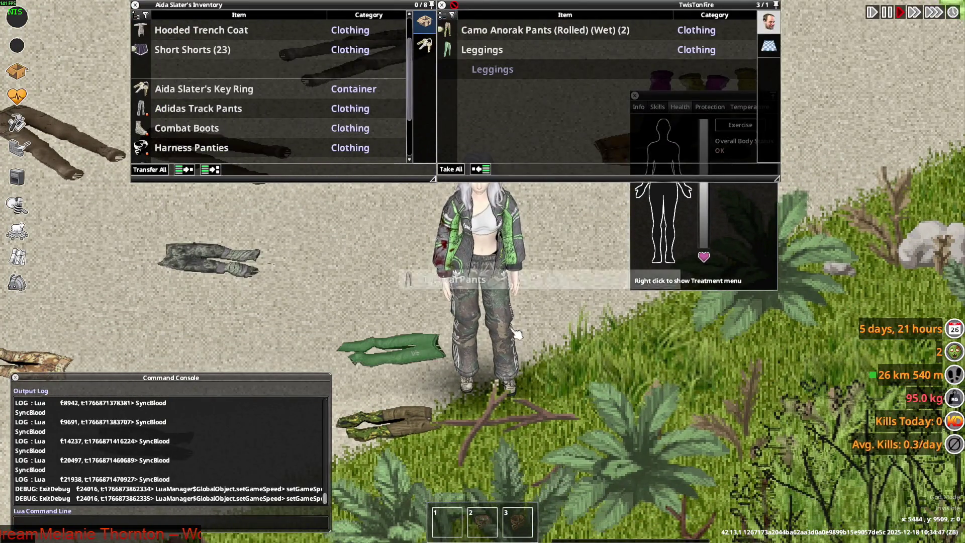
{"action": "double_click", "coordinate": [177, 95]}
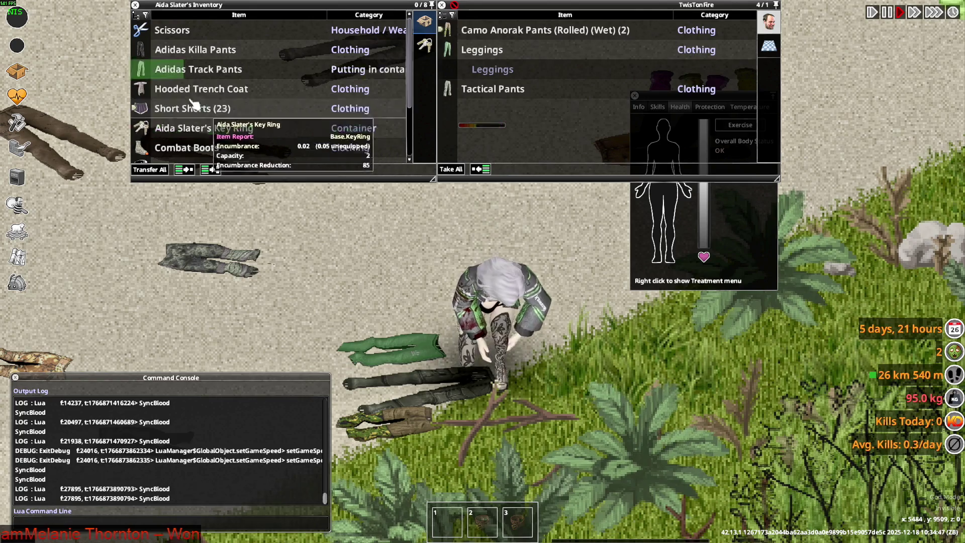
{"action": "left_click", "coordinate": [177, 93]}
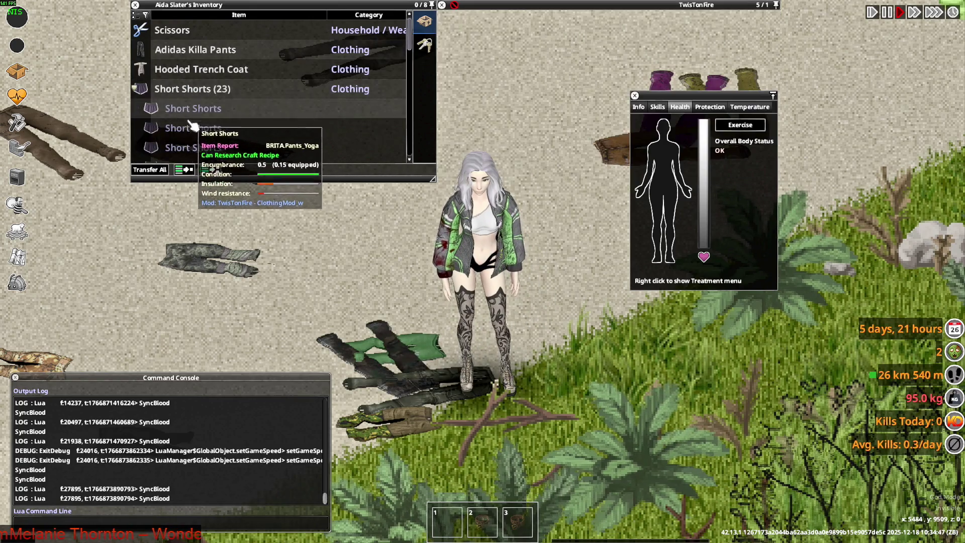
{"action": "scroll", "coordinate": [193, 131], "scroll_direction": "down", "scroll_amount": 3}
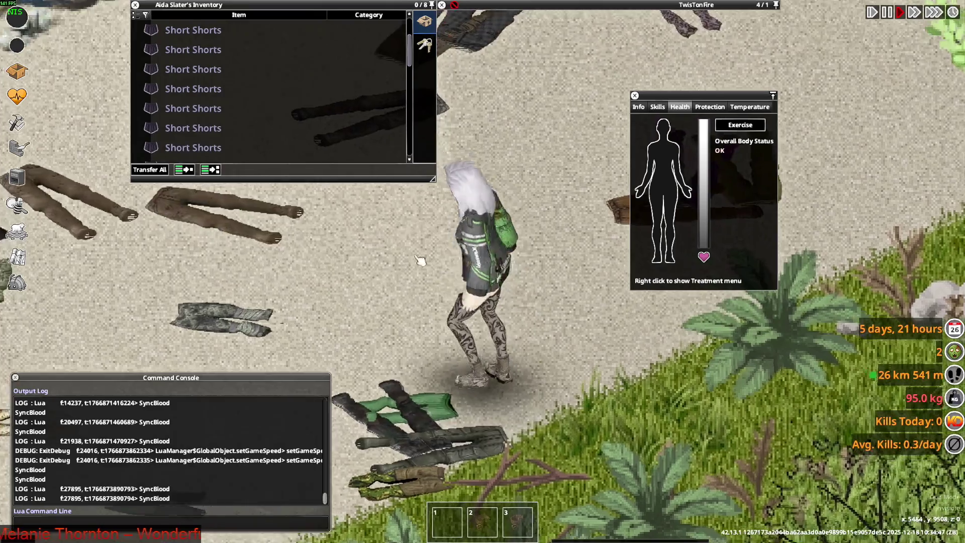
{"action": "scroll", "coordinate": [201, 144], "scroll_direction": "down", "scroll_amount": 2}
{"action": "scroll", "coordinate": [198, 147], "scroll_direction": "down", "scroll_amount": 4}
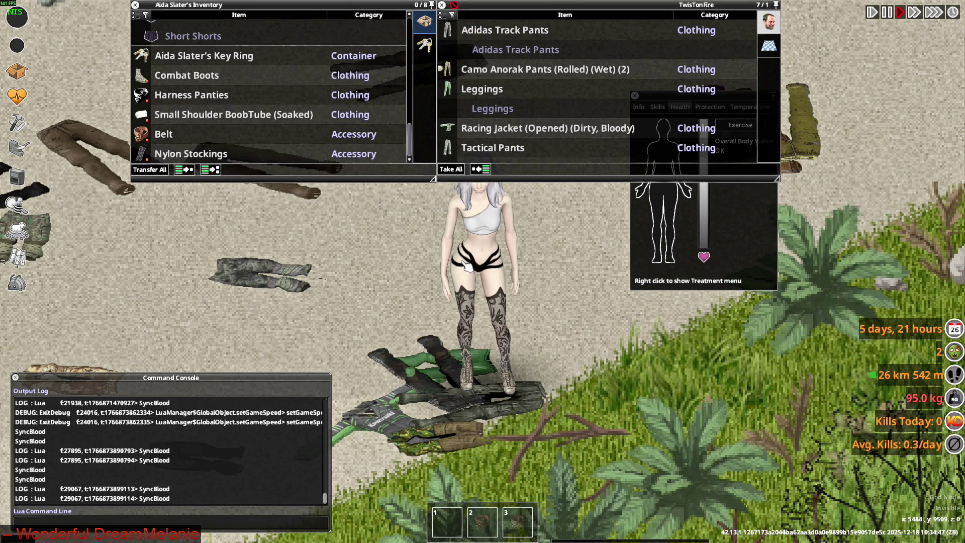
{"action": "key", "text": "Escape"}
- Quit Project Zomboid and relaunch it from Steam's library with the standard Play option
{"action": "left_click", "coordinate": [455, 288]}
{"action": "left_click", "coordinate": [283, 531]}
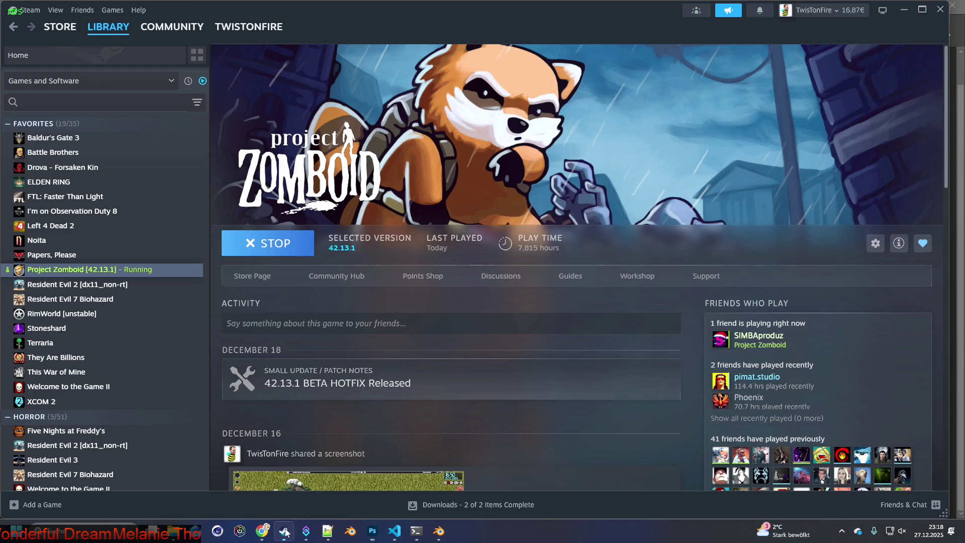
{"action": "left_click", "coordinate": [274, 244]}
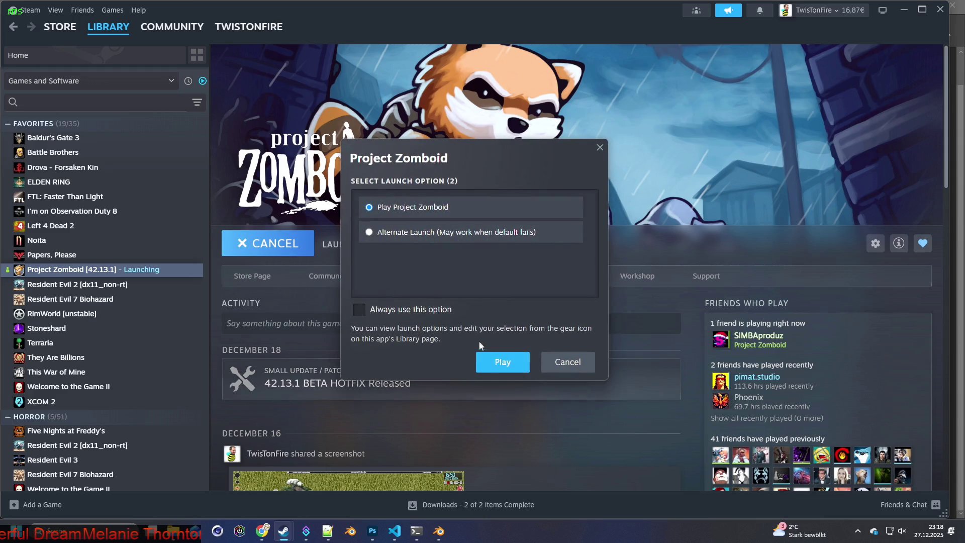
{"action": "left_click", "coordinate": [495, 364]}
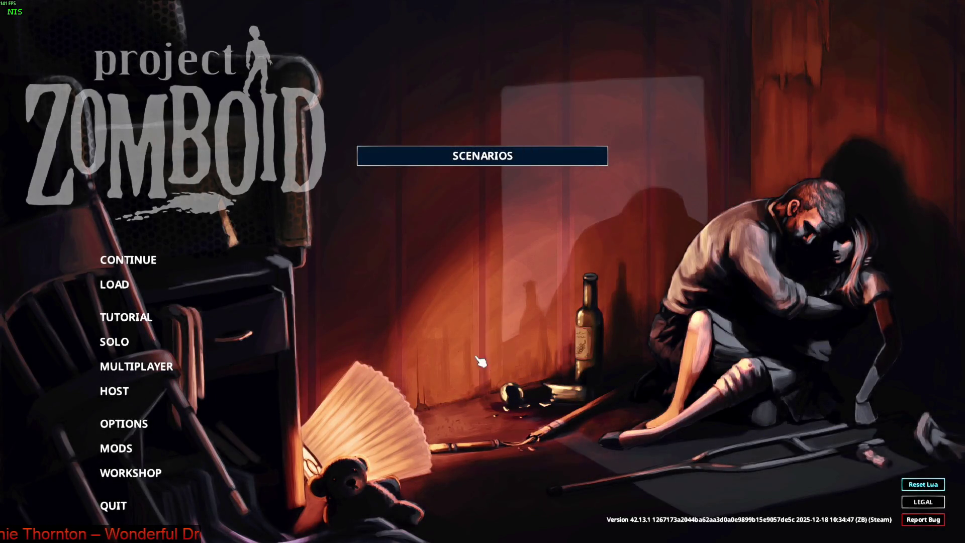
- Continue the saved game and expand the Short Shorts stack in the inventory
{"action": "left_click", "coordinate": [144, 265]}
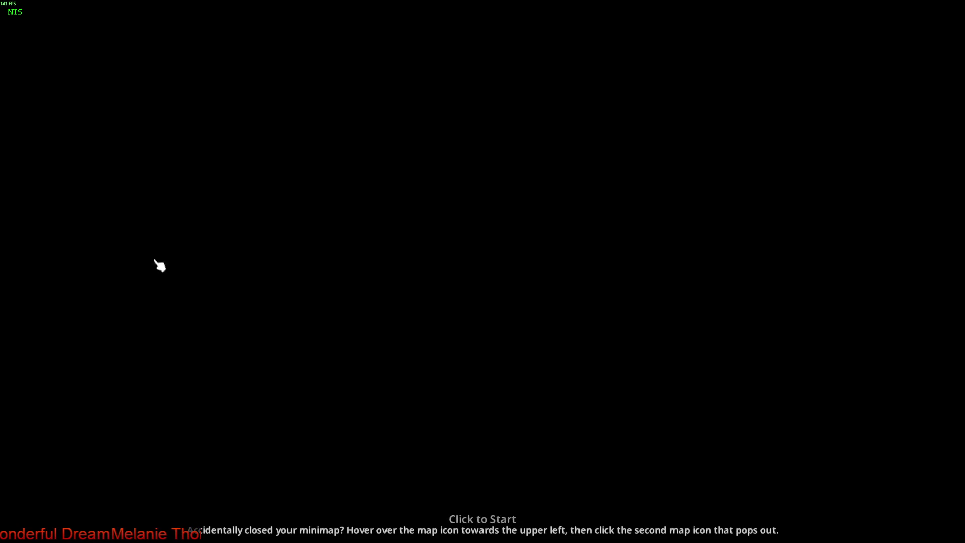
{"action": "left_click", "coordinate": [384, 337]}
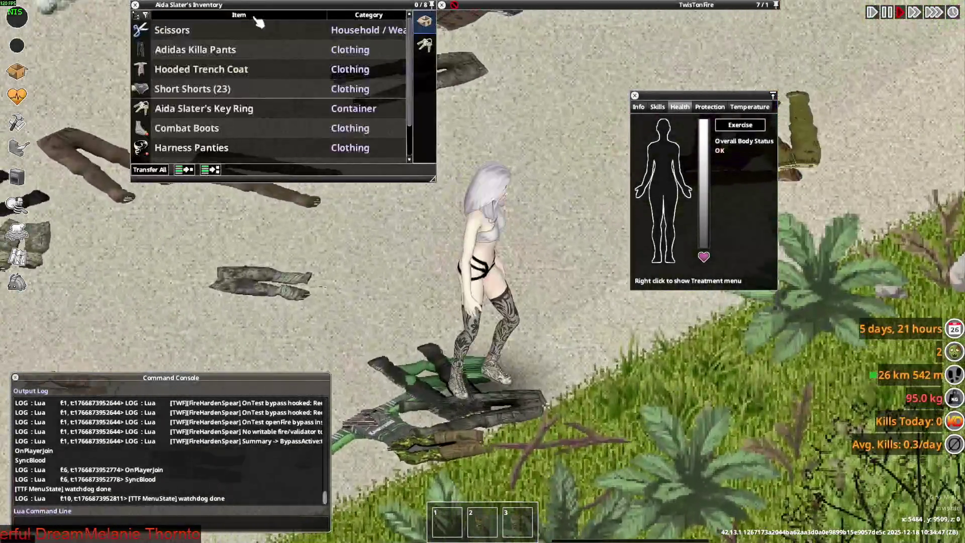
{"action": "left_click", "coordinate": [224, 89]}
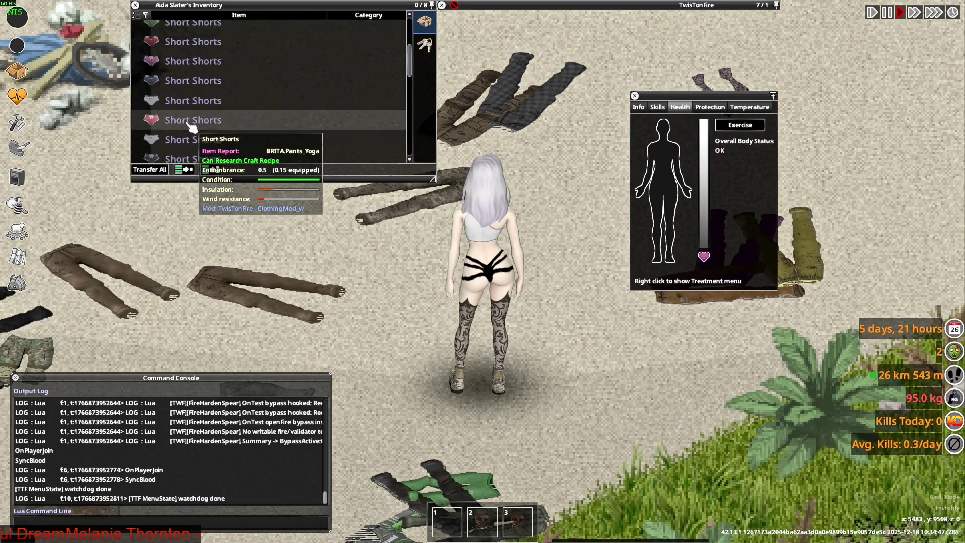
{"action": "key", "text": "s"}
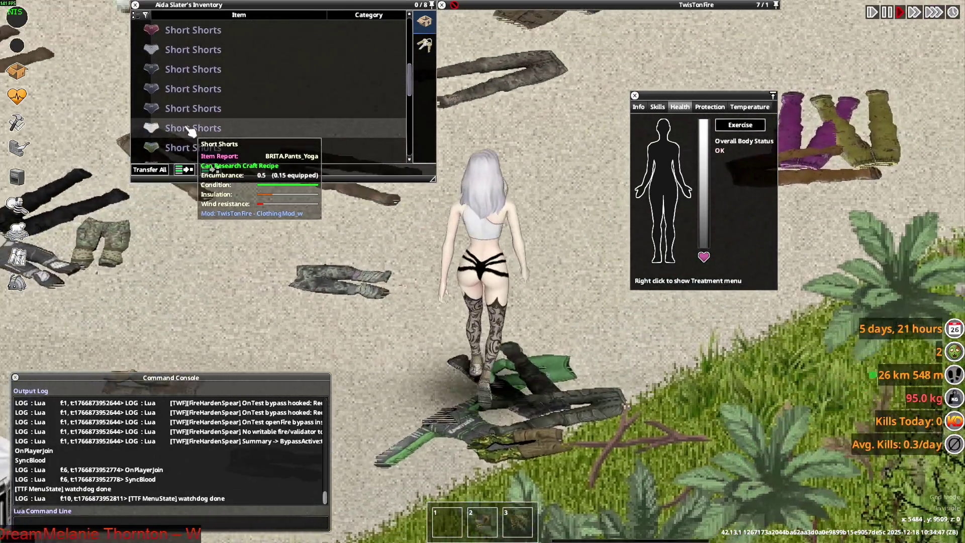
- Put on a pair of green Short Shorts from the inventory
{"action": "right_click", "coordinate": [190, 131]}
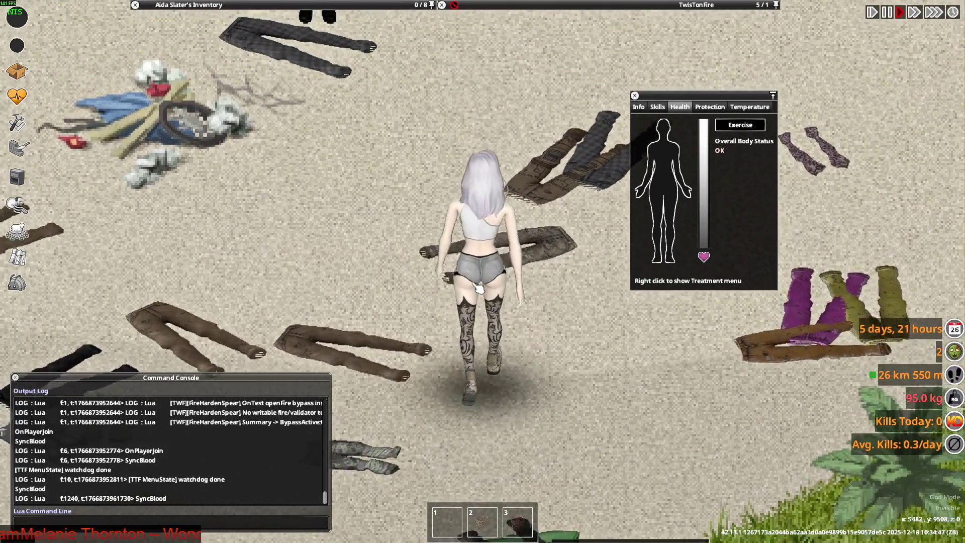
{"action": "key", "text": "d"}
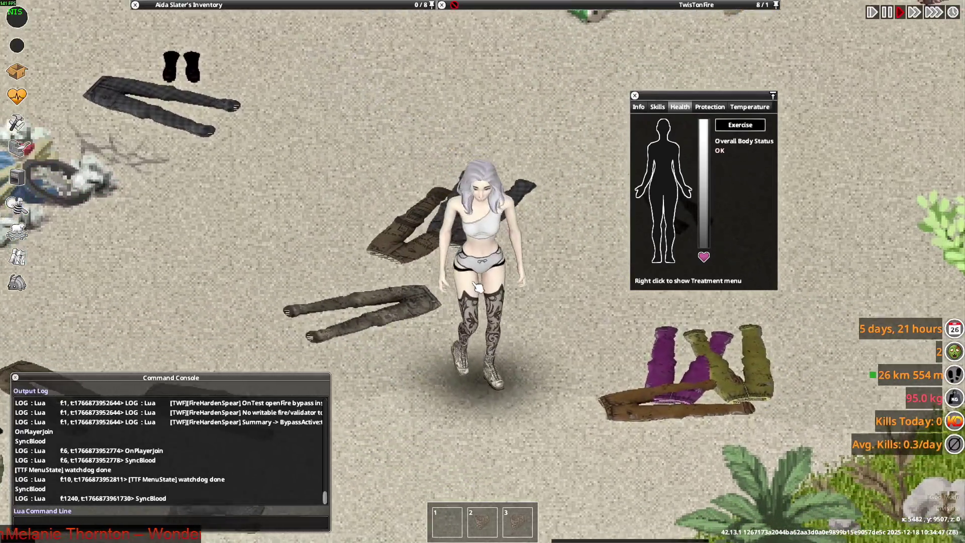
{"action": "key", "text": "s"}
{"action": "key", "text": "w"}
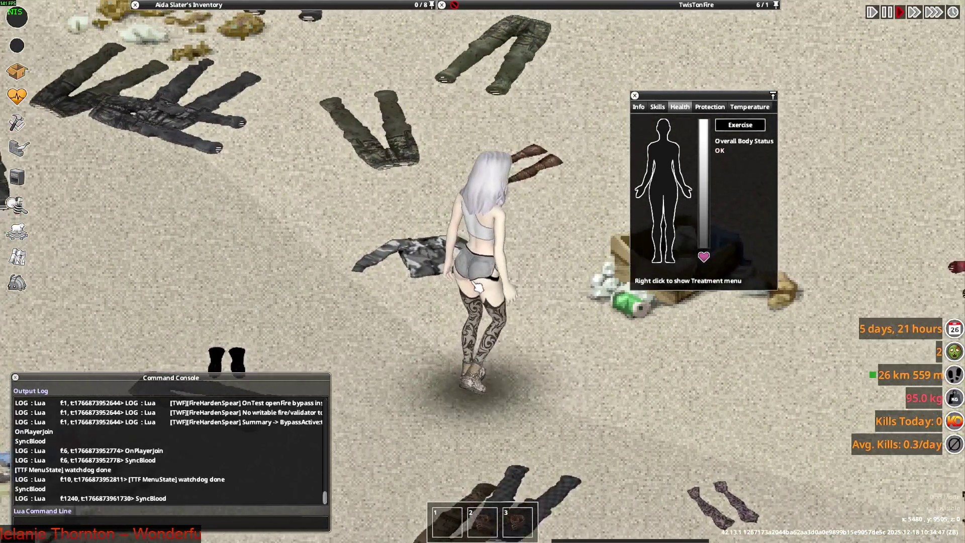
{"action": "key", "text": "s"}
{"action": "mouse_move", "coordinate": [201, 132]}
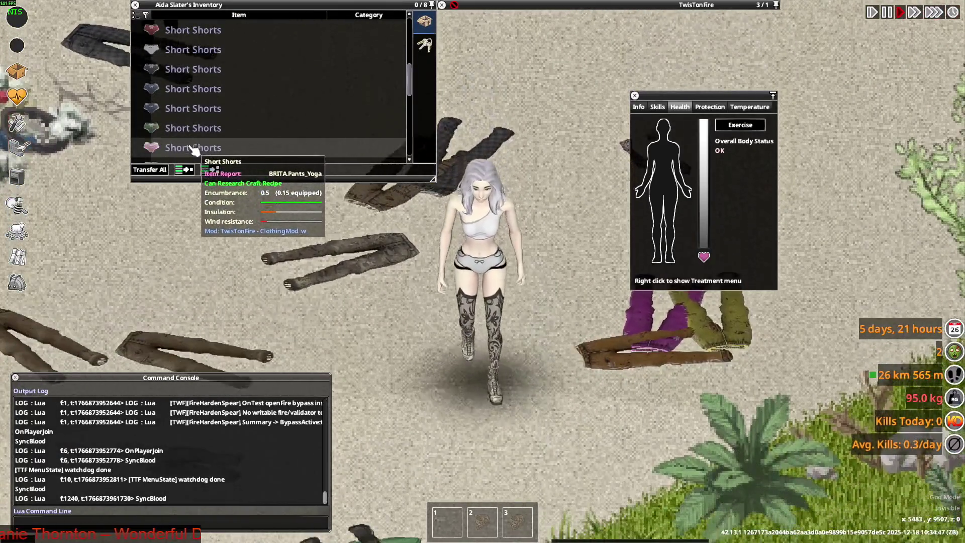
{"action": "double_click", "coordinate": [190, 147]}
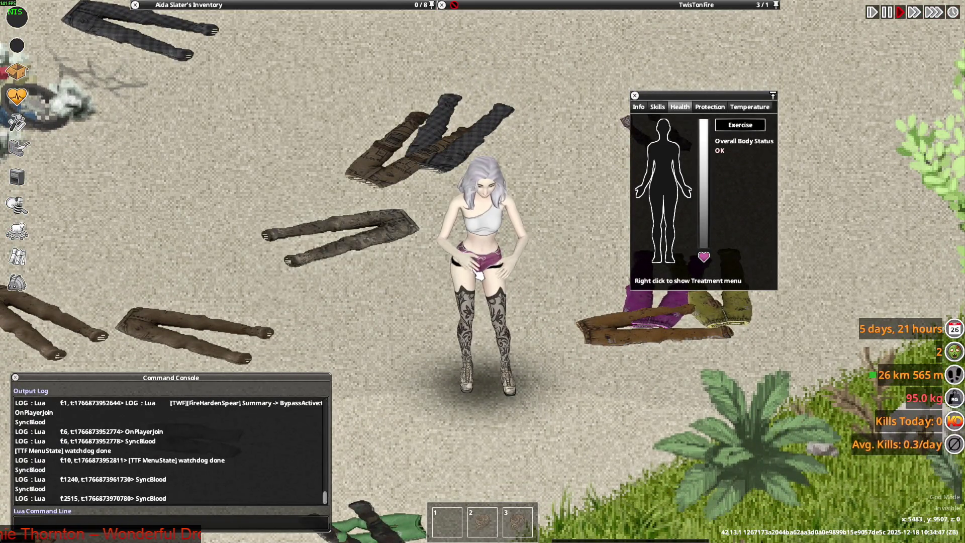
- Walk the character around the car to view the new shorts
{"action": "key", "text": "a"}
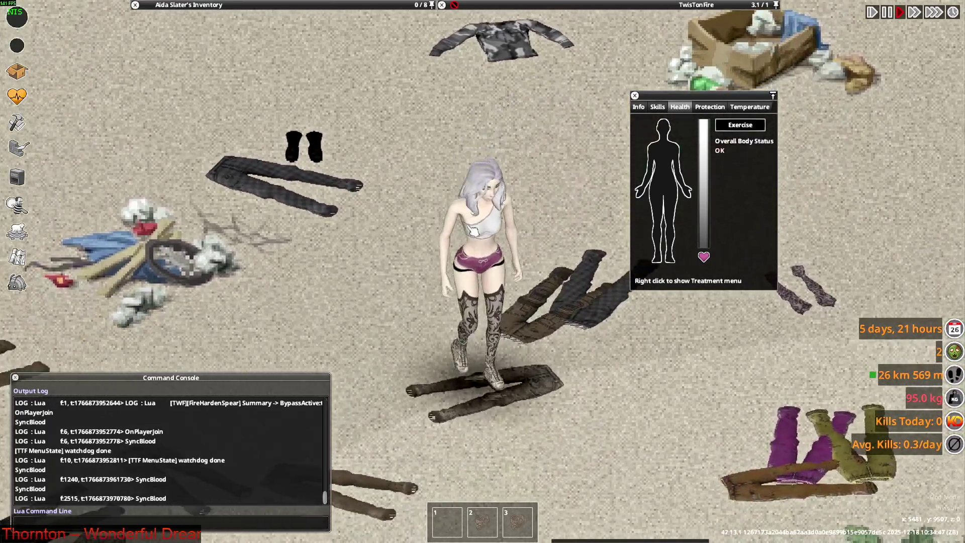
{"action": "mouse_move", "coordinate": [261, 95]}
{"action": "key", "text": "s"}
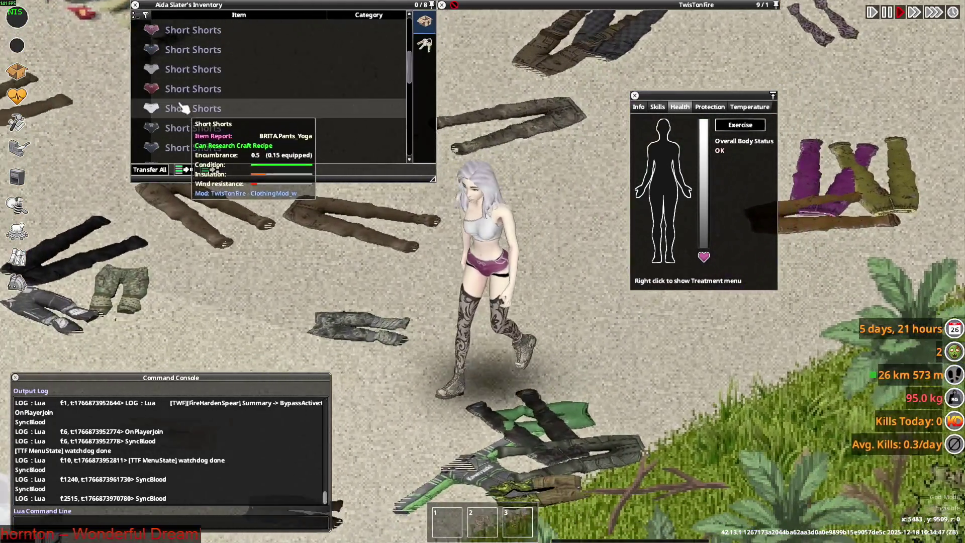
{"action": "key", "text": "s"}
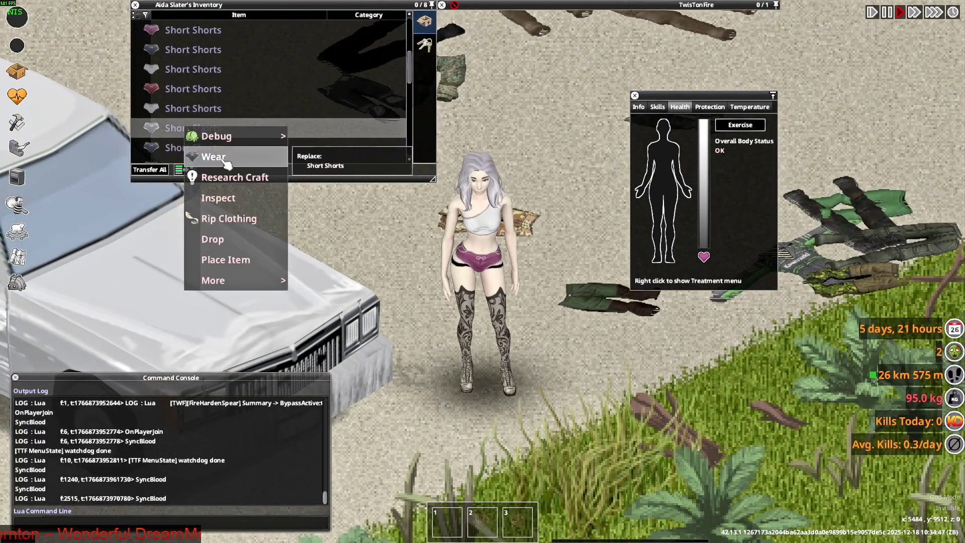
{"action": "key", "text": "w"}
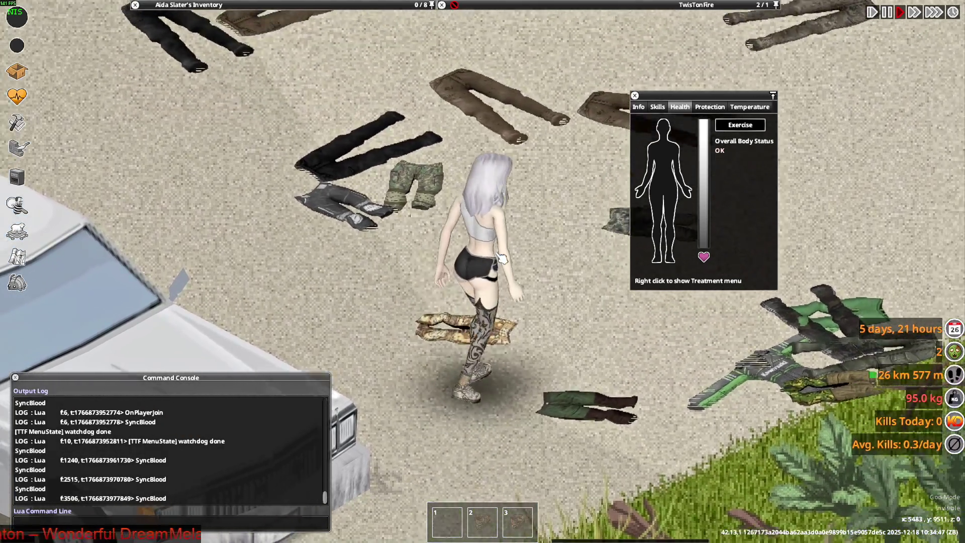
{"action": "key", "text": "w"}
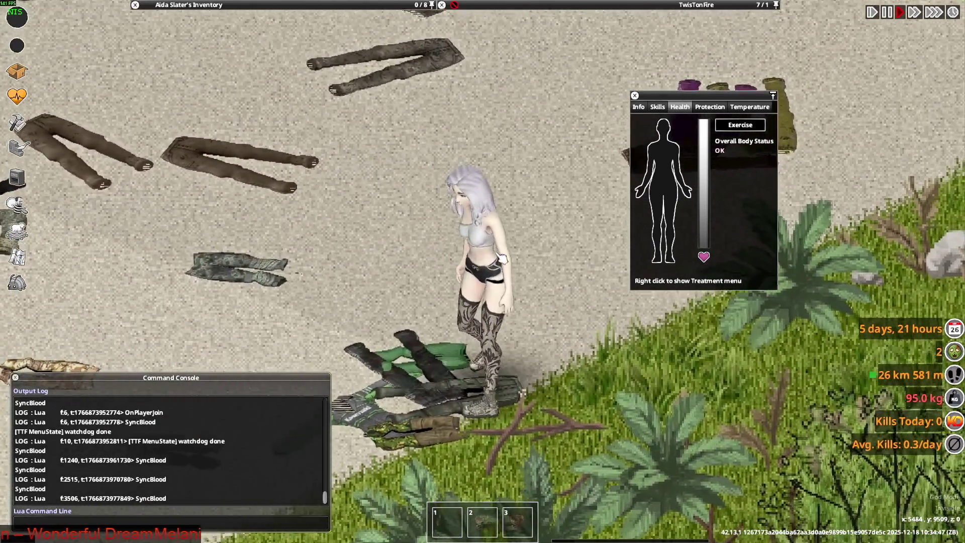
{"action": "key", "text": "w"}
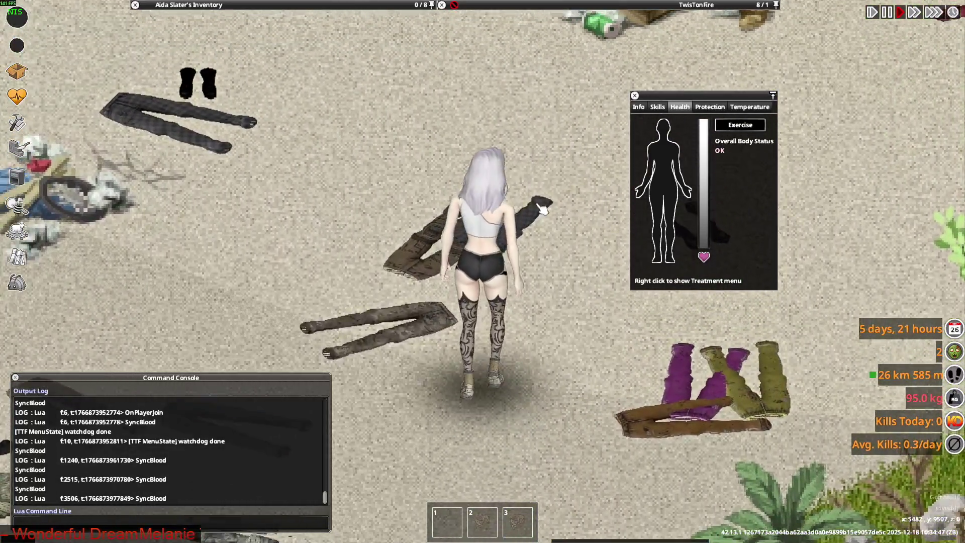
{"action": "key", "text": "w"}
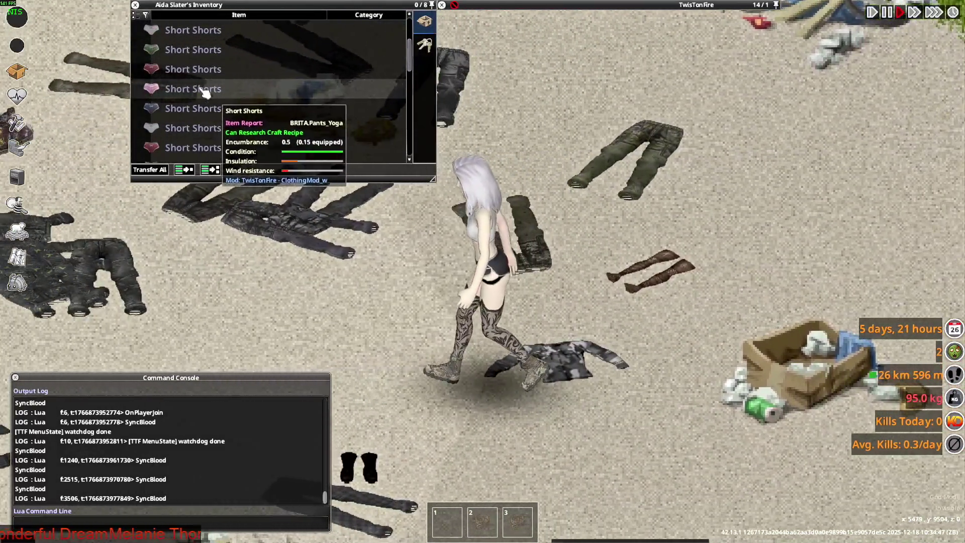
{"action": "scroll", "coordinate": [201, 89], "scroll_direction": "up", "scroll_amount": 1}
- Wear another pair of Short Shorts and walk around to inspect the outfit
{"action": "right_click", "coordinate": [195, 88]}
{"action": "left_click", "coordinate": [226, 122]}
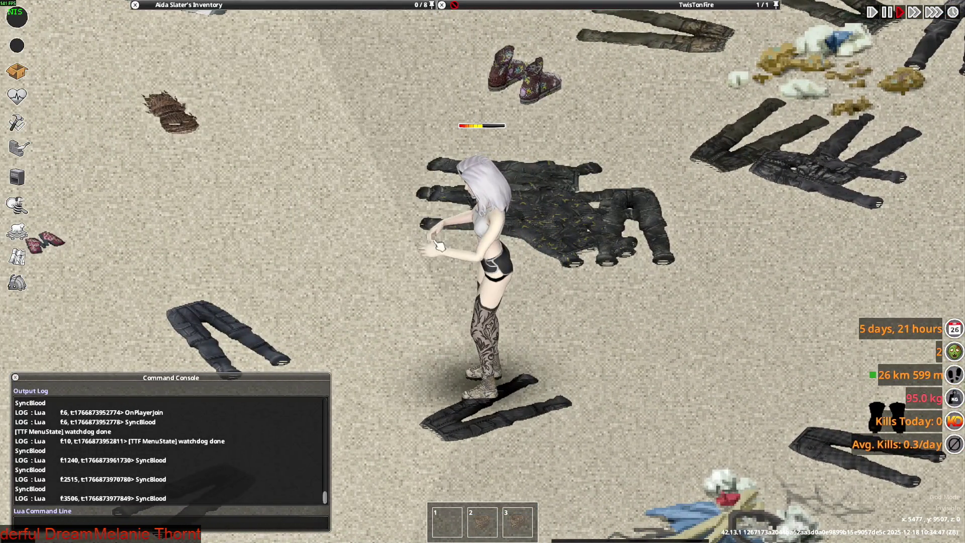
{"action": "key", "text": "w"}
{"action": "key", "text": "d"}
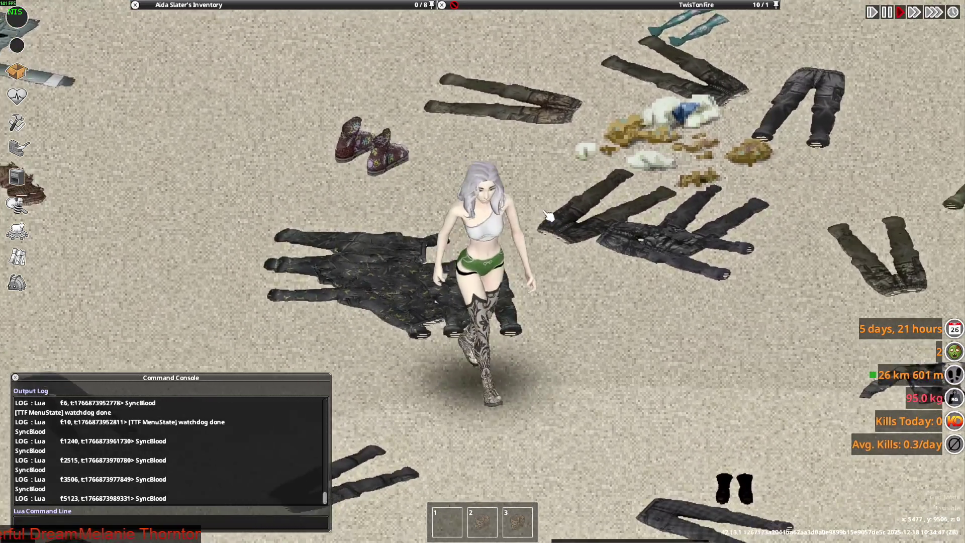
{"action": "key", "text": "a"}
{"action": "key", "text": "s"}
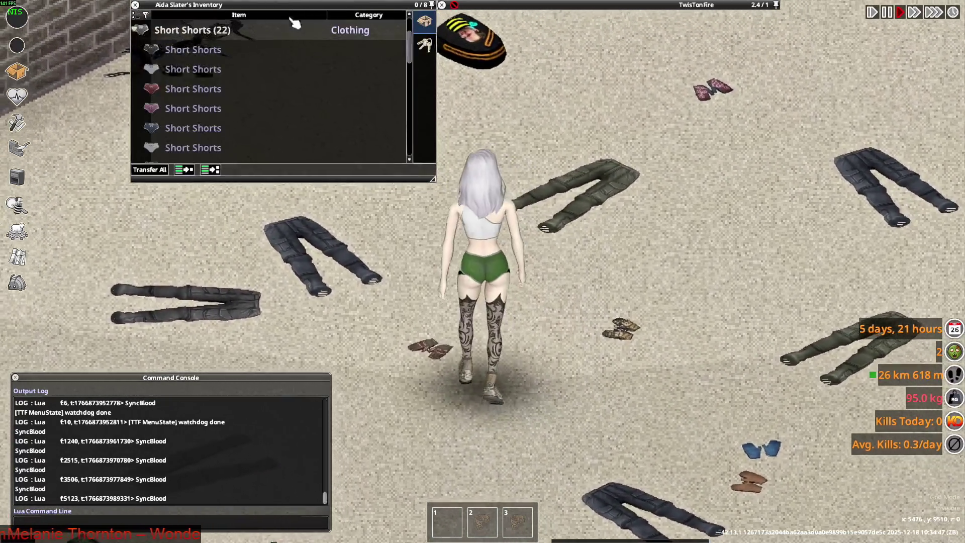
{"action": "key", "text": "w"}
{"action": "key", "text": "d"}
{"action": "mouse_move", "coordinate": [213, 99]}
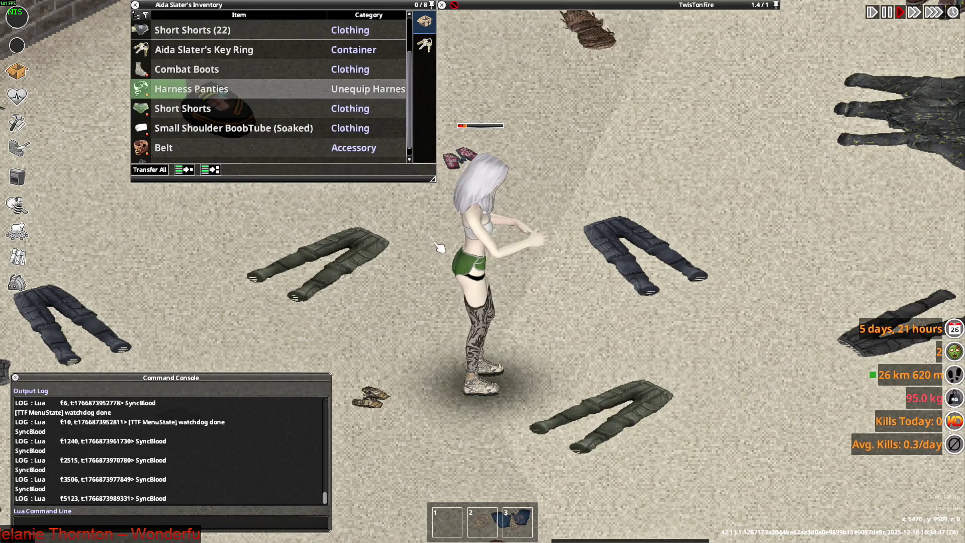
- Walk the character in several directions to view the grey Short Shorts
{"action": "key", "text": "s"}
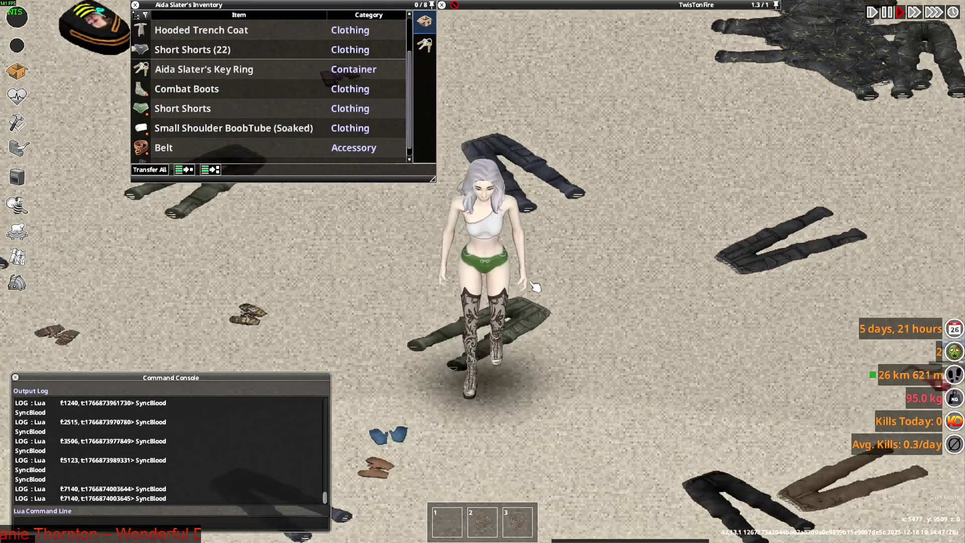
{"action": "key", "text": "w"}
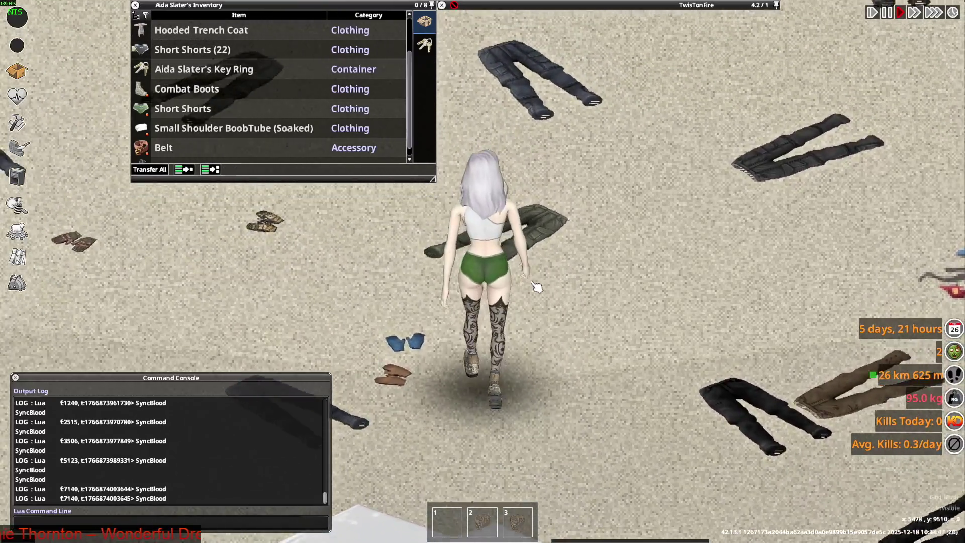
{"action": "key", "text": "s"}
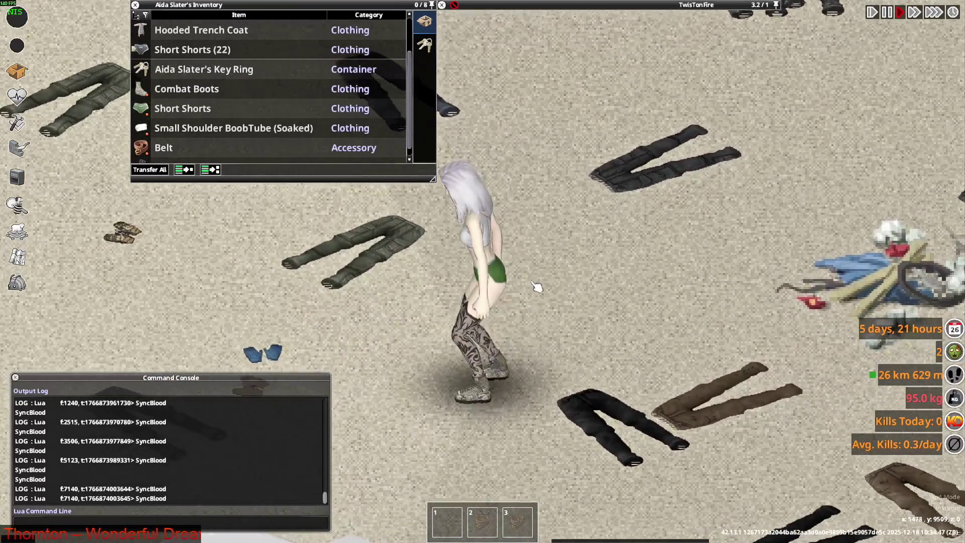
{"action": "mouse_move", "coordinate": [206, 131]}
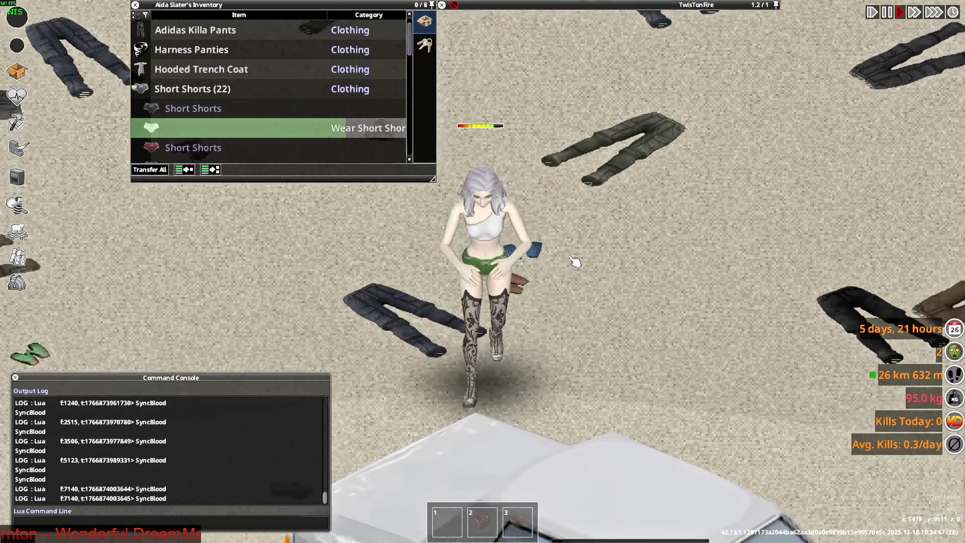
{"action": "key", "text": "s+d"}
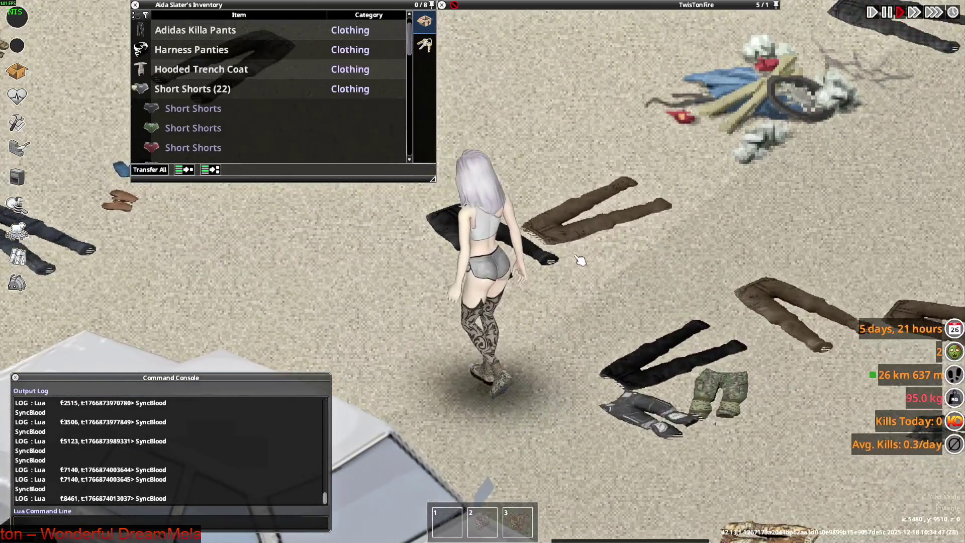
{"action": "key", "text": "s+d"}
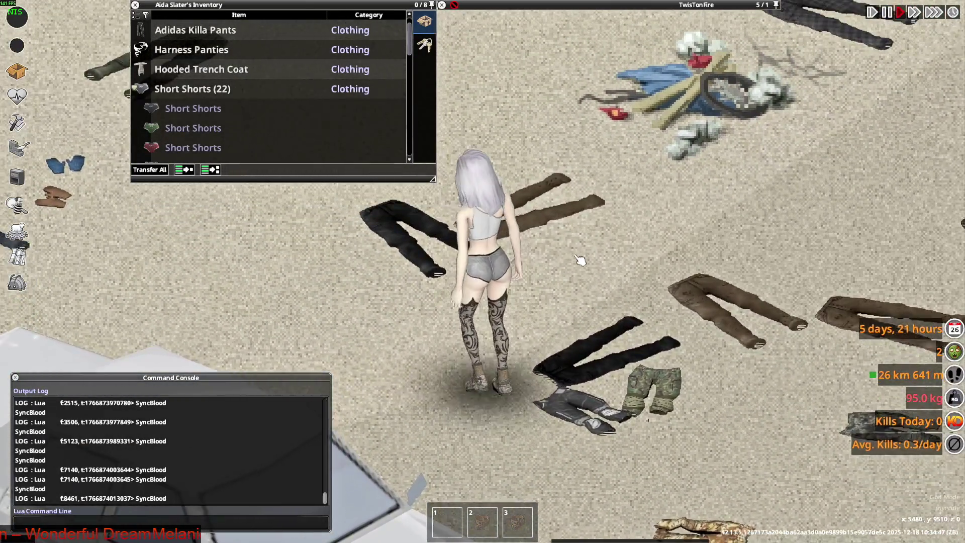
{"action": "key", "text": "w+a"}
{"action": "key", "text": "s"}
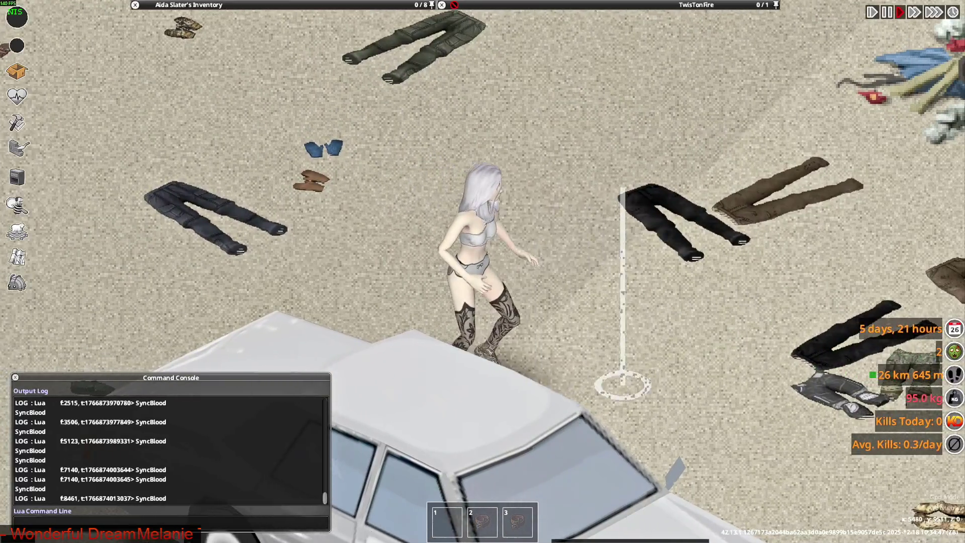
{"action": "key", "text": "w+d"}
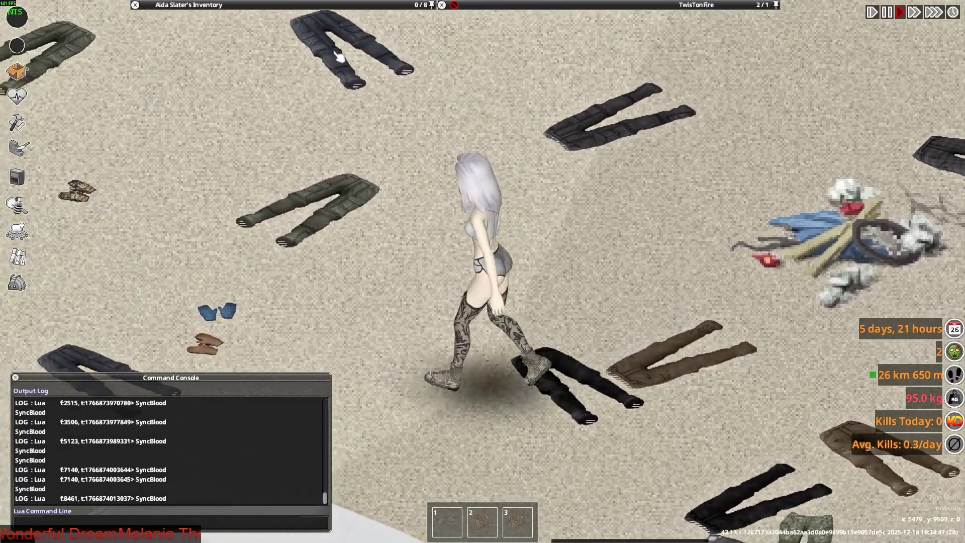
{"action": "mouse_move", "coordinate": [201, 5]}
- Put on the Harness Panties and drop a pair of Short Shorts on the ground
{"action": "right_click", "coordinate": [179, 69]}
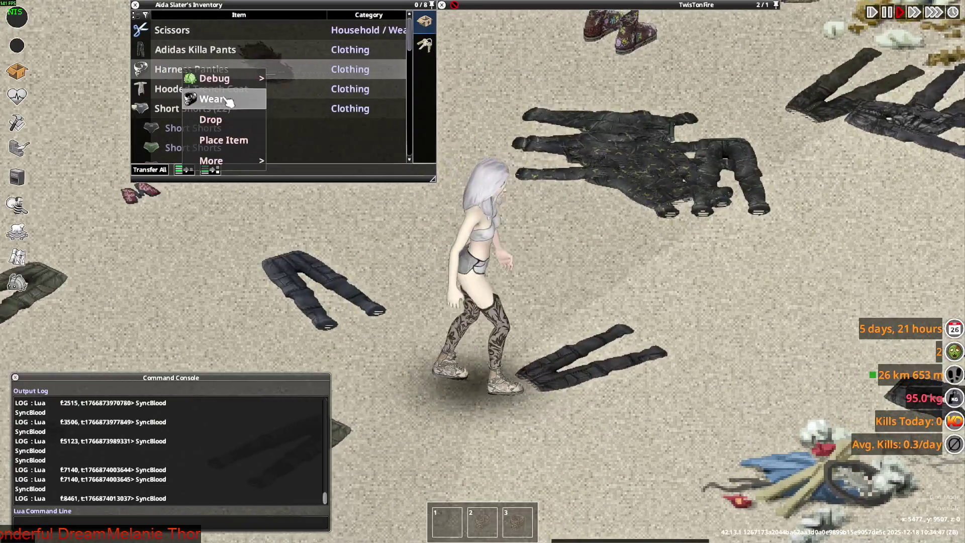
{"action": "left_click", "coordinate": [205, 97]}
{"action": "mouse_move", "coordinate": [201, 5]}
{"action": "key", "text": "a+s"}
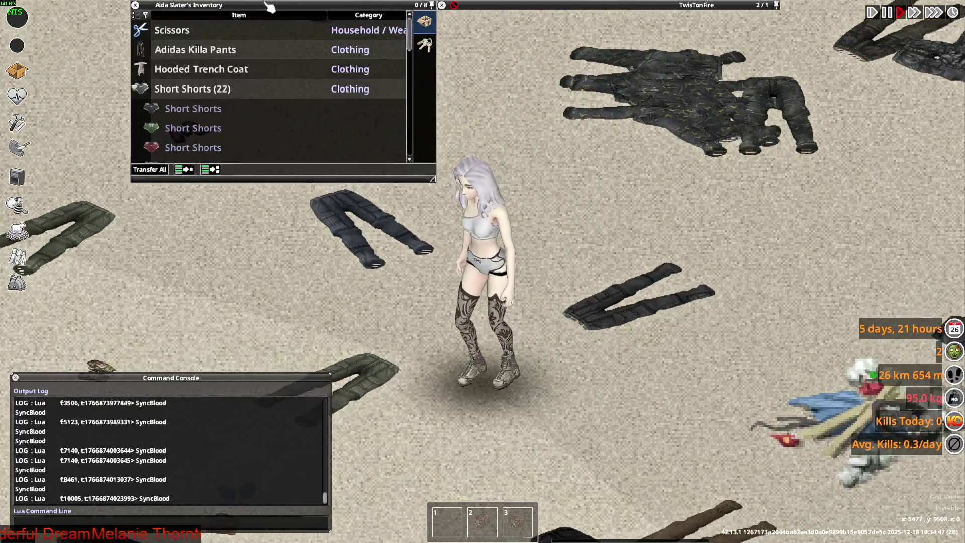
{"action": "left_click_drag", "start_coordinate": [191, 108], "coordinate": [560, 295]}
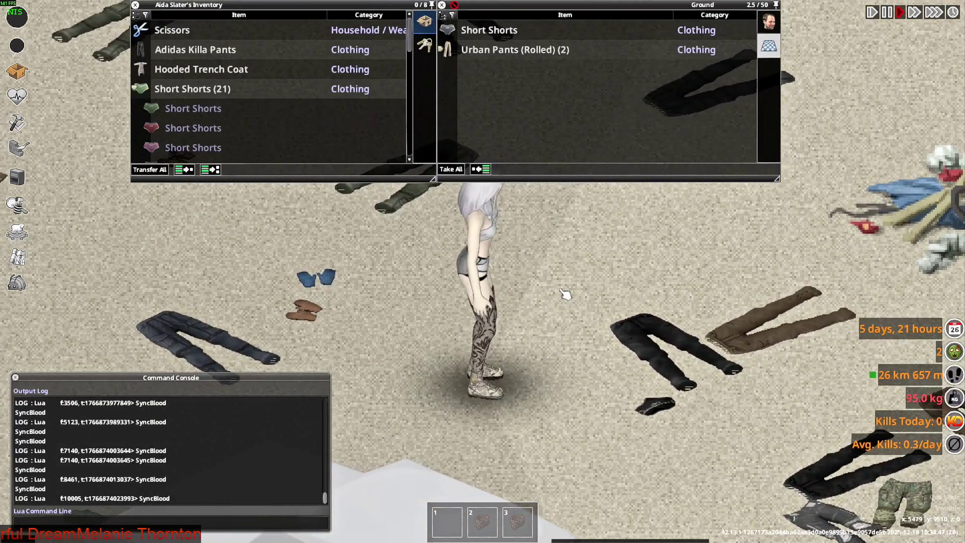
- Drop red, pink, dark and white pairs of Short Shorts onto the ground
{"action": "mouse_move", "coordinate": [249, 116]}
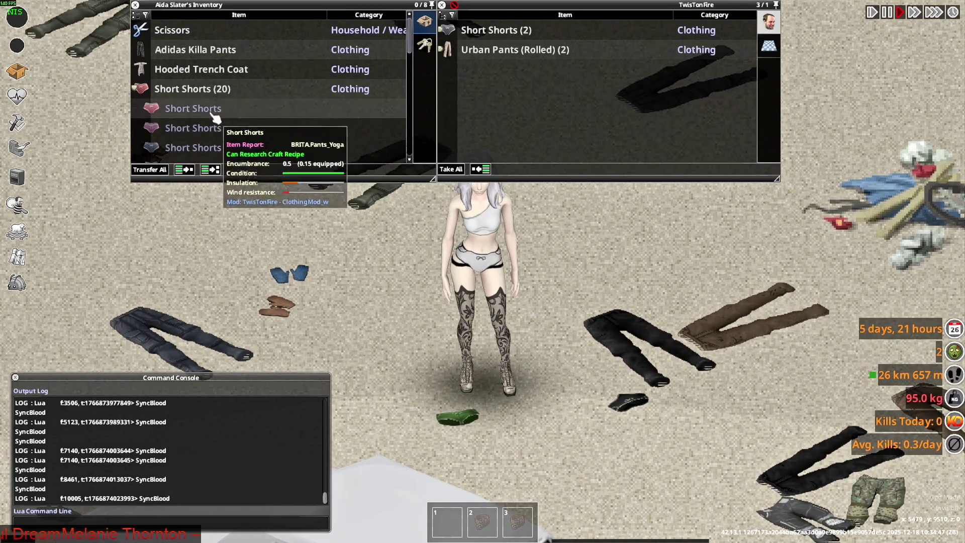
{"action": "left_click_drag", "start_coordinate": [212, 115], "coordinate": [586, 331]}
{"action": "left_click_drag", "start_coordinate": [504, 320], "coordinate": [603, 364]}
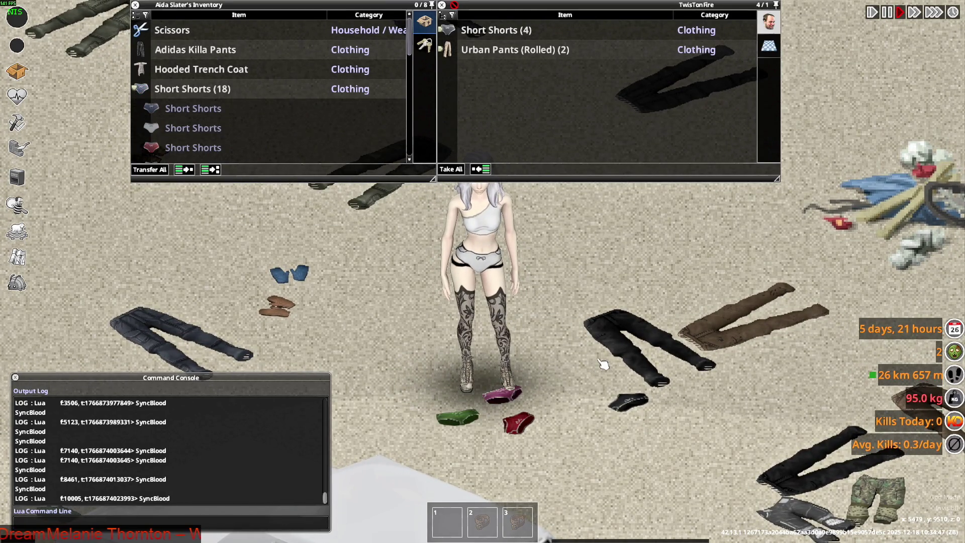
{"action": "left_click_drag", "start_coordinate": [184, 123], "coordinate": [342, 207]}
{"action": "left_click_drag", "start_coordinate": [226, 136], "coordinate": [509, 316]}
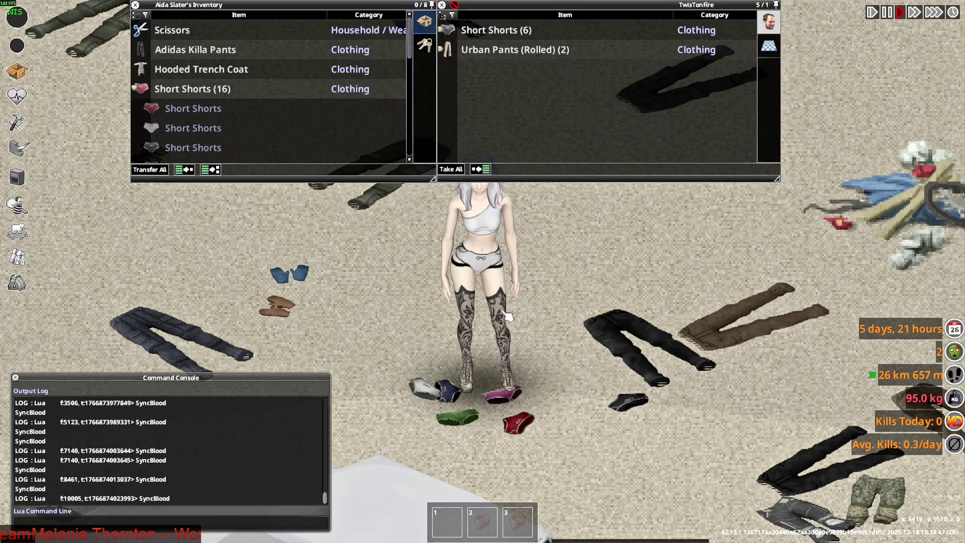
{"action": "double_click", "coordinate": [179, 115]}
{"action": "left_click_drag", "start_coordinate": [293, 180], "coordinate": [398, 225]}
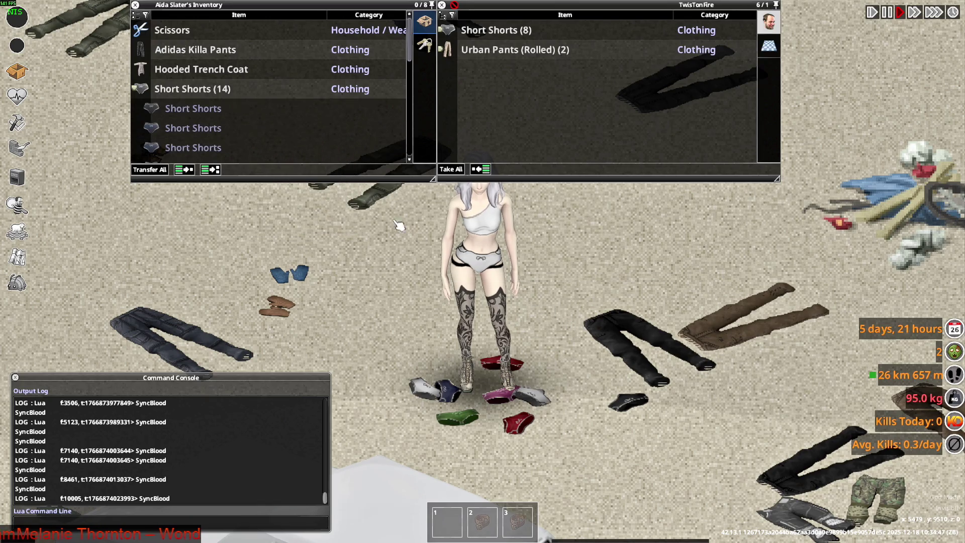
{"action": "right_click", "coordinate": [196, 150]}
{"action": "left_click", "coordinate": [206, 160]}
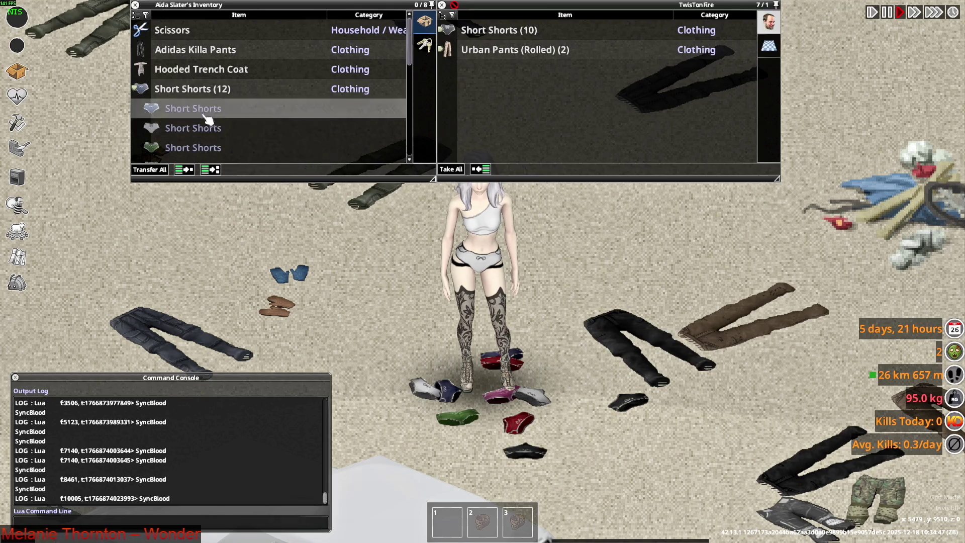
{"action": "double_click", "coordinate": [208, 150]}
{"action": "left_click_drag", "start_coordinate": [370, 225], "coordinate": [370, 225]}
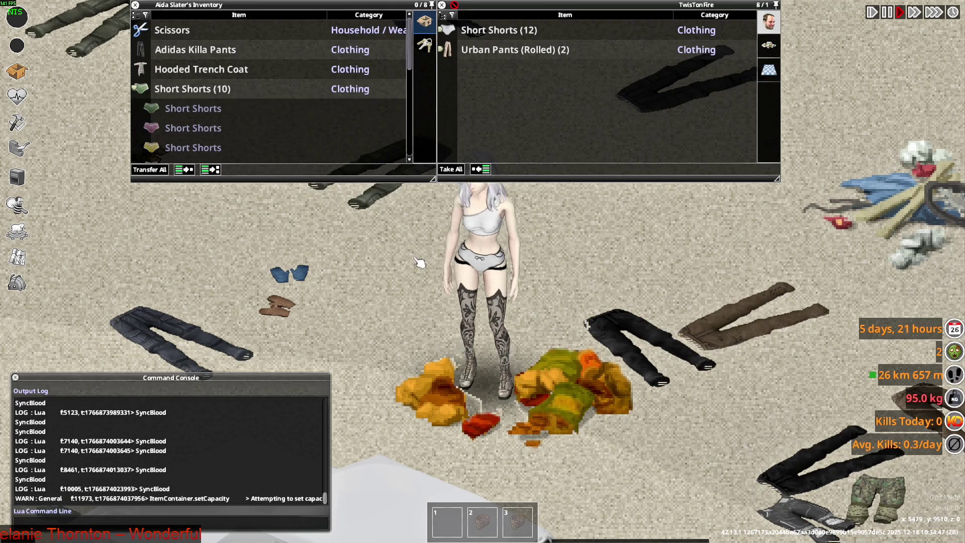
- Move the remaining spare Short Shorts to the ground one pair at a time
{"action": "key", "text": "a"}
{"action": "double_click", "coordinate": [185, 113]}
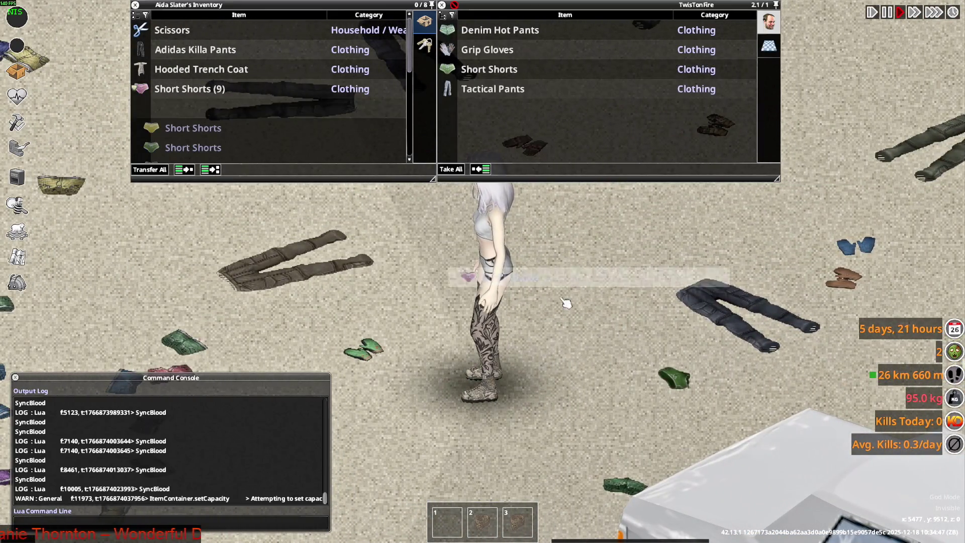
{"action": "double_click", "coordinate": [185, 113]}
{"action": "double_click", "coordinate": [187, 111]}
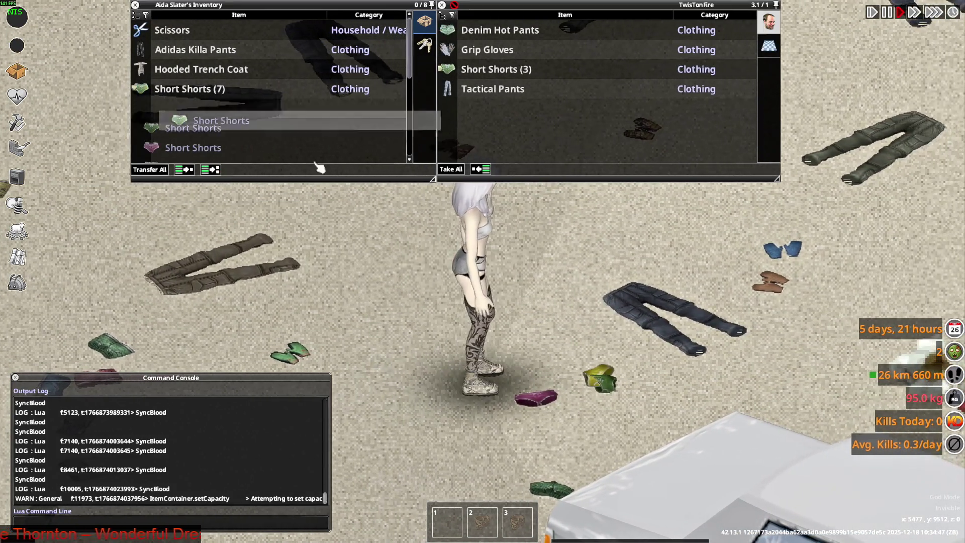
{"action": "double_click", "coordinate": [201, 113]}
{"action": "double_click", "coordinate": [205, 113]}
{"action": "double_click", "coordinate": [205, 114]}
{"action": "double_click", "coordinate": [208, 130]}
{"action": "double_click", "coordinate": [207, 129]}
{"action": "double_click", "coordinate": [204, 127]}
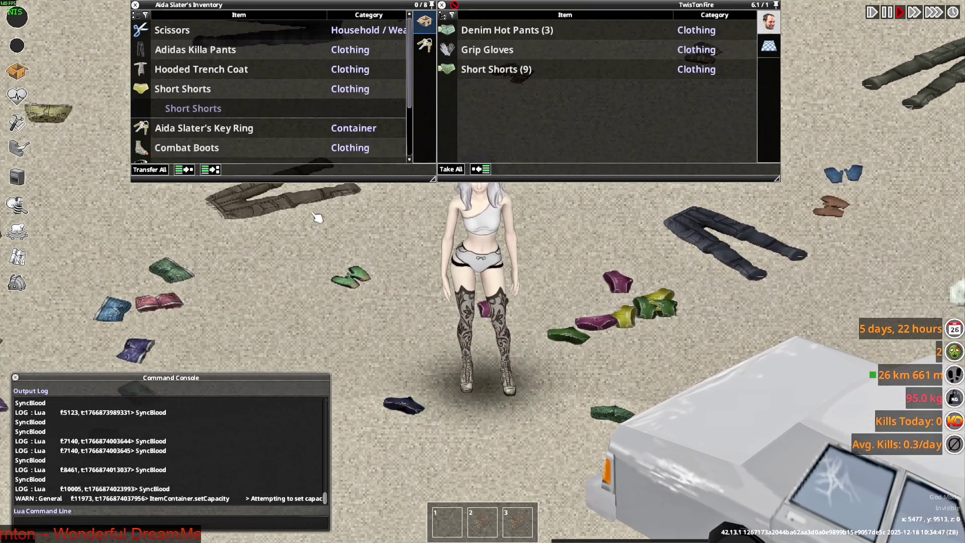
- Drop the last spare Short Shorts, walk around, and scroll to the soaked BoobTube in the inventory
{"action": "double_click", "coordinate": [201, 109]}
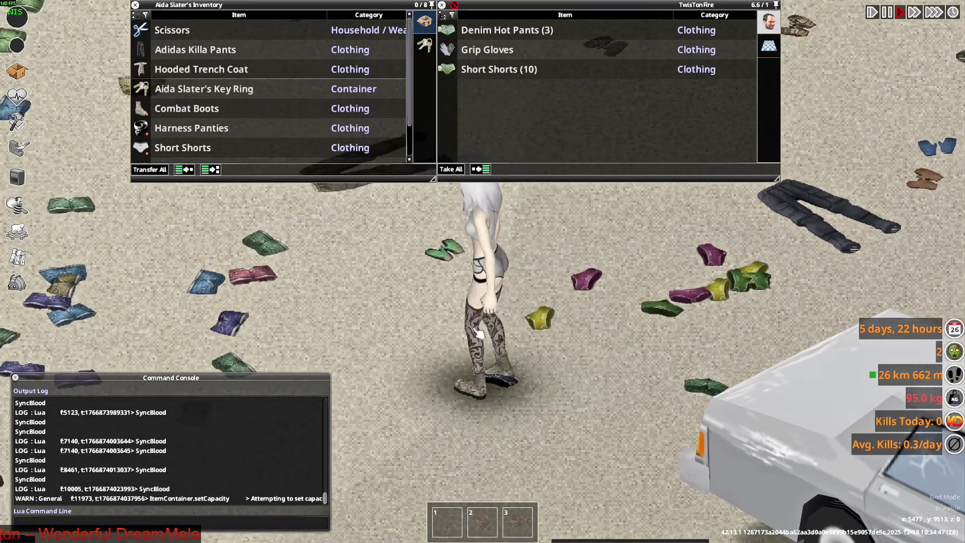
{"action": "key", "text": "d"}
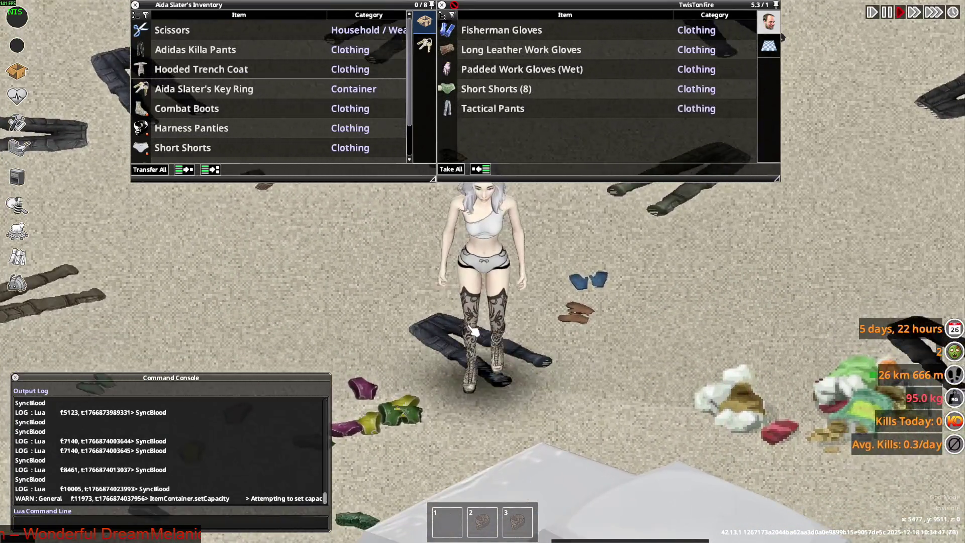
{"action": "key", "text": "s"}
{"action": "key", "text": "w"}
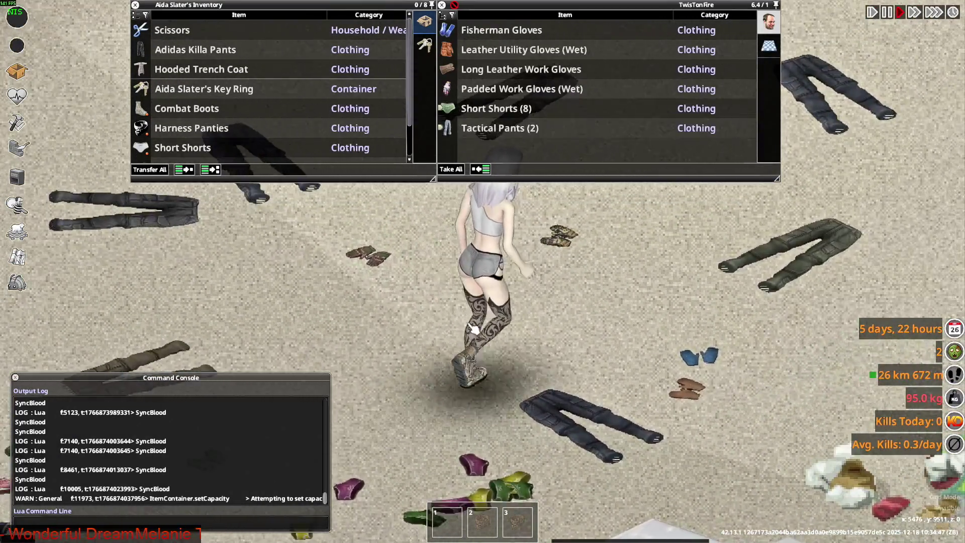
{"action": "key", "text": "d"}
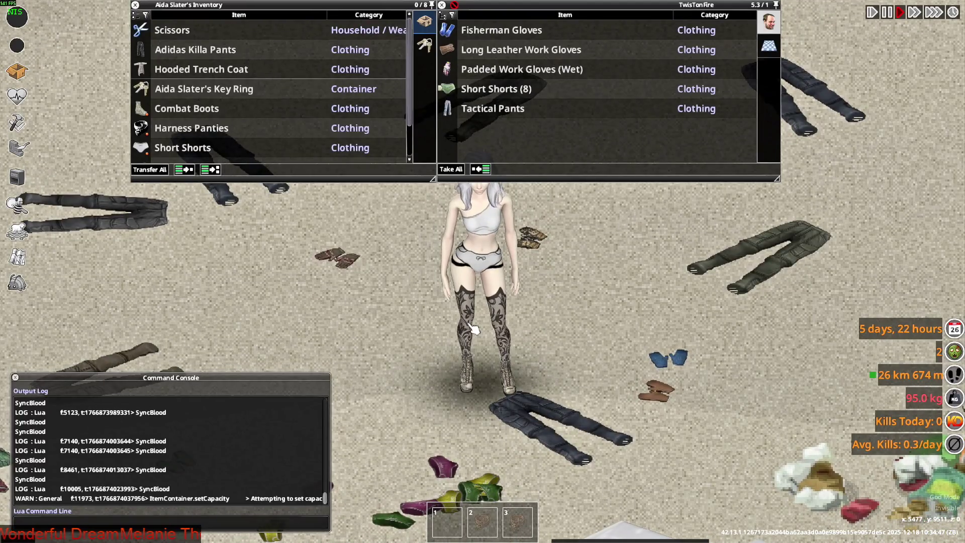
{"action": "key", "text": "w"}
{"action": "scroll", "coordinate": [213, 146], "scroll_direction": "down", "scroll_amount": 3}
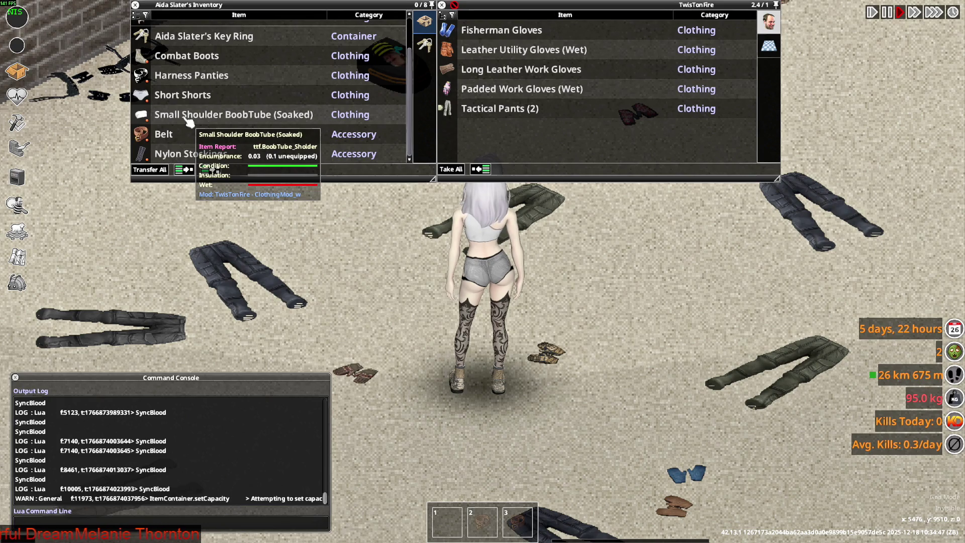
- Tie the character's hair into the YAKI CheerLeader ponytail from the Info panel
{"action": "key", "text": "s"}
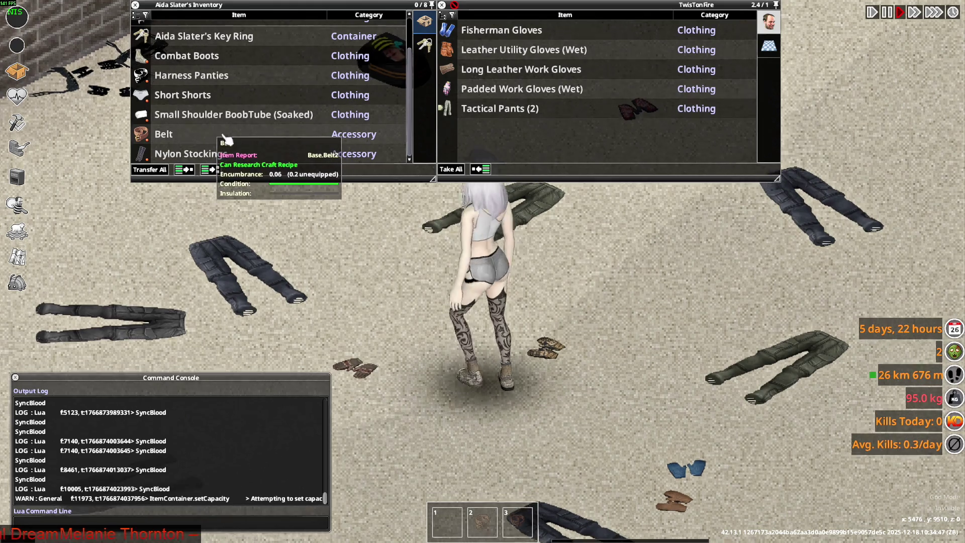
{"action": "key", "text": "s"}
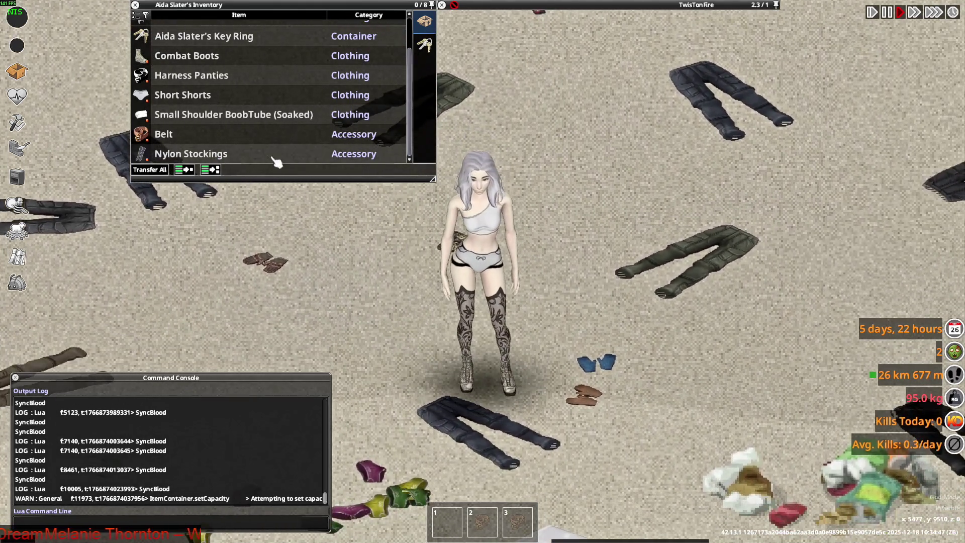
{"action": "left_click", "coordinate": [16, 96]}
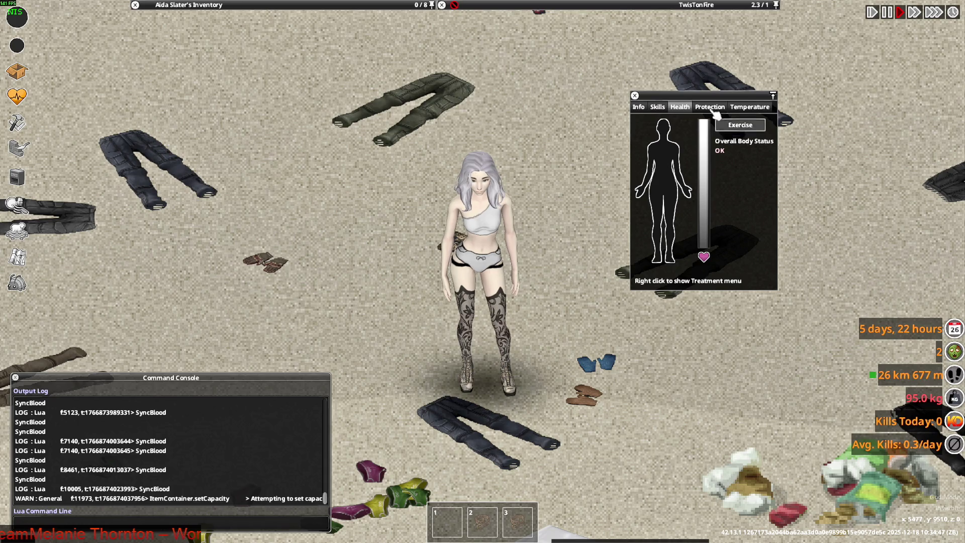
{"action": "left_click", "coordinate": [638, 106]}
{"action": "left_click", "coordinate": [798, 231]}
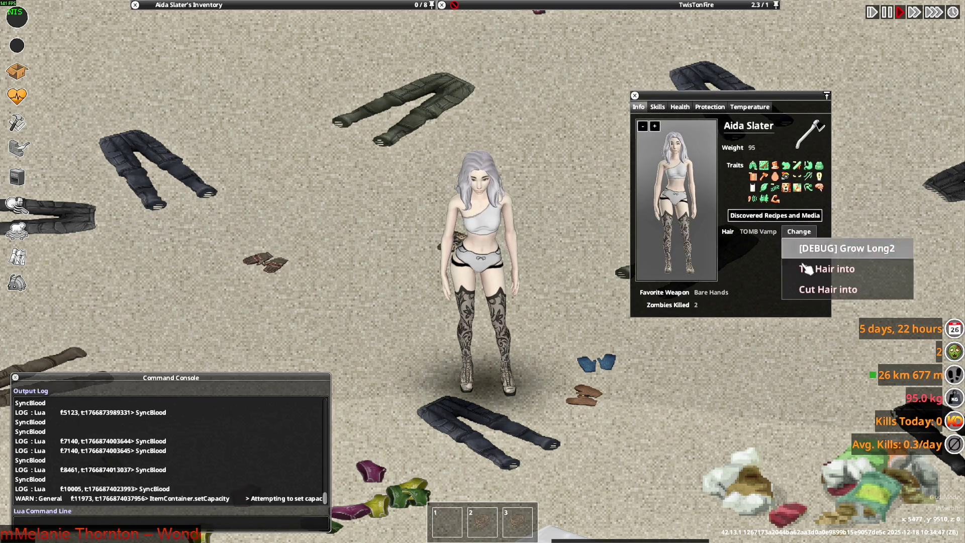
{"action": "left_click", "coordinate": [834, 275]}
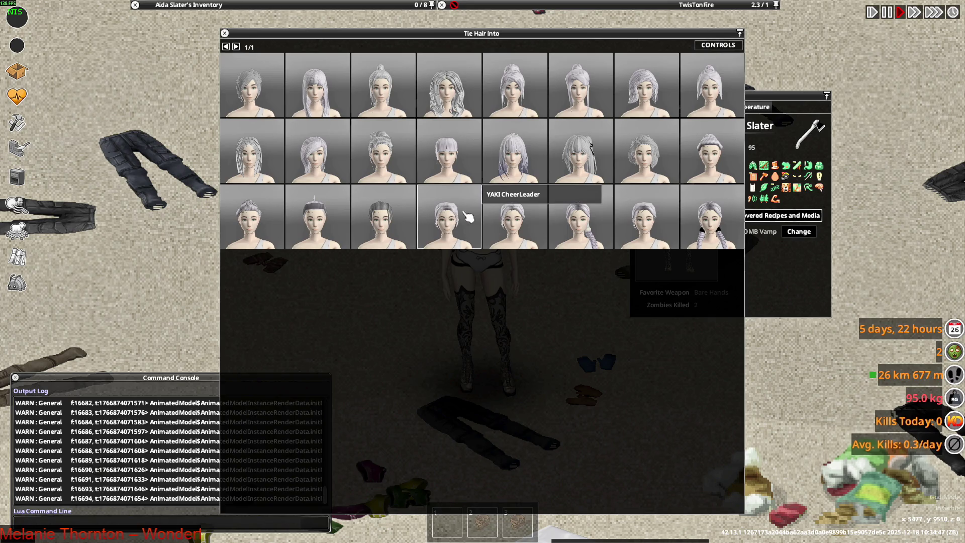
{"action": "left_click", "coordinate": [479, 222]}
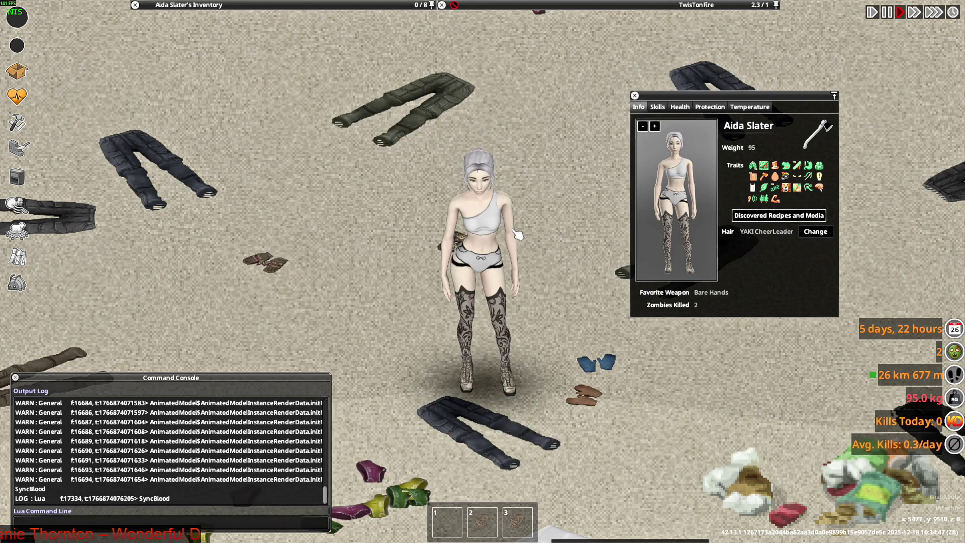
- Walk the character around to inspect the one-shoulder top, then open the inventory
{"action": "key", "text": "a"}
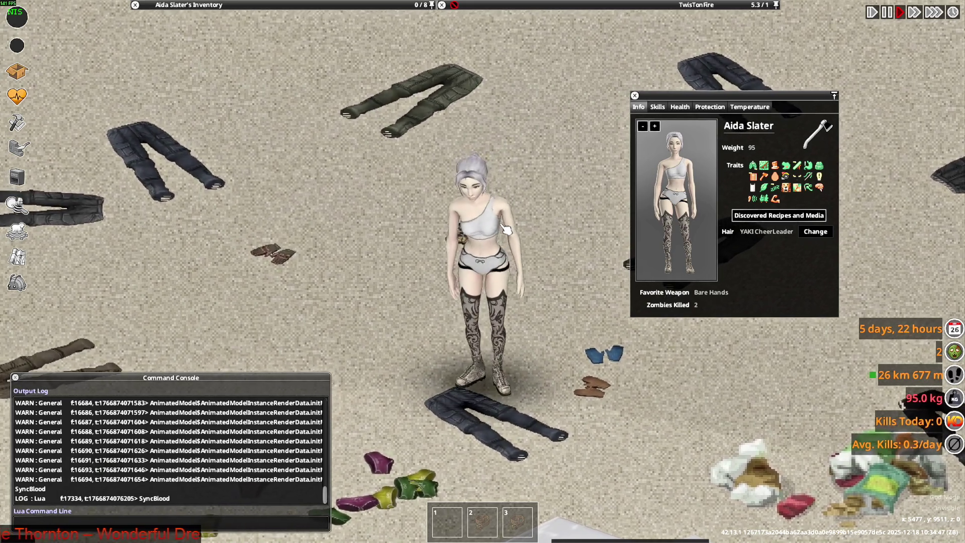
{"action": "key", "text": "w"}
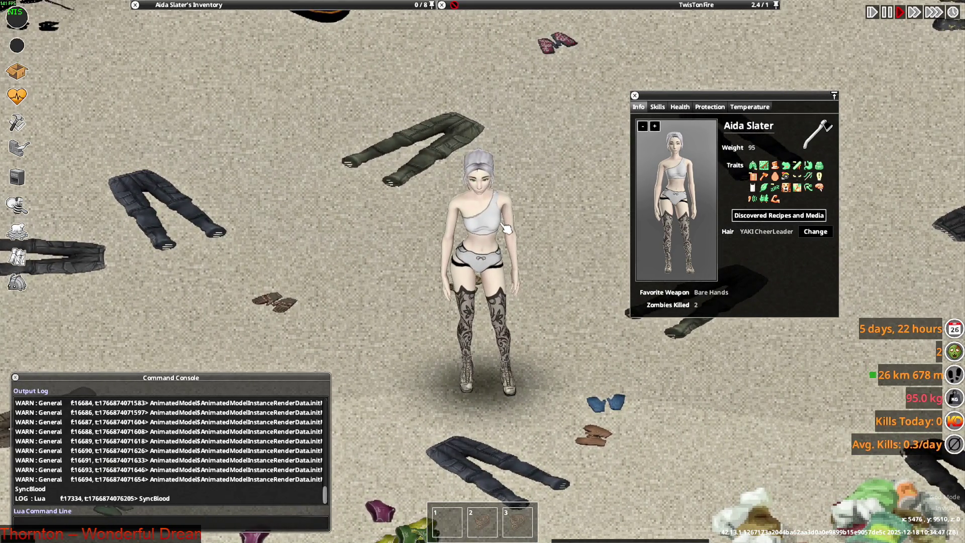
{"action": "key", "text": "d"}
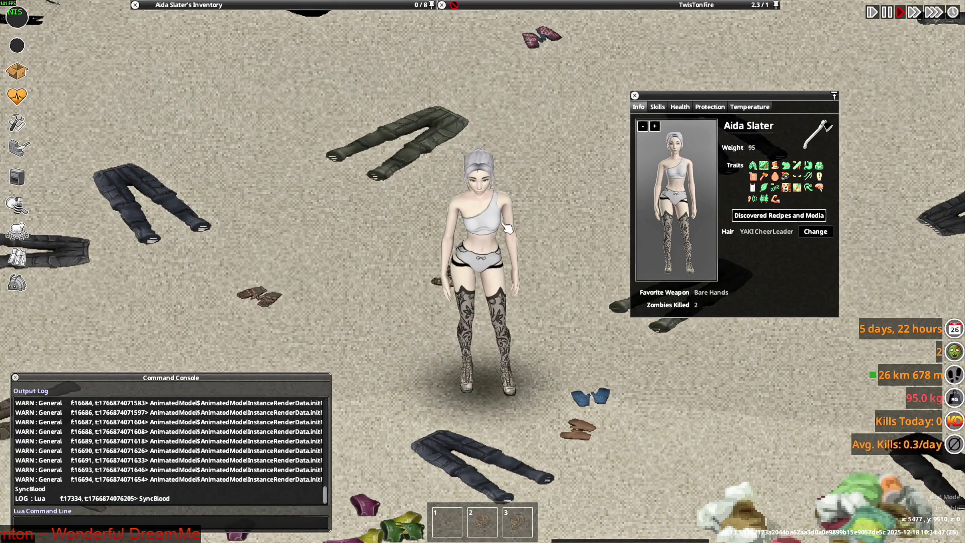
{"action": "key", "text": "a"}
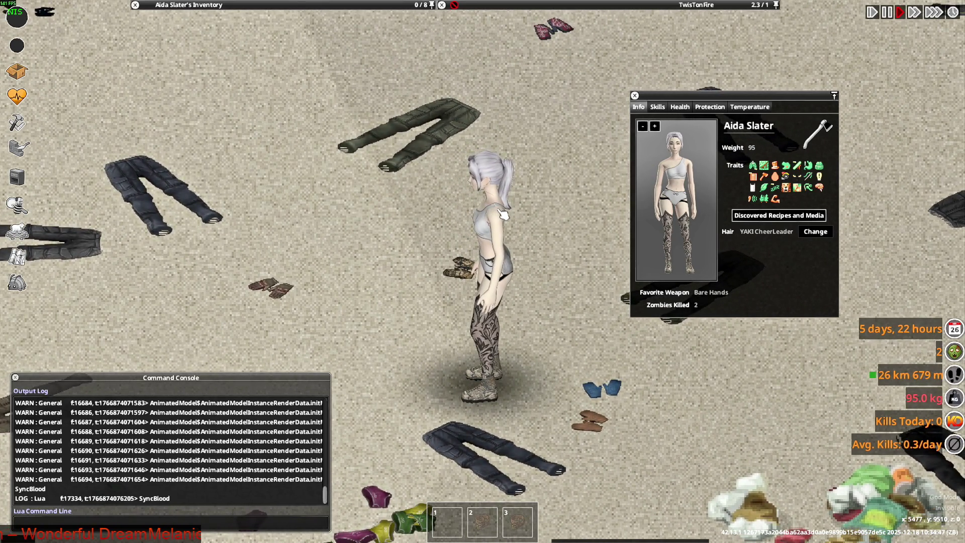
{"action": "key", "text": "Tab"}
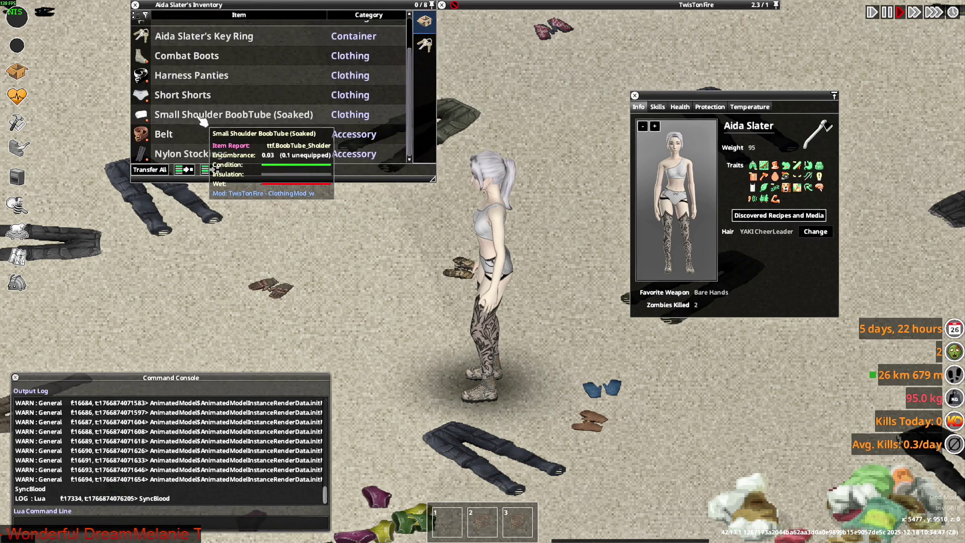
{"action": "key", "text": "alt+Tab"}
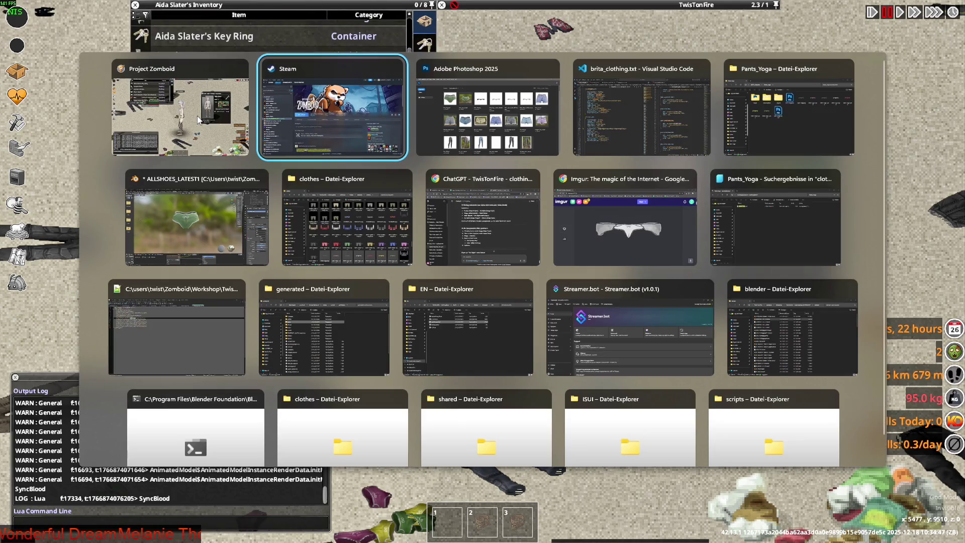
- Search the clothing items for 'boobt' and open BoobTube_Sholder.xml in Notepad++
{"action": "key", "text": "alt+Tab"}
{"action": "key", "text": "alt+Tab"}
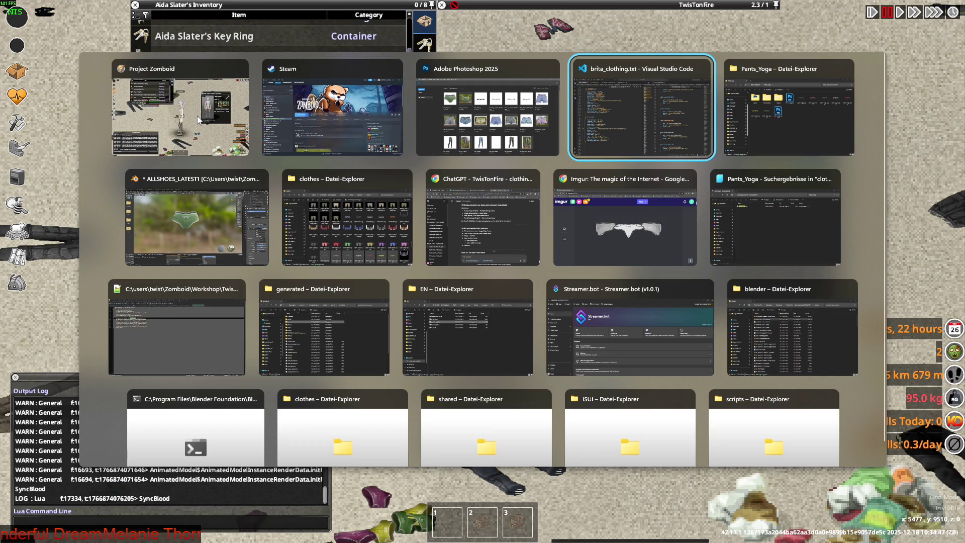
{"action": "key", "text": "alt+Tab"}
{"action": "key", "text": "alt+Tab"}
{"action": "key", "text": "alt+Tab"}
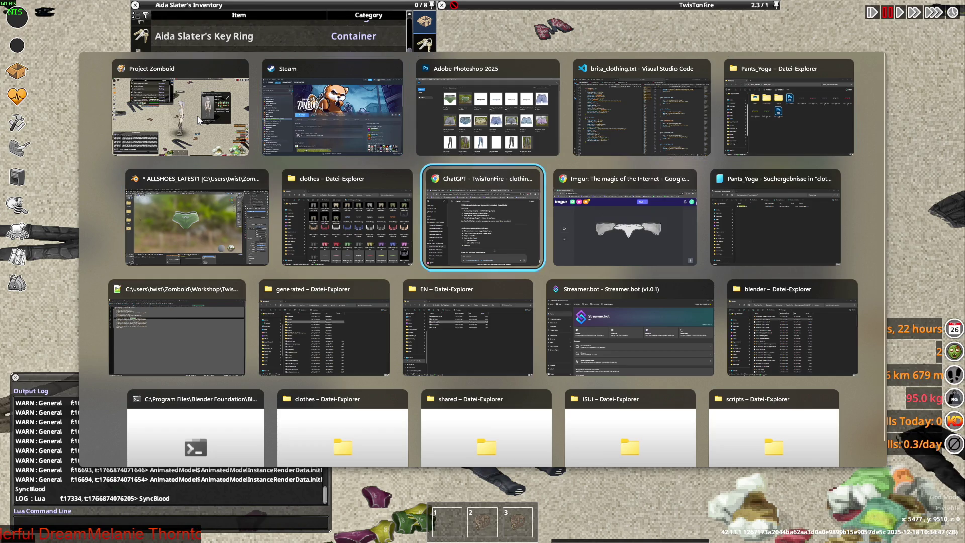
{"action": "key", "text": "ctrl+f"}
{"action": "type", "text": "boobt"}
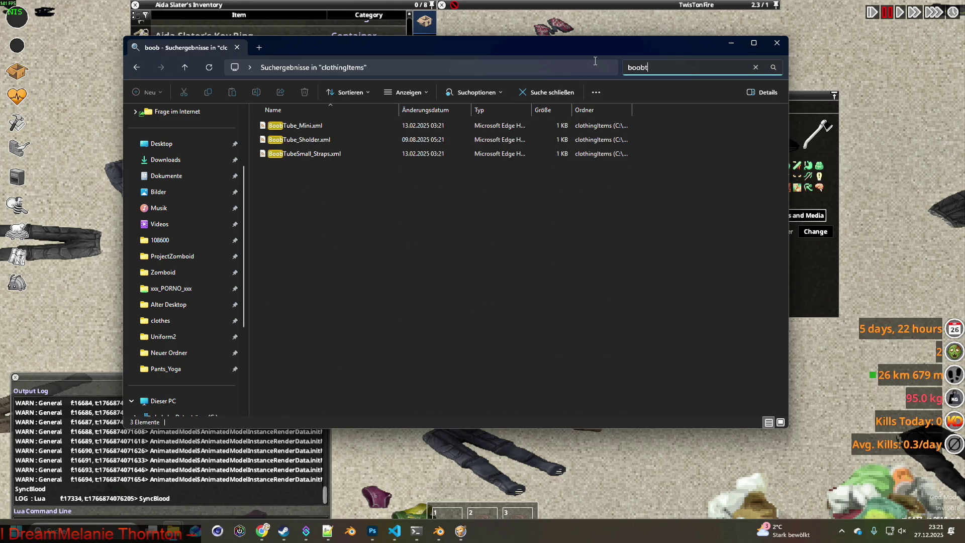
{"action": "left_click", "coordinate": [310, 143]}
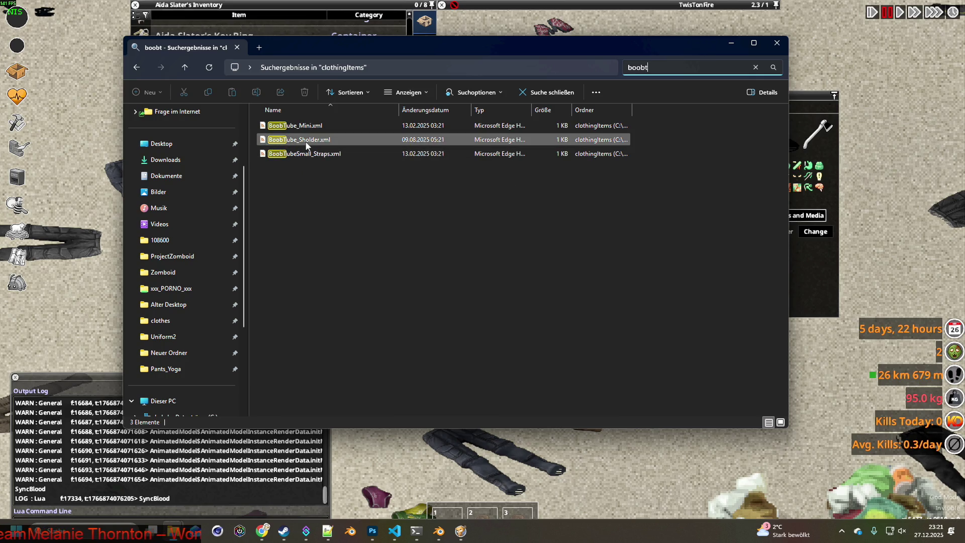
{"action": "right_click", "coordinate": [305, 144]}
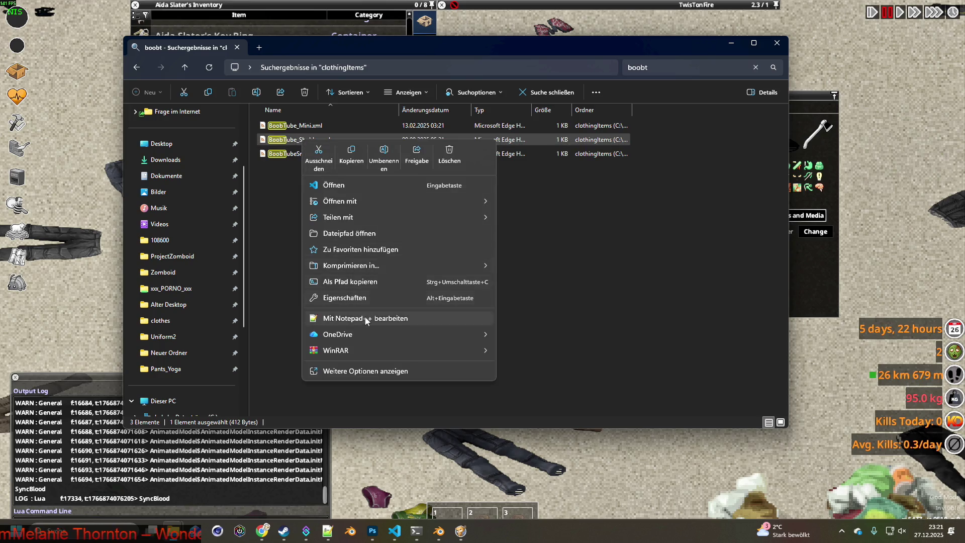
{"action": "left_click", "coordinate": [366, 319]}
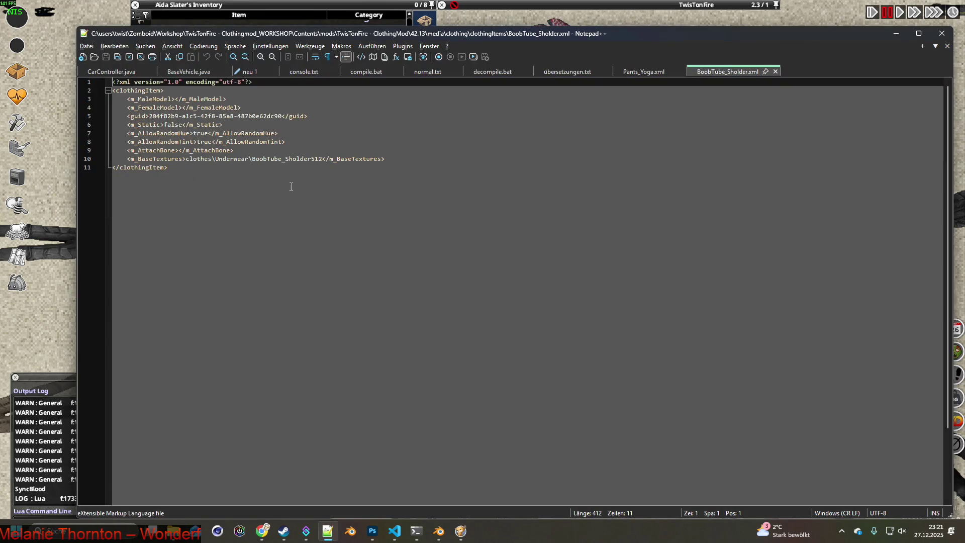
- Select the BoobTube_Sholder512 texture name in the XML and return to Blender
{"action": "left_click_drag", "start_coordinate": [253, 159], "coordinate": [323, 159]}
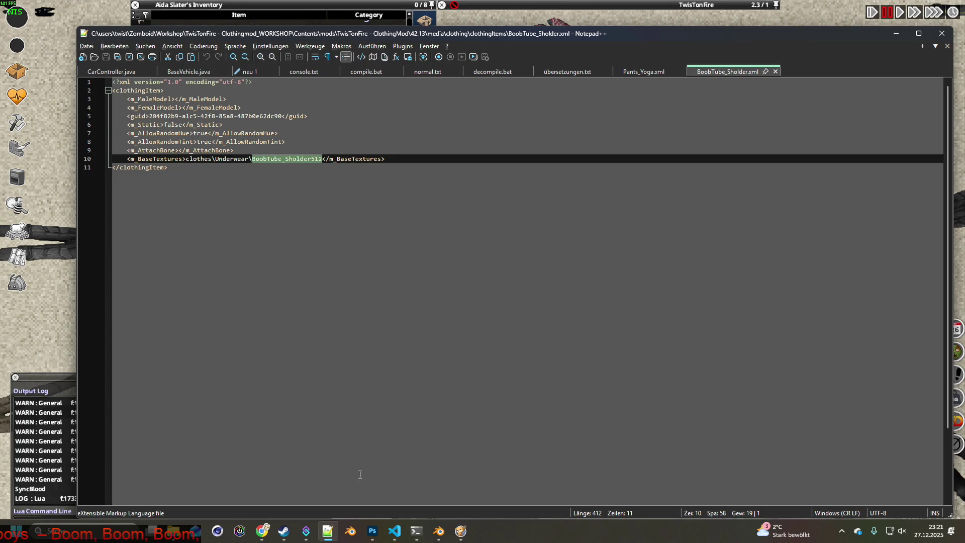
{"action": "left_click", "coordinate": [436, 531]}
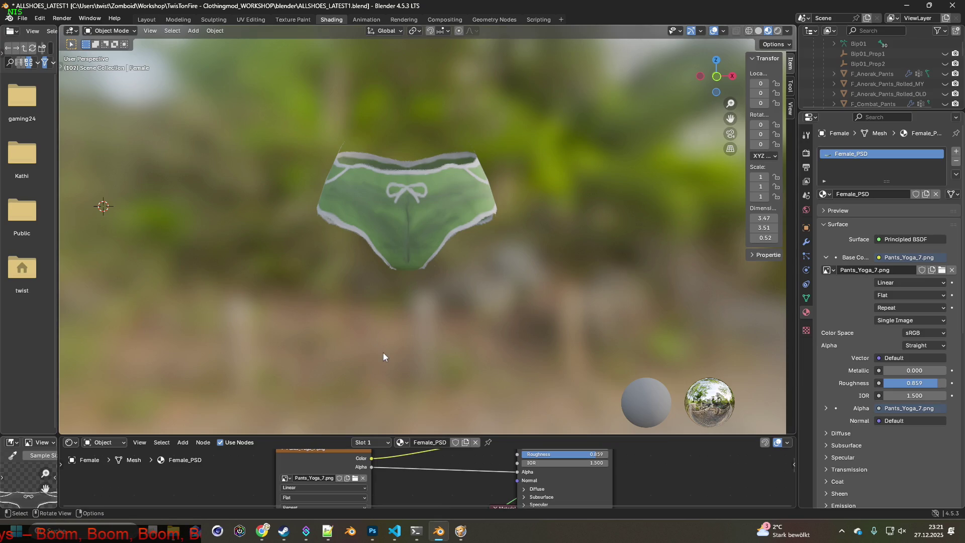
- Replace the Base Color image with BoobTube_Sholder512.png from the clothes/Underwear folder
{"action": "left_click", "coordinate": [354, 479]}
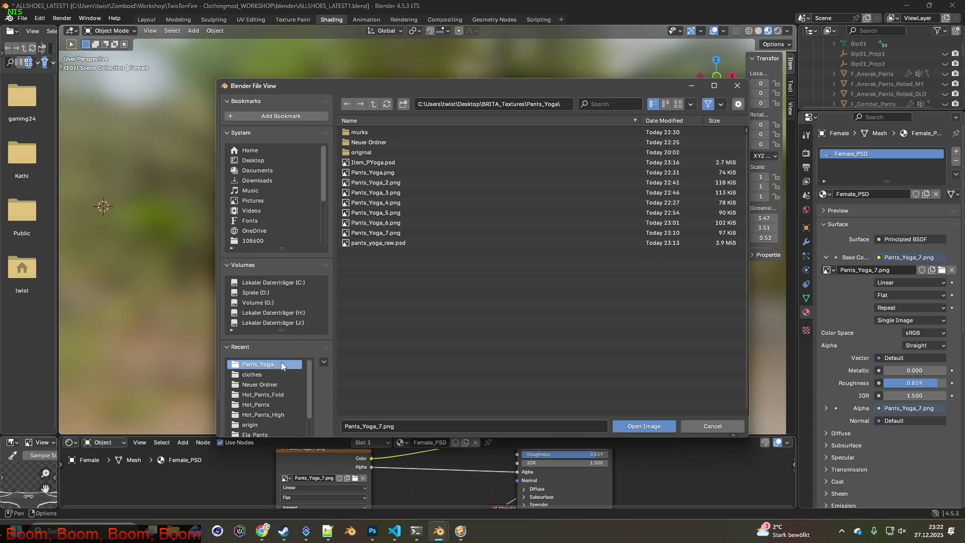
{"action": "left_click", "coordinate": [252, 374]}
{"action": "left_click", "coordinate": [610, 104]}
{"action": "type", "text": "_Sholder512"}
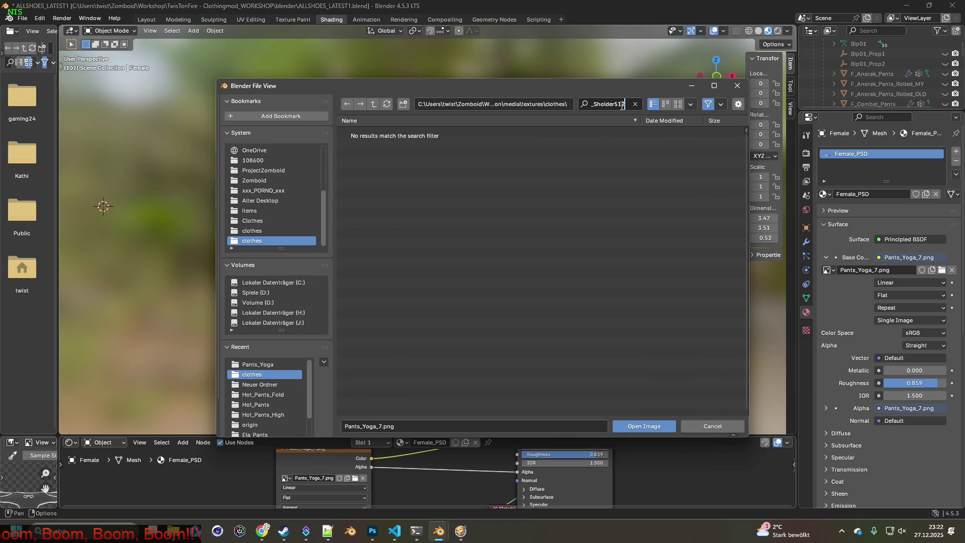
{"action": "key", "text": "Escape"}
{"action": "left_click", "coordinate": [350, 107]}
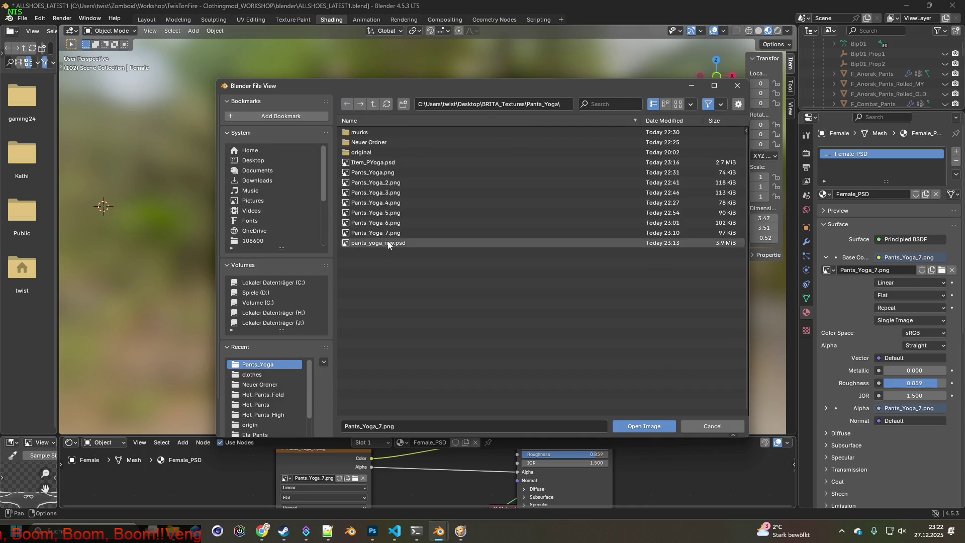
{"action": "left_click", "coordinate": [258, 374]}
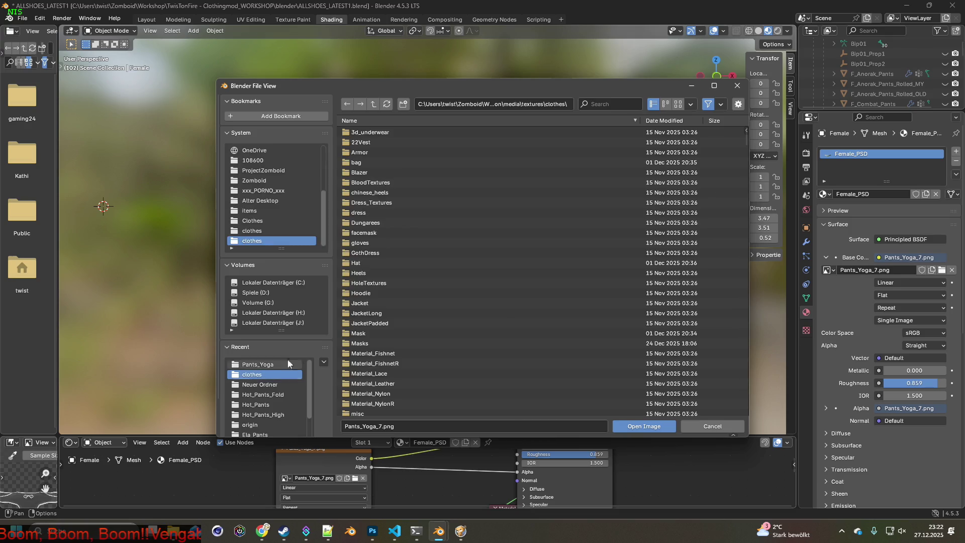
{"action": "scroll", "coordinate": [374, 258], "scroll_direction": "down", "scroll_amount": 2}
{"action": "scroll", "coordinate": [377, 301], "scroll_direction": "down", "scroll_amount": 9}
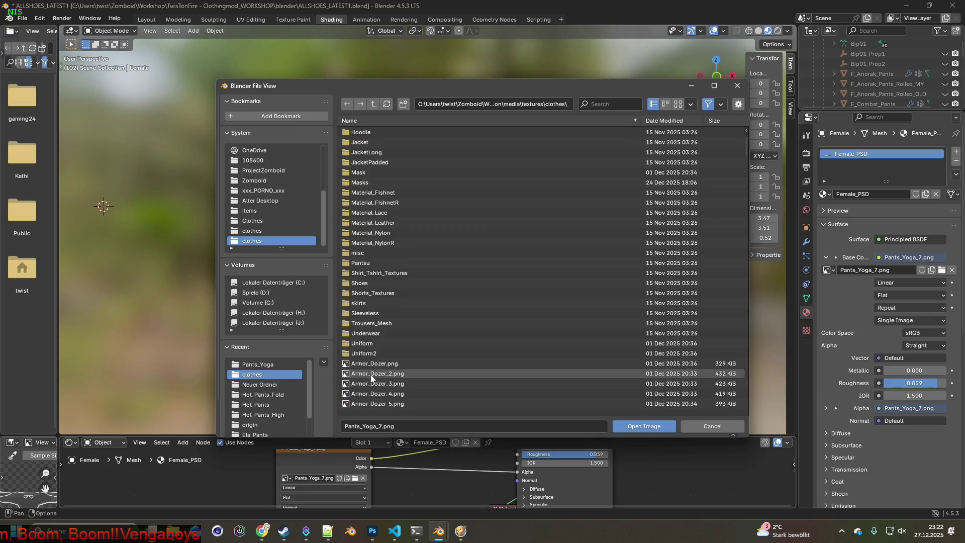
{"action": "double_click", "coordinate": [365, 273]}
{"action": "left_click", "coordinate": [609, 104]}
{"action": "type", "text": "_Sholder512"}
{"action": "left_click", "coordinate": [417, 132]}
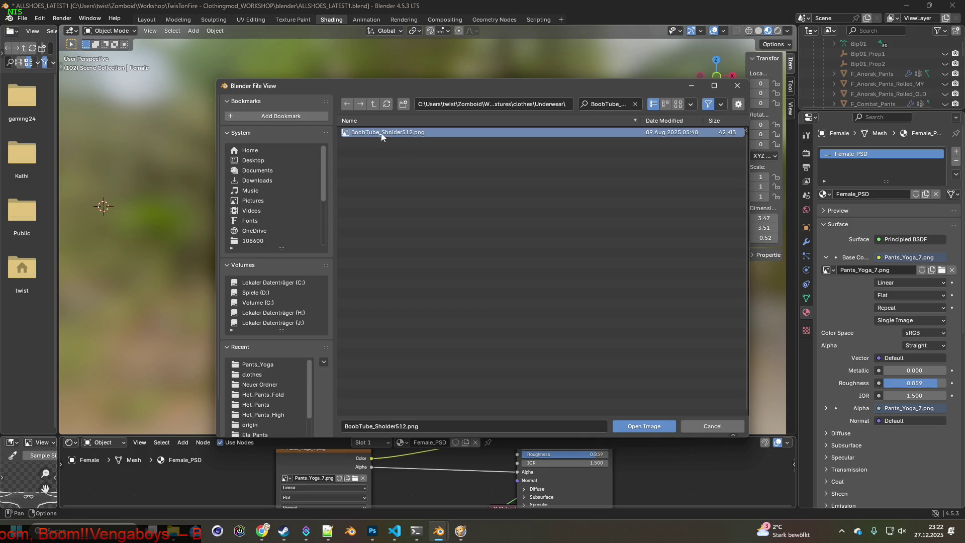
{"action": "left_click", "coordinate": [639, 425]}
- Inspect the white one-shoulder top in solid and material shading, then switch to Texture Paint
{"action": "mouse_move", "coordinate": [479, 180]}
{"action": "middle_mouse_down", "text": "shift"}
{"action": "mouse_move", "coordinate": [478, 276]}
{"action": "mouse_move", "coordinate": [459, 250]}
{"action": "mouse_move", "coordinate": [442, 273]}
{"action": "mouse_move", "coordinate": [415, 259]}
{"action": "mouse_move", "coordinate": [431, 221]}
{"action": "middle_mouse_up", "text": "shift"}
{"action": "mouse_move", "coordinate": [436, 150]}
{"action": "middle_mouse_down", "text": "shift"}
{"action": "mouse_move", "coordinate": [416, 209]}
{"action": "mouse_move", "coordinate": [435, 314]}
{"action": "middle_mouse_up", "text": "shift"}
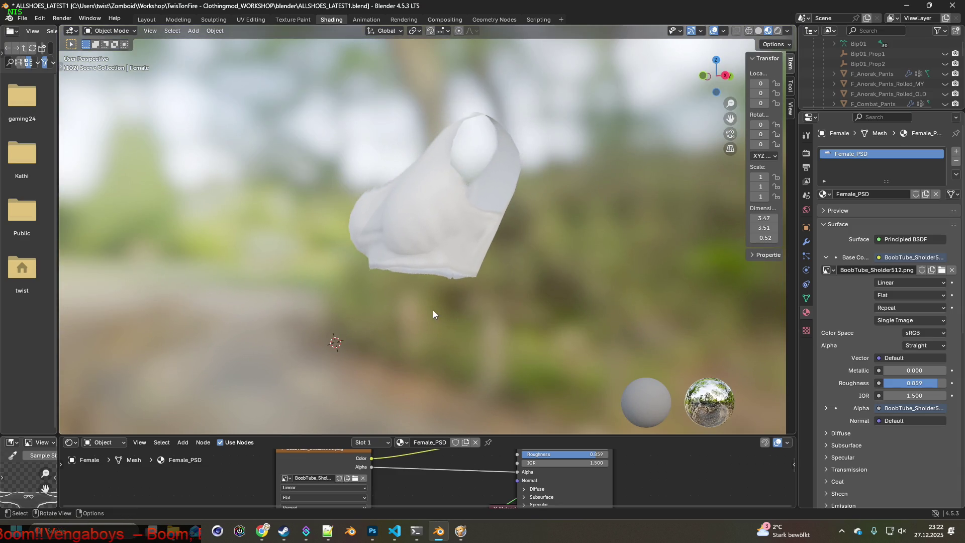
{"action": "middle_click_drag", "start_coordinate": [449, 281], "coordinate": [451, 276]}
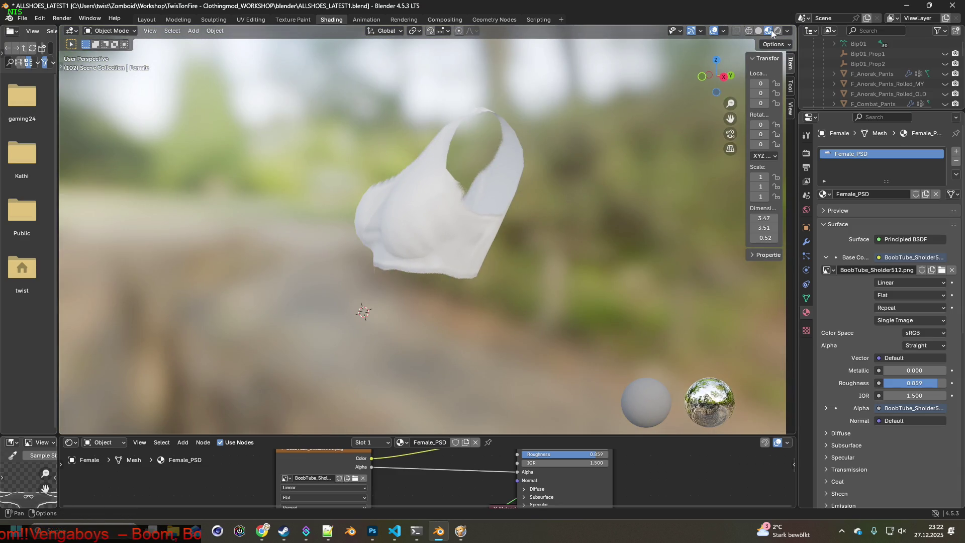
{"action": "left_click", "coordinate": [758, 31]}
{"action": "left_click", "coordinate": [767, 31]}
{"action": "mouse_move", "coordinate": [603, 123]}
{"action": "middle_mouse_down"}
{"action": "mouse_move", "coordinate": [493, 155]}
{"action": "mouse_move", "coordinate": [432, 146]}
{"action": "middle_mouse_up"}
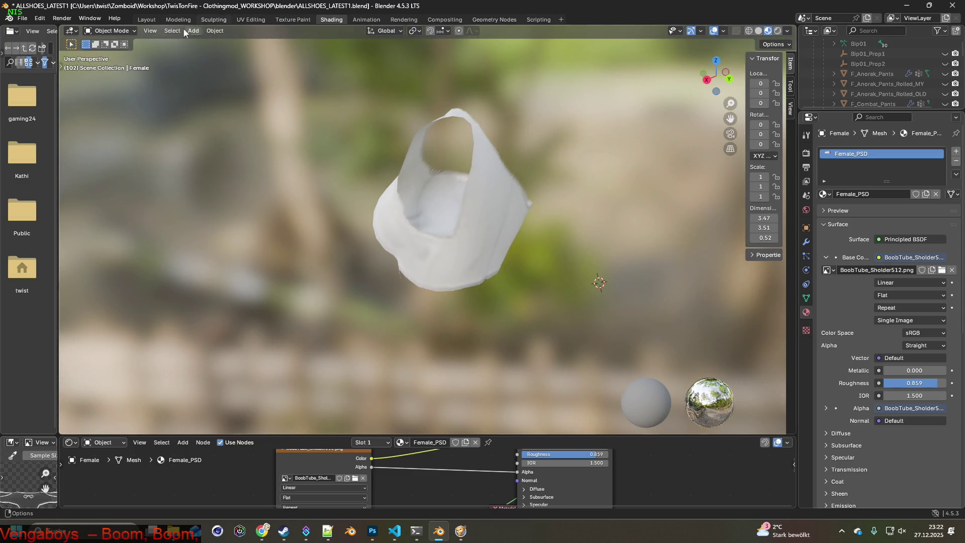
{"action": "left_click", "coordinate": [293, 20]}
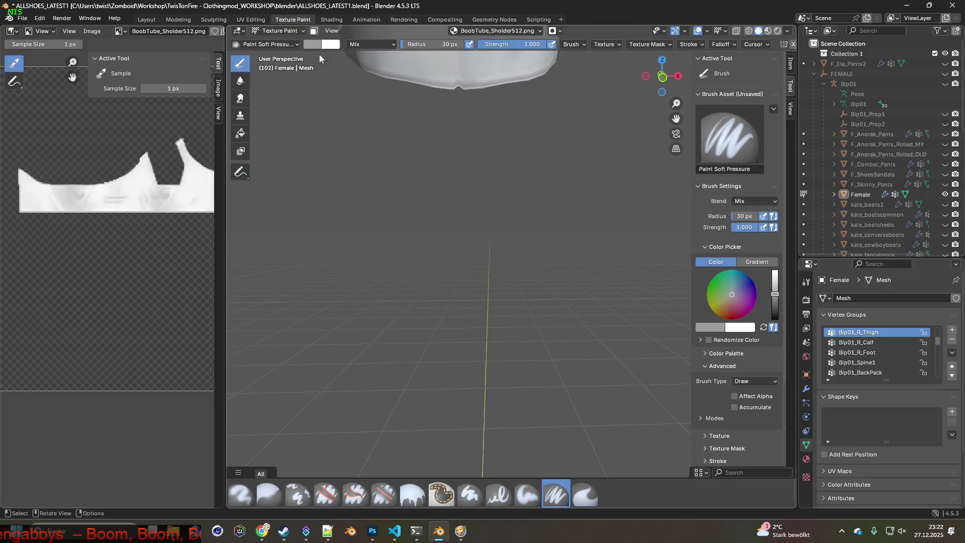
- Orbit around the shoulder top to inspect its frayed edge and strap
{"action": "scroll", "coordinate": [453, 150], "scroll_direction": "down", "scroll_amount": 5}
{"action": "scroll", "coordinate": [477, 182], "scroll_direction": "up", "scroll_amount": 5}
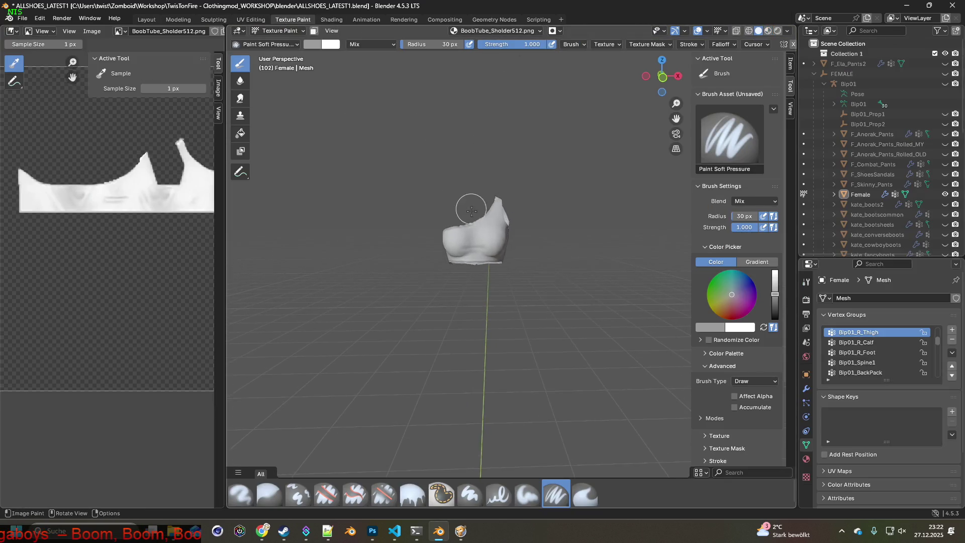
{"action": "mouse_move", "coordinate": [477, 182]}
{"action": "middle_mouse_down"}
{"action": "mouse_move", "coordinate": [442, 222]}
{"action": "mouse_move", "coordinate": [452, 237]}
{"action": "mouse_move", "coordinate": [484, 241]}
{"action": "mouse_move", "coordinate": [411, 258]}
{"action": "mouse_move", "coordinate": [437, 241]}
{"action": "mouse_move", "coordinate": [400, 244]}
{"action": "mouse_move", "coordinate": [478, 211]}
{"action": "mouse_move", "coordinate": [444, 254]}
{"action": "mouse_move", "coordinate": [609, 263]}
{"action": "mouse_move", "coordinate": [512, 231]}
{"action": "mouse_move", "coordinate": [445, 277]}
{"action": "mouse_move", "coordinate": [455, 264]}
{"action": "mouse_move", "coordinate": [477, 278]}
{"action": "middle_mouse_up"}
{"action": "mouse_move", "coordinate": [442, 340]}
{"action": "middle_mouse_down"}
{"action": "mouse_move", "coordinate": [547, 280]}
{"action": "mouse_move", "coordinate": [437, 327]}
{"action": "mouse_move", "coordinate": [430, 259]}
{"action": "mouse_move", "coordinate": [452, 281]}
{"action": "mouse_move", "coordinate": [424, 301]}
{"action": "mouse_move", "coordinate": [521, 350]}
{"action": "mouse_move", "coordinate": [536, 323]}
{"action": "mouse_move", "coordinate": [532, 351]}
{"action": "mouse_move", "coordinate": [504, 375]}
{"action": "middle_mouse_up"}
{"action": "scroll", "coordinate": [595, 261], "scroll_direction": "up", "scroll_amount": 3}
{"action": "middle_click_drag", "start_coordinate": [595, 261], "coordinate": [477, 342]}
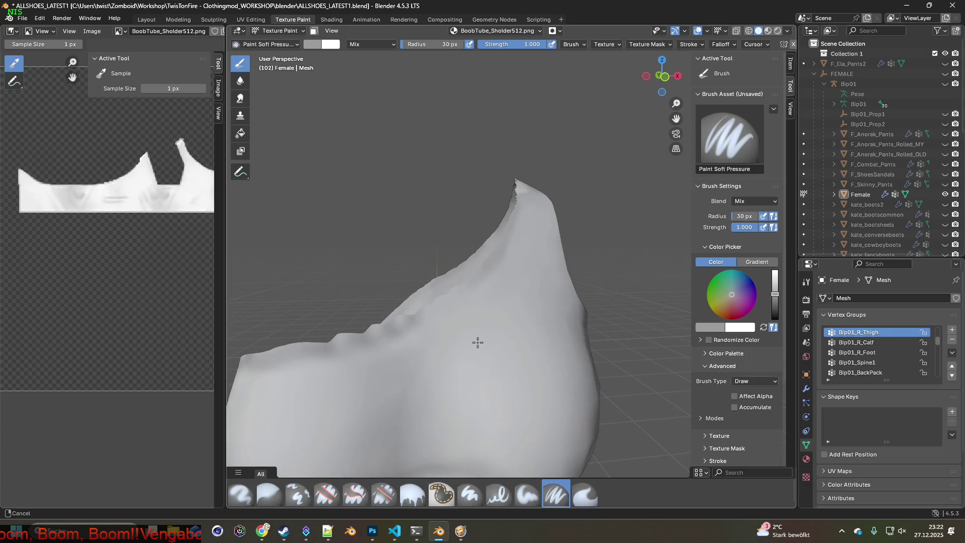
- Rebalance the texture view and 3D viewport, then bring up the BoobTube_Sholder512 image's file options
{"action": "left_click_drag", "start_coordinate": [229, 261], "coordinate": [532, 262]}
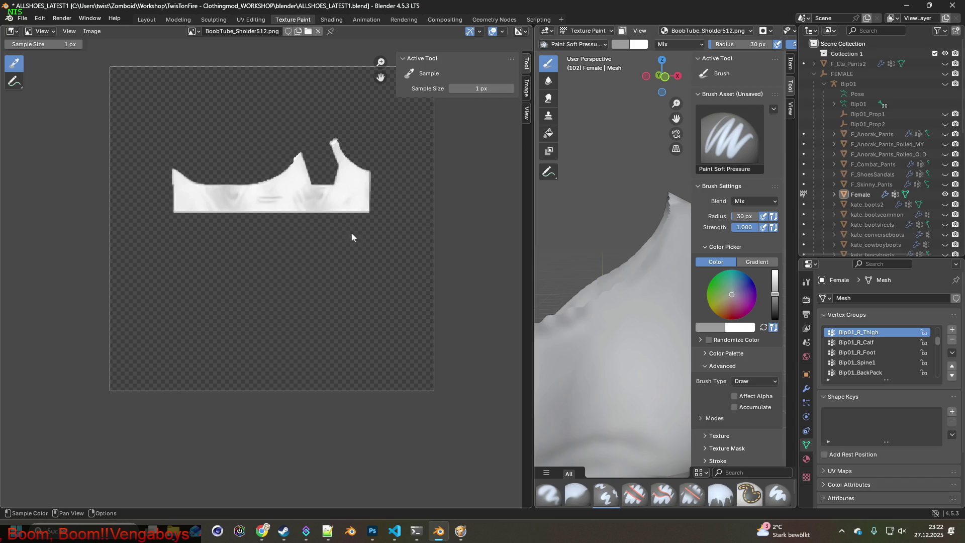
{"action": "scroll", "coordinate": [343, 184], "scroll_direction": "up", "scroll_amount": 2}
{"action": "mouse_move", "coordinate": [343, 185]}
{"action": "middle_mouse_down"}
{"action": "mouse_move", "coordinate": [365, 154]}
{"action": "mouse_move", "coordinate": [358, 112]}
{"action": "mouse_move", "coordinate": [355, 207]}
{"action": "middle_mouse_up"}
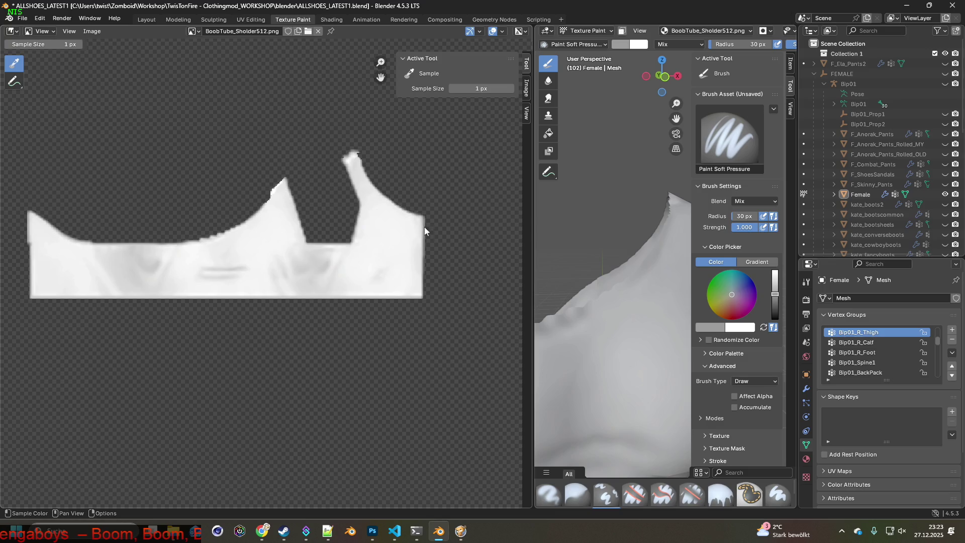
{"action": "scroll", "coordinate": [425, 226], "scroll_direction": "down", "scroll_amount": 3}
{"action": "left_click_drag", "start_coordinate": [534, 222], "coordinate": [96, 221]}
{"action": "mouse_move", "coordinate": [427, 244]}
{"action": "middle_mouse_down"}
{"action": "mouse_move", "coordinate": [351, 280]}
{"action": "mouse_move", "coordinate": [325, 271]}
{"action": "mouse_move", "coordinate": [463, 232]}
{"action": "mouse_move", "coordinate": [402, 243]}
{"action": "mouse_move", "coordinate": [452, 254]}
{"action": "mouse_move", "coordinate": [329, 284]}
{"action": "mouse_move", "coordinate": [375, 273]}
{"action": "middle_mouse_up"}
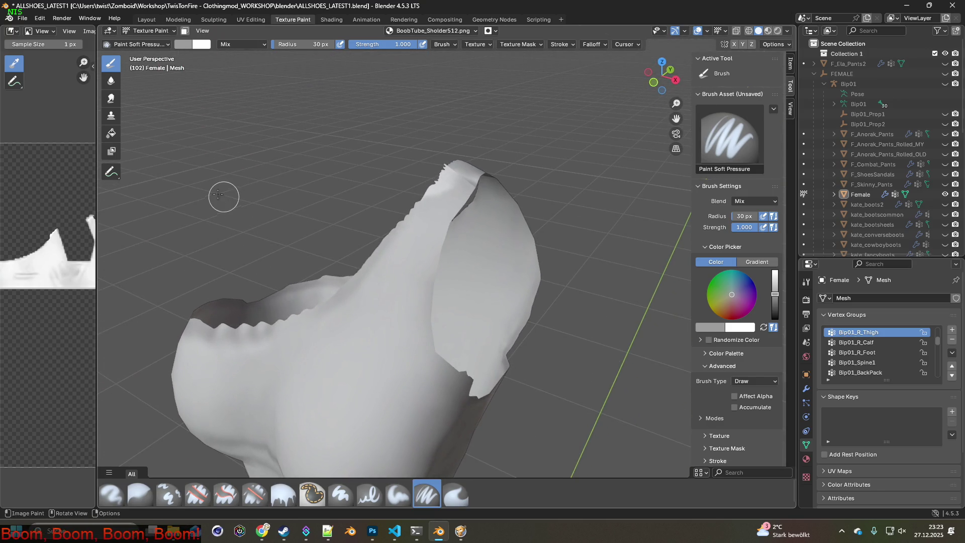
{"action": "left_click_drag", "start_coordinate": [97, 101], "coordinate": [279, 90]}
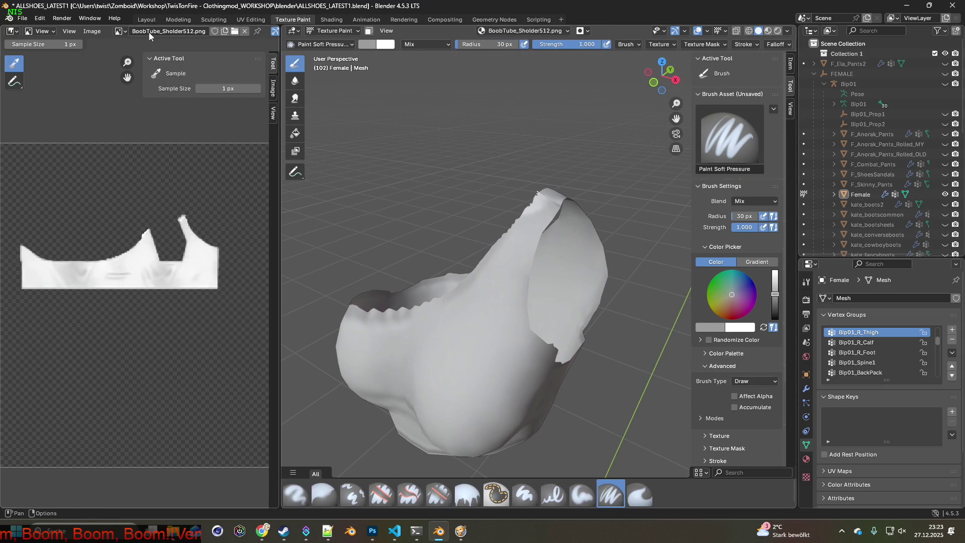
{"action": "left_click", "coordinate": [92, 31]}
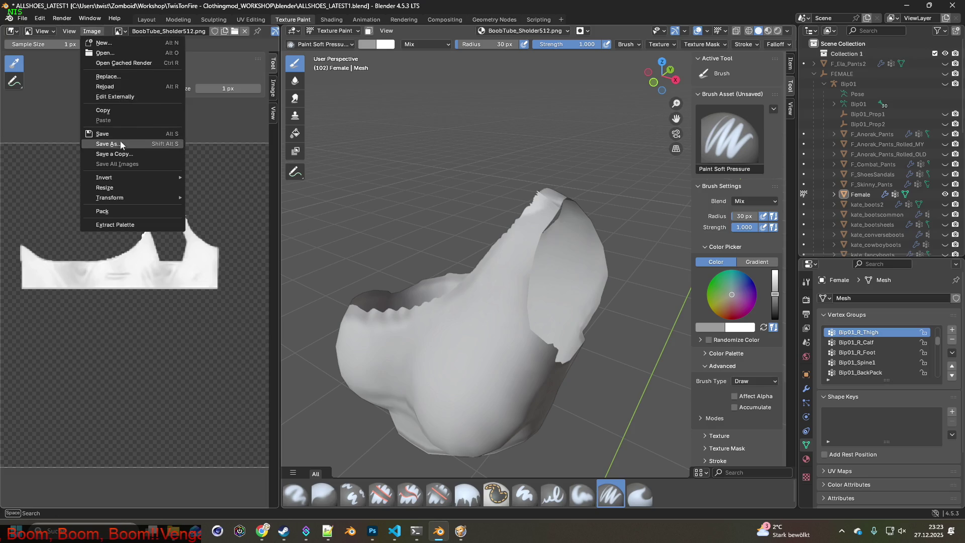
- Save a copy of the texture as BoobTube_Sholder512_o.png in the Underwear folder
{"action": "left_click", "coordinate": [120, 144]}
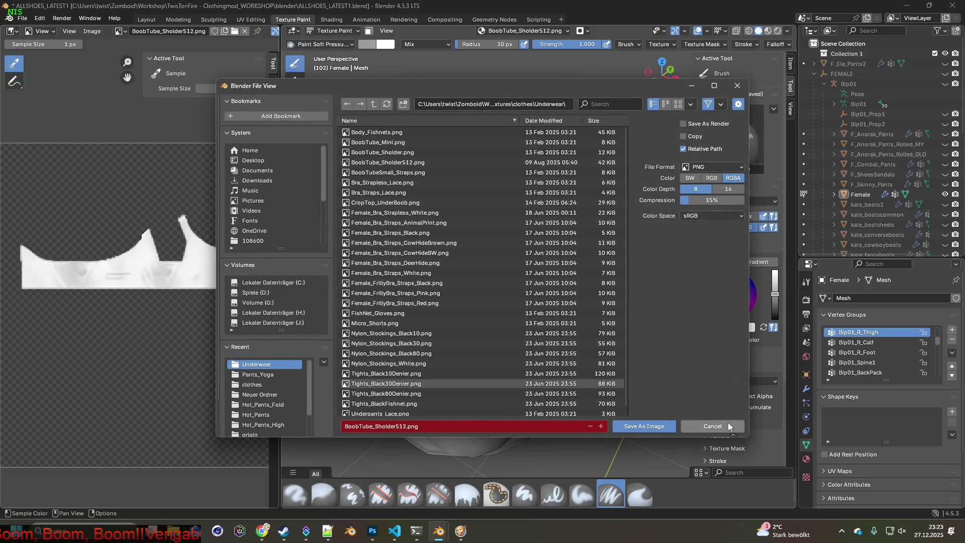
{"action": "left_click", "coordinate": [728, 425]}
{"action": "left_click", "coordinate": [92, 32]}
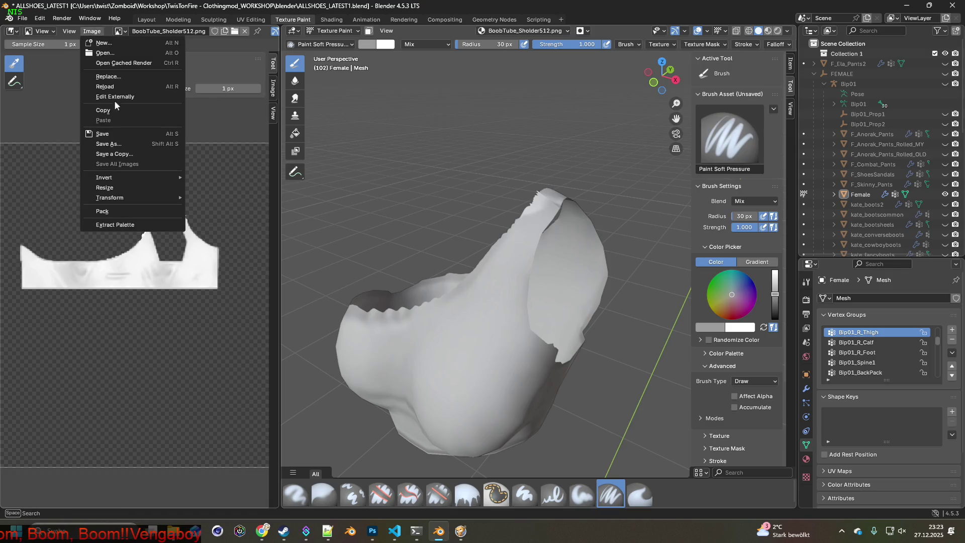
{"action": "left_click", "coordinate": [120, 147]}
{"action": "left_click", "coordinate": [437, 429]}
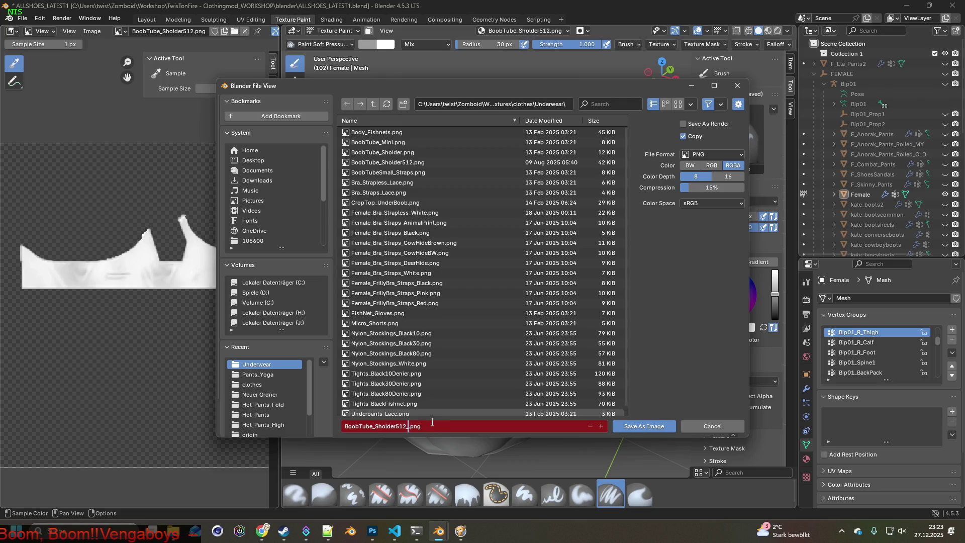
{"action": "left_click", "coordinate": [654, 426]}
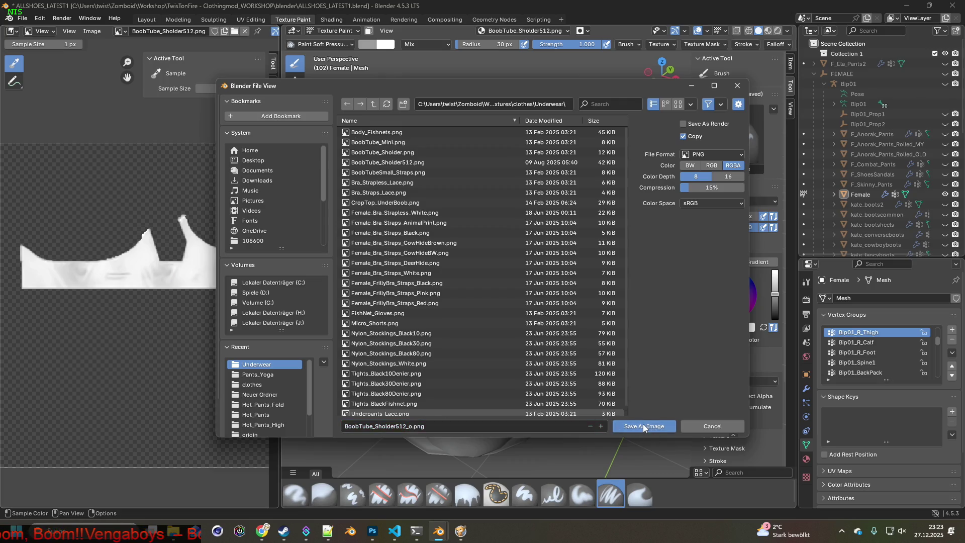
- Enlarge the 3D viewport and orbit in close on the shoulder mesh
{"action": "middle_click_drag", "start_coordinate": [472, 327], "coordinate": [536, 318]}
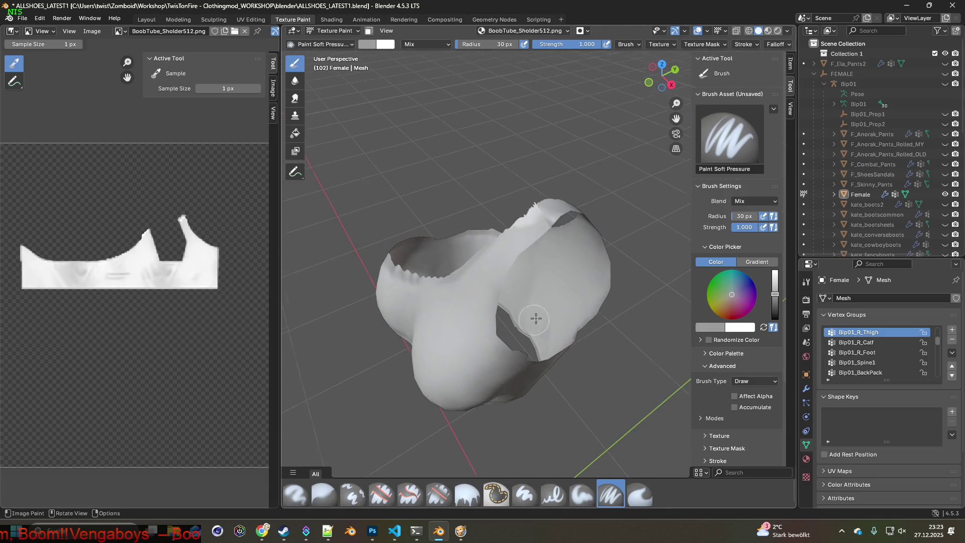
{"action": "left_click_drag", "start_coordinate": [280, 212], "coordinate": [93, 204]}
{"action": "mouse_move", "coordinate": [437, 167]}
{"action": "middle_mouse_down"}
{"action": "mouse_move", "coordinate": [503, 151]}
{"action": "mouse_move", "coordinate": [466, 176]}
{"action": "mouse_move", "coordinate": [455, 199]}
{"action": "mouse_move", "coordinate": [471, 196]}
{"action": "middle_mouse_up"}
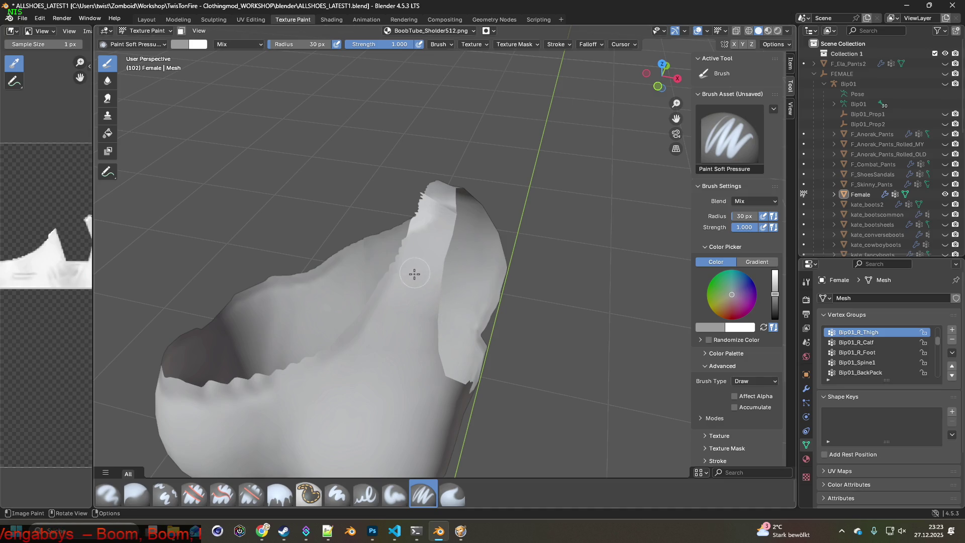
- Sample a colour, paint a stroke up the mesh, and undo the stray dark stroke
{"action": "mouse_move", "coordinate": [355, 123]}
{"action": "middle_mouse_down"}
{"action": "mouse_move", "coordinate": [431, 262]}
{"action": "mouse_move", "coordinate": [405, 260]}
{"action": "mouse_move", "coordinate": [480, 268]}
{"action": "middle_mouse_up"}
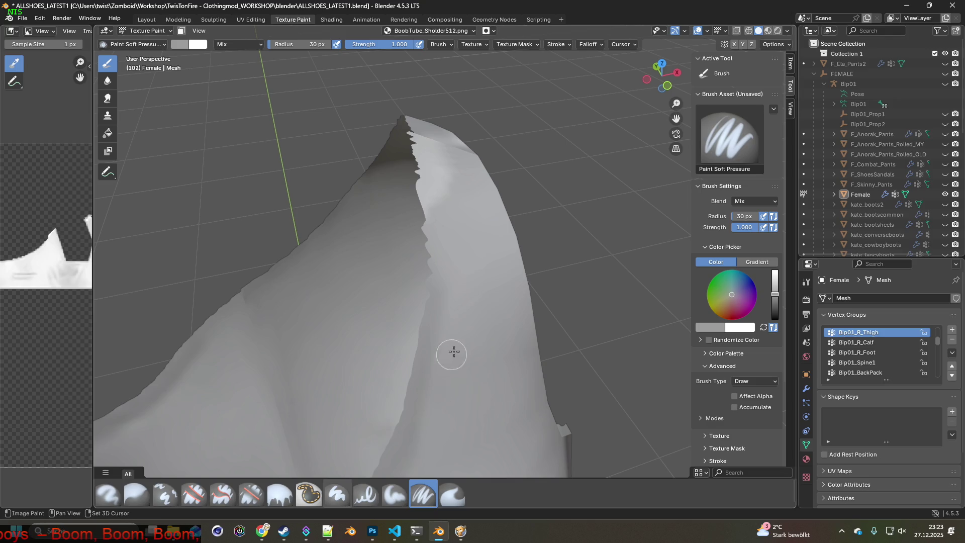
{"action": "key", "text": "s"}
{"action": "mouse_move", "coordinate": [474, 305]}
{"action": "middle_mouse_down"}
{"action": "mouse_move", "coordinate": [452, 293]}
{"action": "mouse_move", "coordinate": [453, 387]}
{"action": "middle_mouse_up"}
{"action": "left_click_drag", "start_coordinate": [445, 386], "coordinate": [436, 334]}
{"action": "left_click", "coordinate": [39, 18]}
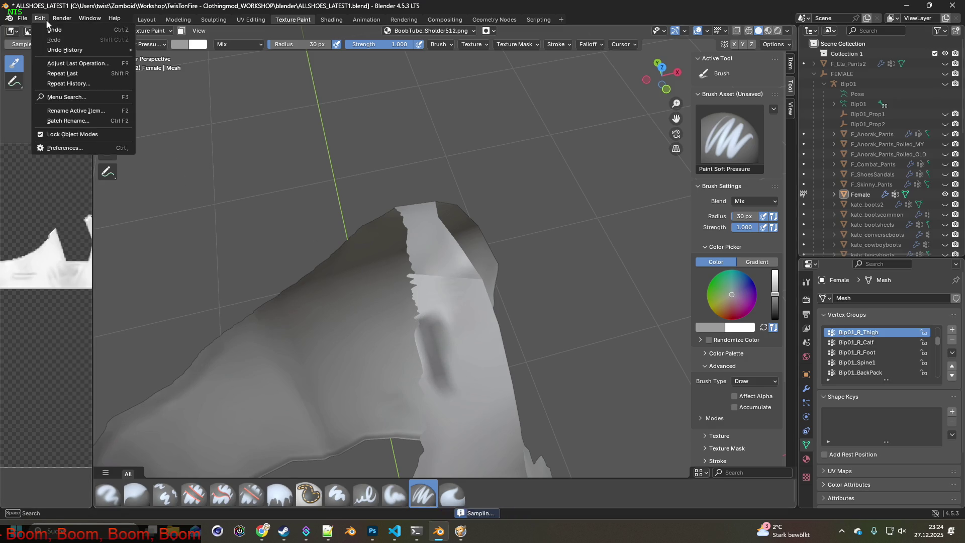
{"action": "left_click", "coordinate": [50, 28]}
- Sample white and paint it over the mesh and along the upper-left band
{"action": "key", "text": "s"}
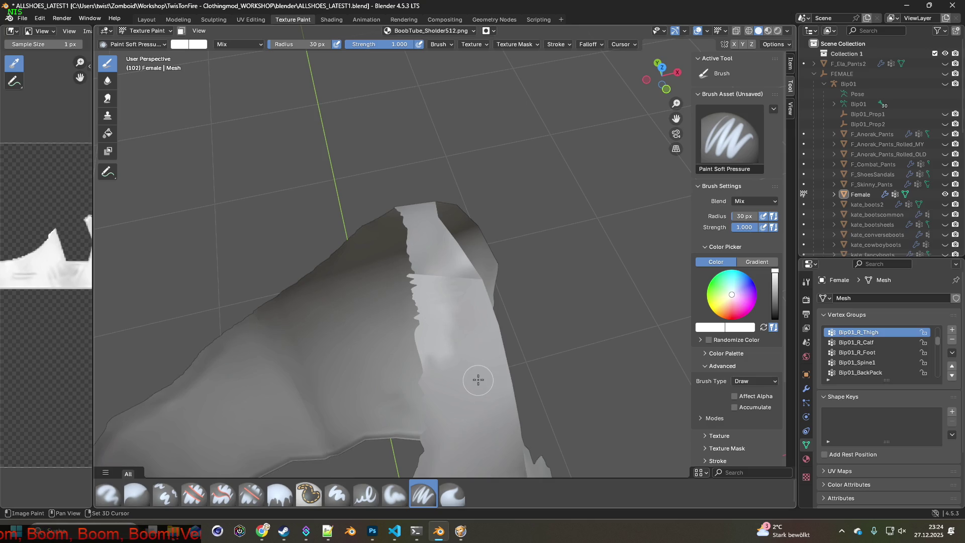
{"action": "left_click_drag", "start_coordinate": [454, 360], "coordinate": [452, 334]}
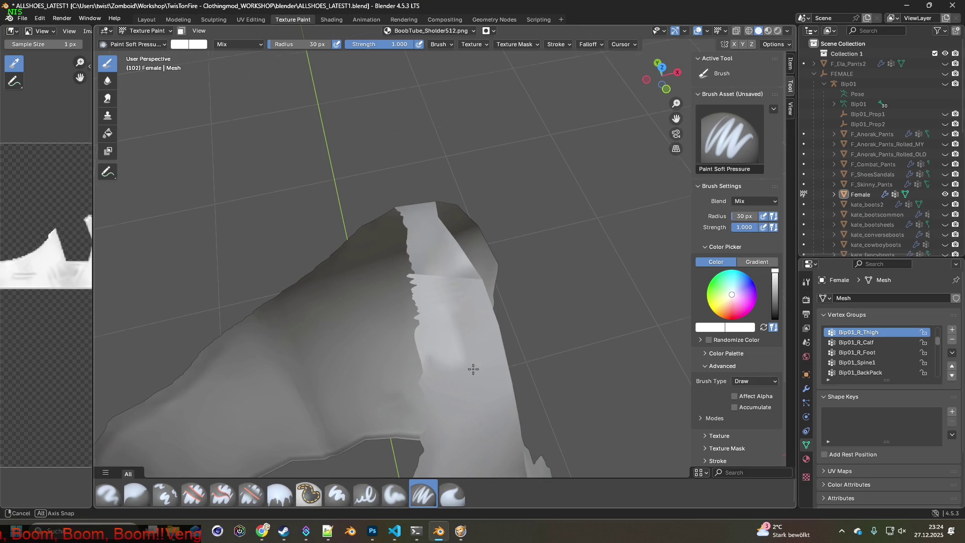
{"action": "middle_click_drag", "start_coordinate": [472, 369], "coordinate": [390, 349]}
{"action": "key", "text": "s"}
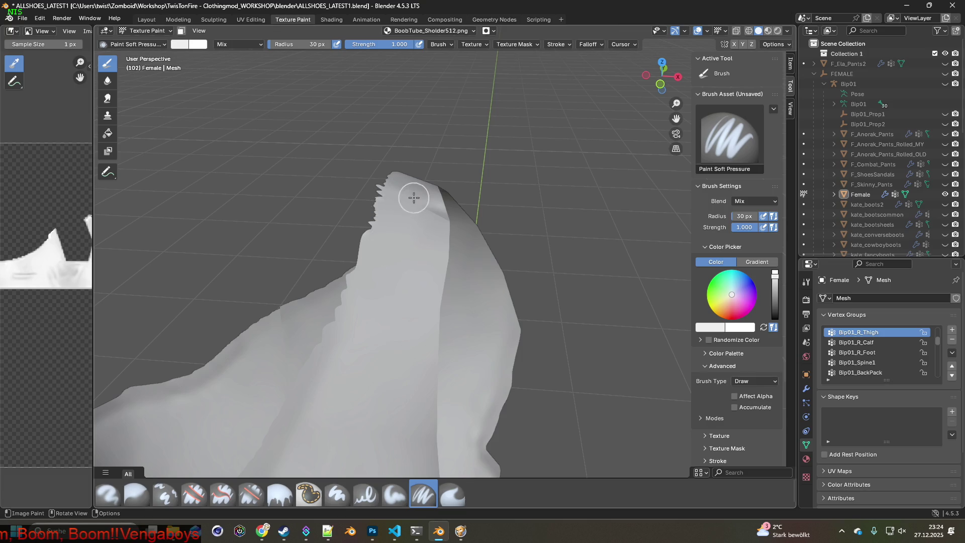
{"action": "mouse_move", "coordinate": [429, 224]}
{"action": "middle_mouse_down"}
{"action": "mouse_move", "coordinate": [365, 262]}
{"action": "mouse_move", "coordinate": [338, 239]}
{"action": "mouse_move", "coordinate": [334, 208]}
{"action": "mouse_move", "coordinate": [372, 265]}
{"action": "mouse_move", "coordinate": [322, 256]}
{"action": "middle_mouse_up"}
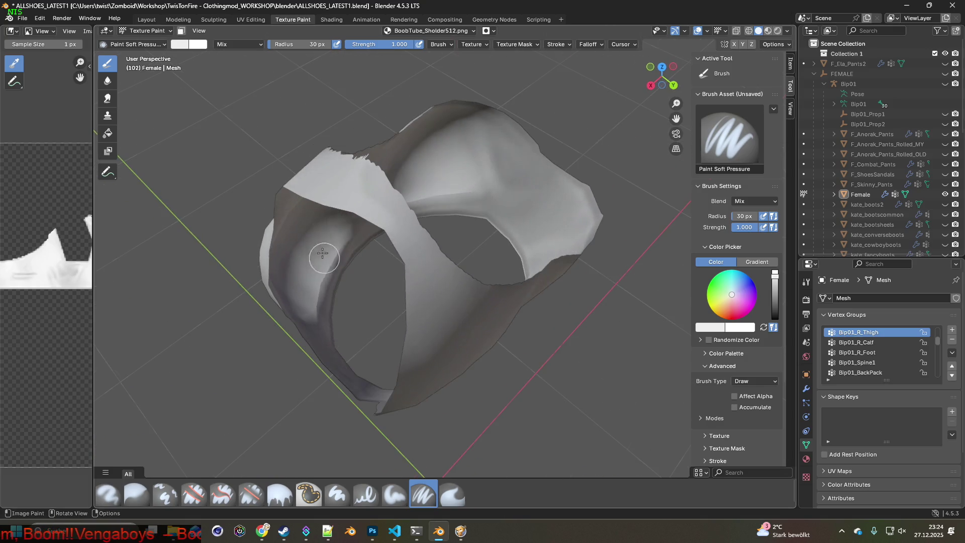
{"action": "mouse_move", "coordinate": [403, 240]}
{"action": "left_mouse_down"}
{"action": "mouse_move", "coordinate": [348, 194]}
{"action": "mouse_move", "coordinate": [353, 182]}
{"action": "left_mouse_up"}
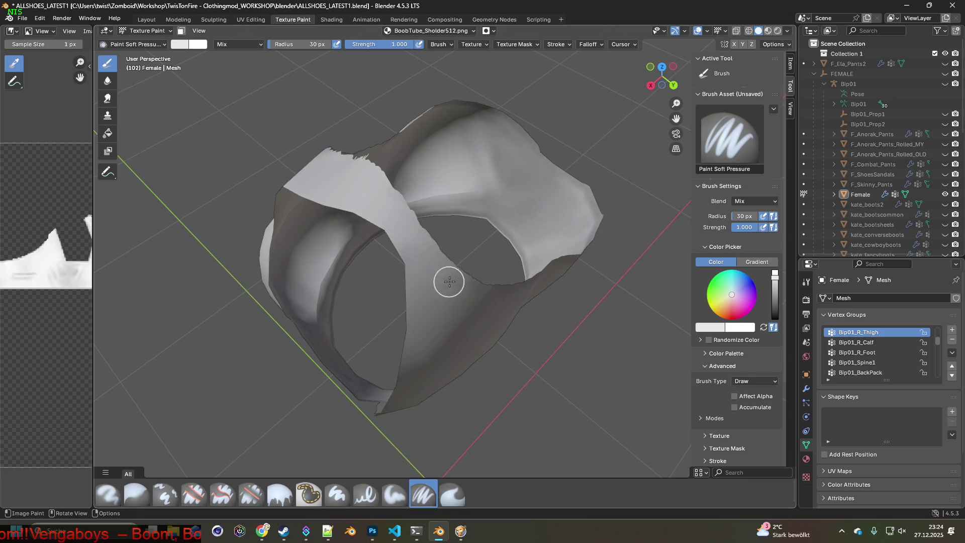
- Paint a sampled darker tone along the silhouette edge, then select the Erase Soft brush
{"action": "mouse_move", "coordinate": [445, 276]}
{"action": "middle_mouse_down"}
{"action": "mouse_move", "coordinate": [460, 300]}
{"action": "mouse_move", "coordinate": [409, 265]}
{"action": "mouse_move", "coordinate": [429, 261]}
{"action": "mouse_move", "coordinate": [517, 355]}
{"action": "mouse_move", "coordinate": [390, 275]}
{"action": "mouse_move", "coordinate": [417, 303]}
{"action": "mouse_move", "coordinate": [508, 338]}
{"action": "mouse_move", "coordinate": [416, 339]}
{"action": "mouse_move", "coordinate": [373, 355]}
{"action": "mouse_move", "coordinate": [409, 361]}
{"action": "mouse_move", "coordinate": [372, 362]}
{"action": "mouse_move", "coordinate": [379, 365]}
{"action": "mouse_move", "coordinate": [392, 361]}
{"action": "mouse_move", "coordinate": [357, 346]}
{"action": "middle_mouse_up"}
{"action": "key", "text": "s"}
{"action": "left_click_drag", "start_coordinate": [317, 315], "coordinate": [456, 225]}
{"action": "mouse_move", "coordinate": [456, 225]}
{"action": "middle_mouse_down"}
{"action": "mouse_move", "coordinate": [280, 276]}
{"action": "mouse_move", "coordinate": [345, 291]}
{"action": "middle_mouse_up"}
{"action": "mouse_move", "coordinate": [372, 273]}
{"action": "left_mouse_down"}
{"action": "mouse_move", "coordinate": [405, 230]}
{"action": "mouse_move", "coordinate": [480, 170]}
{"action": "left_mouse_up"}
{"action": "mouse_move", "coordinate": [480, 170]}
{"action": "middle_mouse_down"}
{"action": "mouse_move", "coordinate": [370, 276]}
{"action": "mouse_move", "coordinate": [396, 292]}
{"action": "middle_mouse_up"}
{"action": "left_click", "coordinate": [251, 494]}
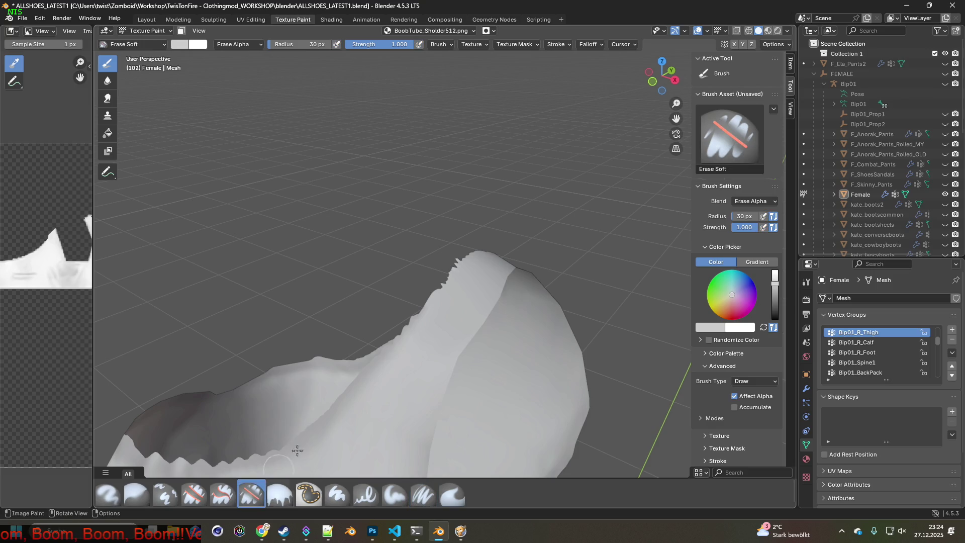
- Work along the strap's top edge from both sides, leaving jagged notches
{"action": "scroll", "coordinate": [407, 309], "scroll_direction": "up", "scroll_amount": 1}
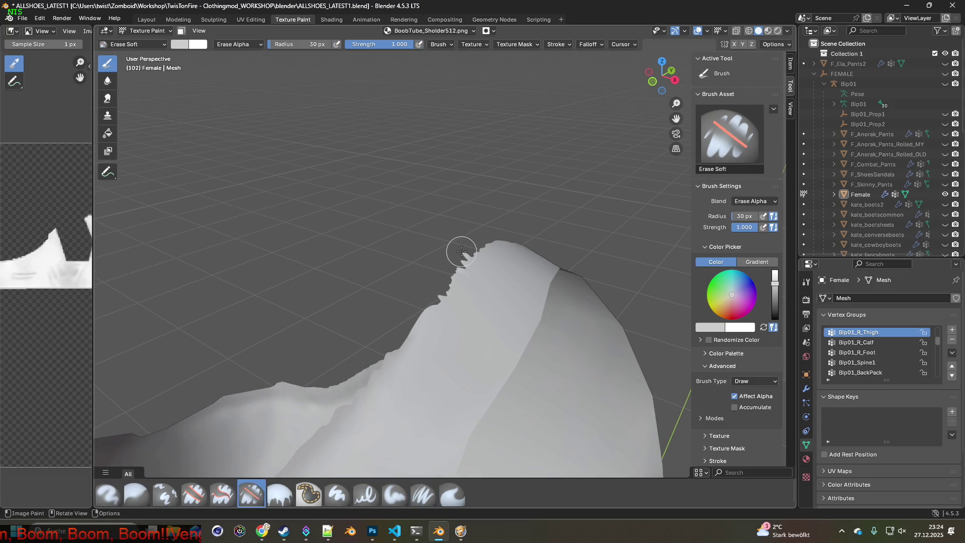
{"action": "middle_click_drag", "start_coordinate": [464, 257], "coordinate": [398, 292]}
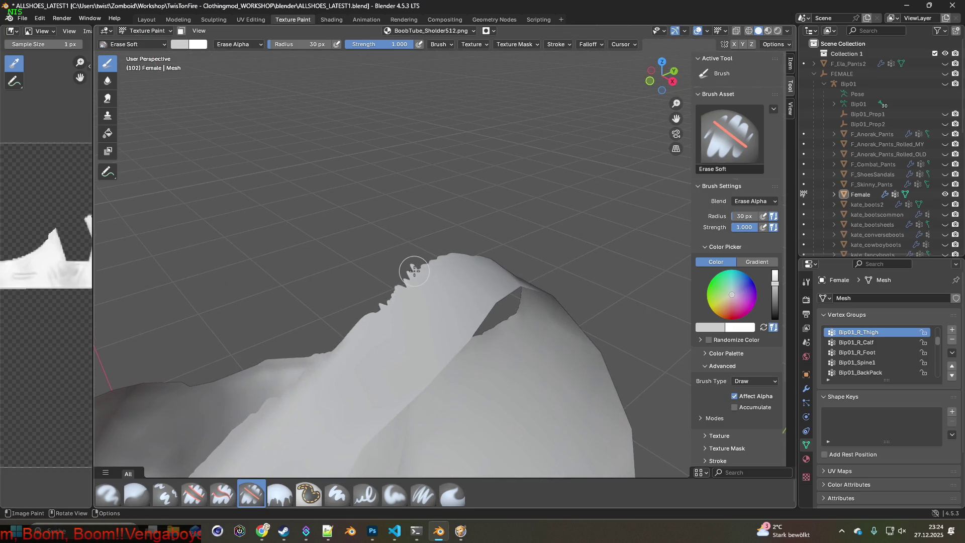
{"action": "middle_click_drag", "start_coordinate": [379, 303], "coordinate": [445, 285]}
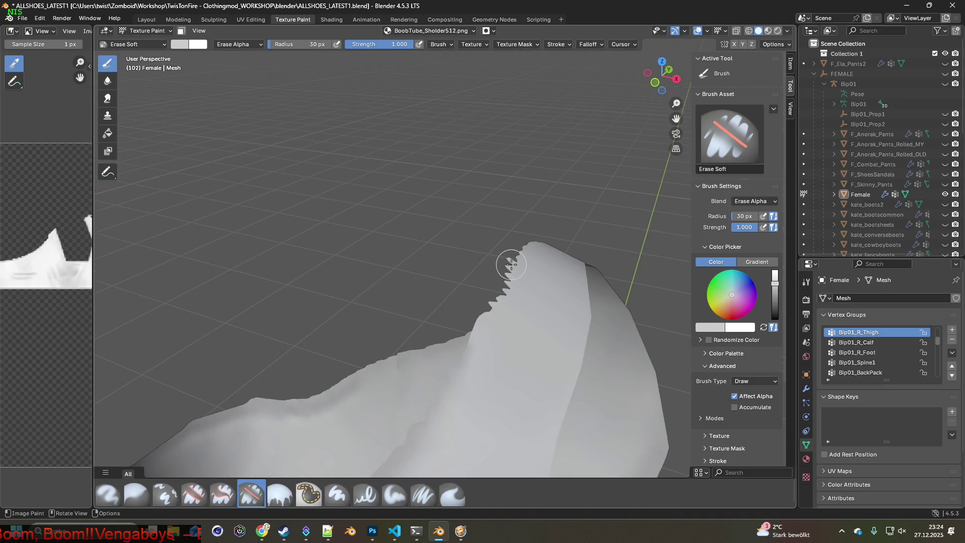
{"action": "mouse_move", "coordinate": [508, 265]}
{"action": "middle_mouse_down"}
{"action": "mouse_move", "coordinate": [431, 273]}
{"action": "mouse_move", "coordinate": [403, 310]}
{"action": "mouse_move", "coordinate": [418, 300]}
{"action": "mouse_move", "coordinate": [409, 284]}
{"action": "middle_mouse_up"}
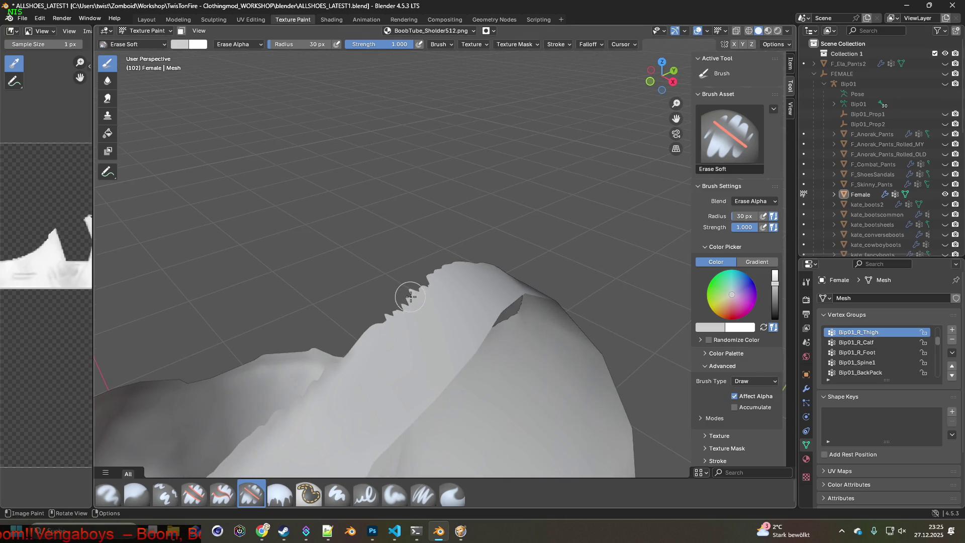
{"action": "mouse_move", "coordinate": [378, 317]}
{"action": "middle_mouse_down"}
{"action": "mouse_move", "coordinate": [441, 276]}
{"action": "mouse_move", "coordinate": [454, 292]}
{"action": "middle_mouse_up"}
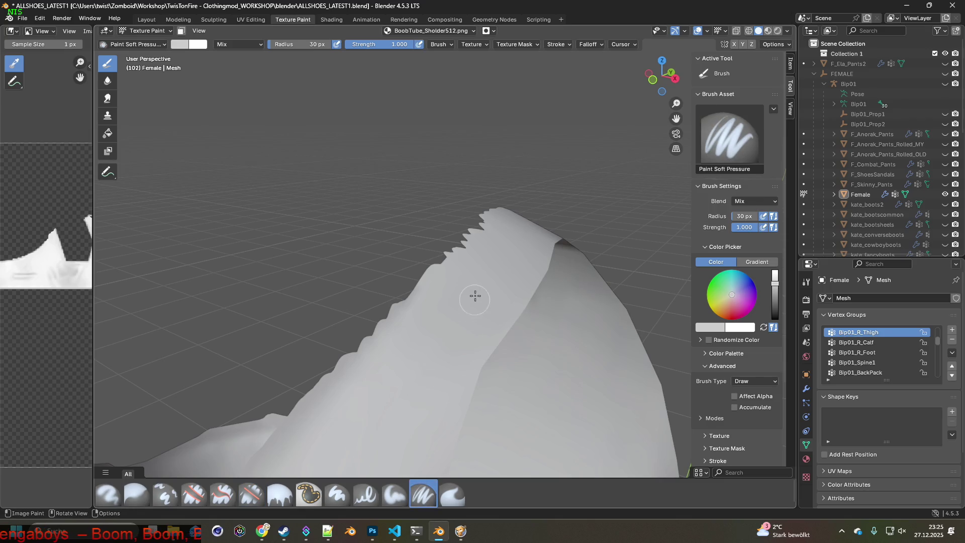
- Repaint the jagged ridge edge in sampled light grey, then pick the Erase Soft brush
{"action": "mouse_move", "coordinate": [534, 323]}
{"action": "middle_mouse_down"}
{"action": "mouse_move", "coordinate": [477, 316]}
{"action": "mouse_move", "coordinate": [432, 270]}
{"action": "middle_mouse_up"}
{"action": "key", "text": "s"}
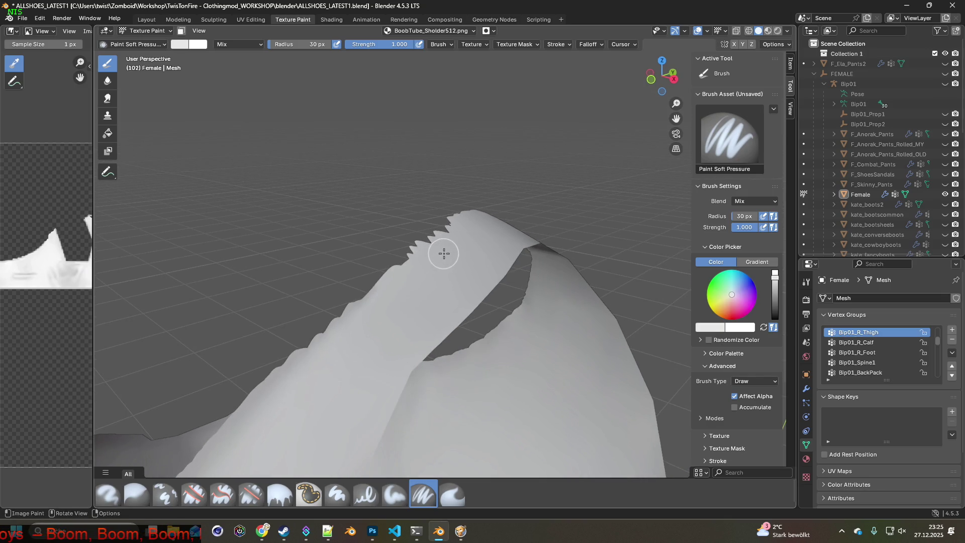
{"action": "left_click_drag", "start_coordinate": [457, 236], "coordinate": [437, 250]}
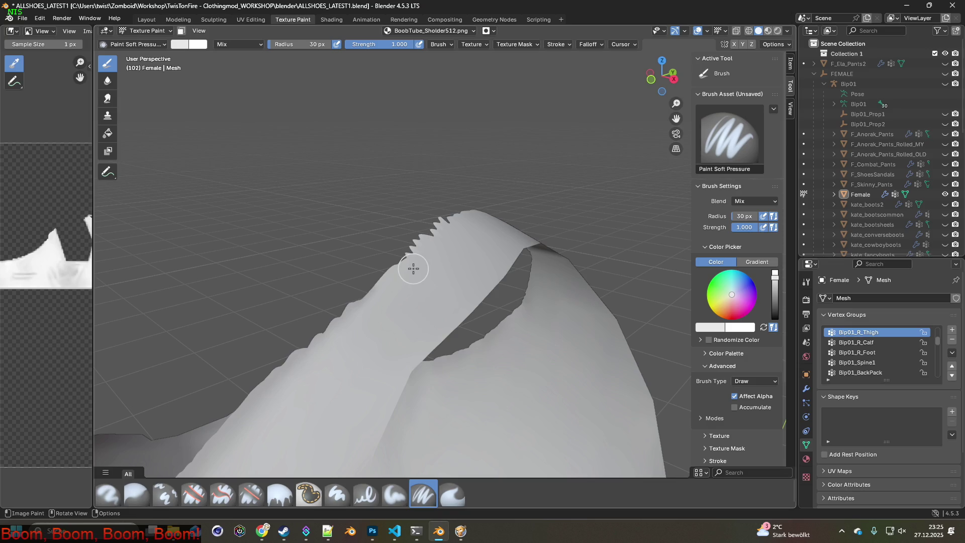
{"action": "mouse_move", "coordinate": [437, 262]}
{"action": "middle_mouse_down"}
{"action": "mouse_move", "coordinate": [471, 254]}
{"action": "mouse_move", "coordinate": [540, 300]}
{"action": "mouse_move", "coordinate": [362, 314]}
{"action": "mouse_move", "coordinate": [243, 338]}
{"action": "middle_mouse_up"}
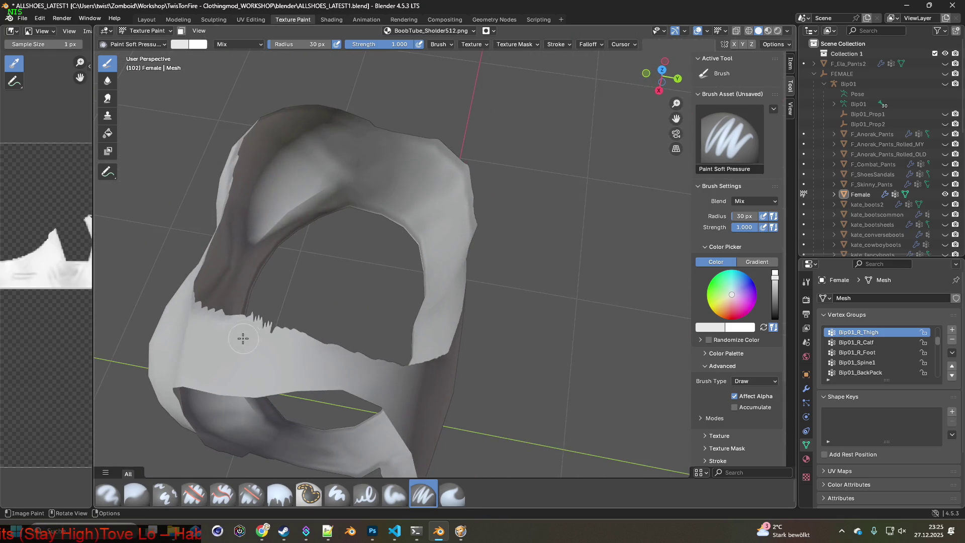
{"action": "mouse_move", "coordinate": [296, 310]}
{"action": "middle_mouse_down"}
{"action": "mouse_move", "coordinate": [551, 303]}
{"action": "mouse_move", "coordinate": [465, 264]}
{"action": "mouse_move", "coordinate": [482, 275]}
{"action": "mouse_move", "coordinate": [462, 372]}
{"action": "mouse_move", "coordinate": [446, 330]}
{"action": "middle_mouse_up"}
{"action": "left_click", "coordinate": [251, 494]}
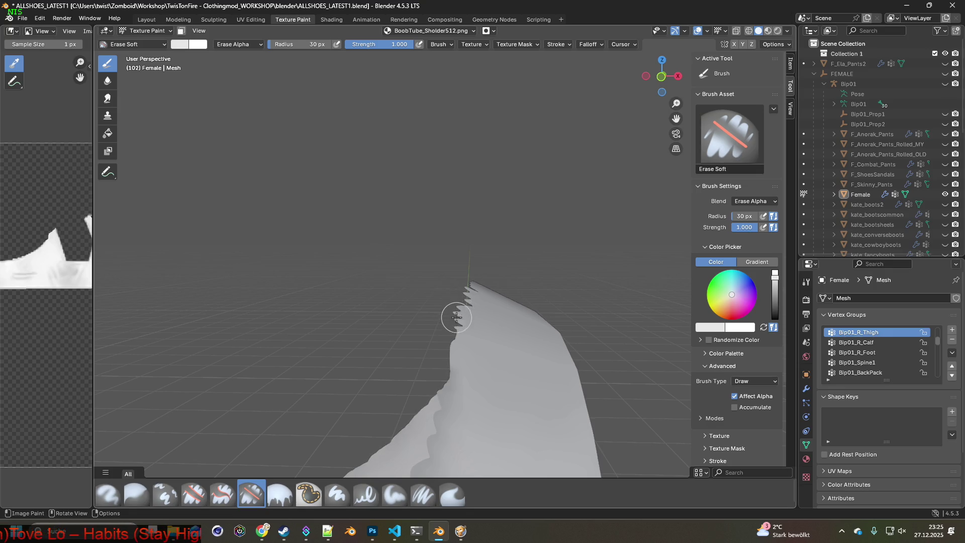
- Erase ragged transparent notches into the strap's tip, orbiting around the edge between strokes
{"action": "middle_click_drag", "start_coordinate": [456, 317], "coordinate": [399, 327]}
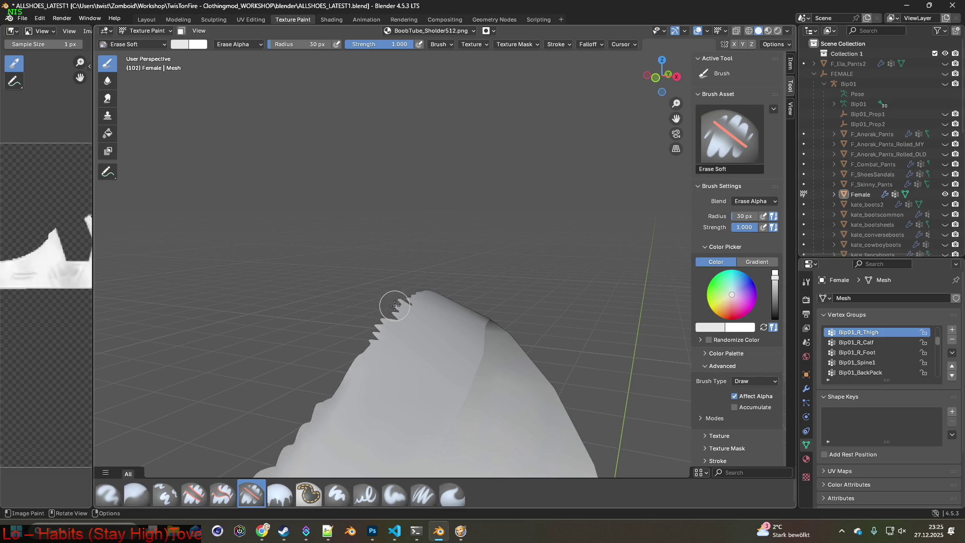
{"action": "mouse_move", "coordinate": [366, 333]}
{"action": "middle_mouse_down"}
{"action": "mouse_move", "coordinate": [418, 336]}
{"action": "mouse_move", "coordinate": [505, 275]}
{"action": "mouse_move", "coordinate": [502, 261]}
{"action": "mouse_move", "coordinate": [593, 242]}
{"action": "middle_mouse_up"}
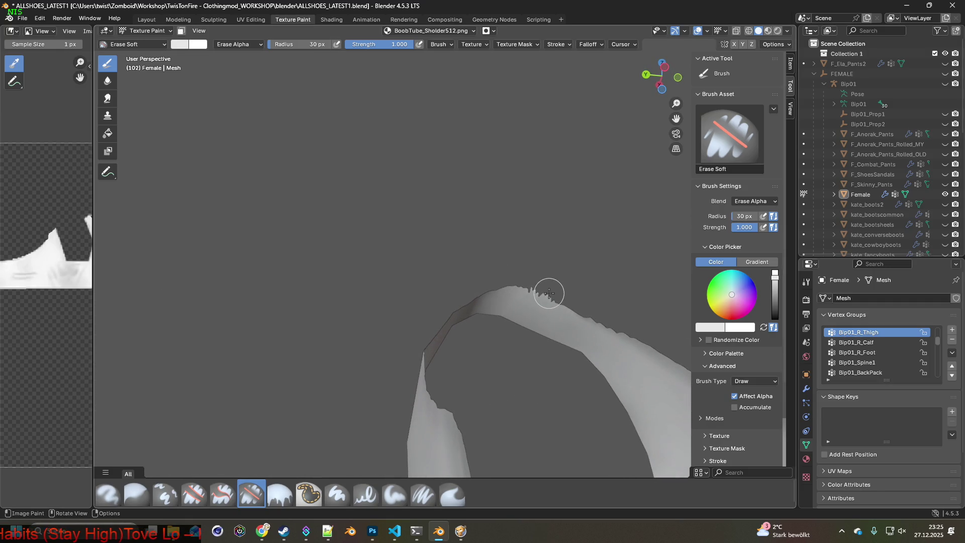
{"action": "mouse_move", "coordinate": [536, 292]}
{"action": "middle_mouse_down"}
{"action": "mouse_move", "coordinate": [514, 392]}
{"action": "mouse_move", "coordinate": [502, 369]}
{"action": "mouse_move", "coordinate": [535, 317]}
{"action": "middle_mouse_up"}
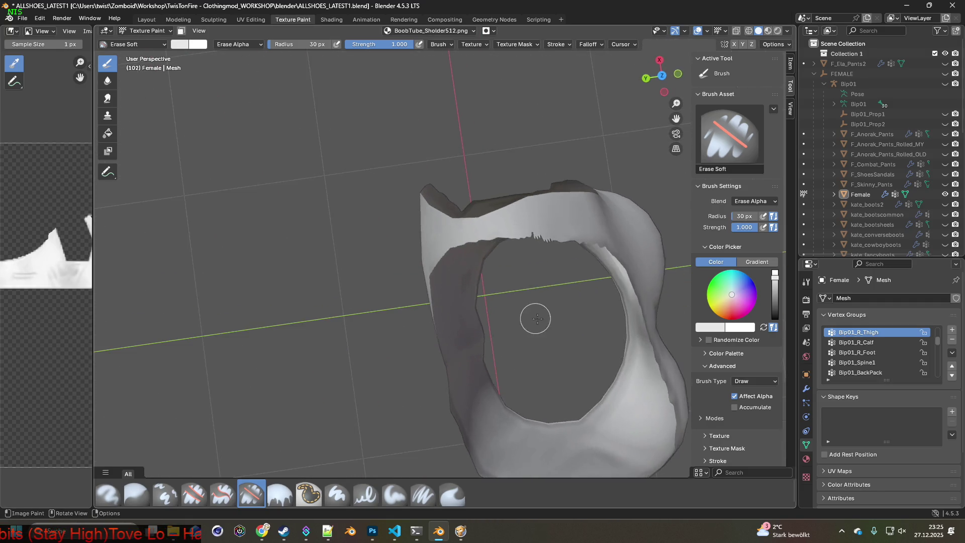
{"action": "scroll", "coordinate": [565, 276], "scroll_direction": "up", "scroll_amount": 5}
{"action": "scroll", "coordinate": [443, 304], "scroll_direction": "up", "scroll_amount": 4}
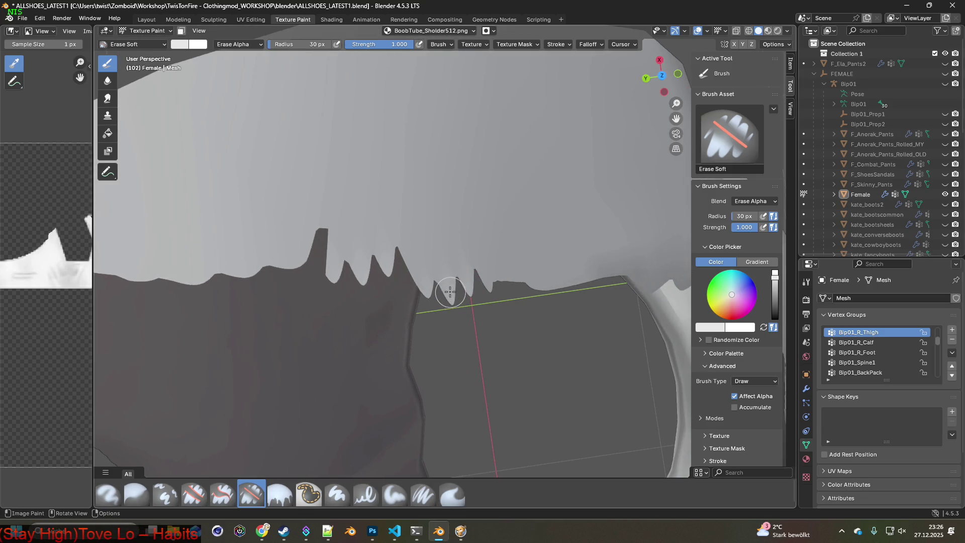
{"action": "mouse_move", "coordinate": [452, 301]}
{"action": "middle_mouse_down"}
{"action": "mouse_move", "coordinate": [452, 323]}
{"action": "mouse_move", "coordinate": [589, 342]}
{"action": "mouse_move", "coordinate": [462, 256]}
{"action": "mouse_move", "coordinate": [472, 226]}
{"action": "middle_mouse_up"}
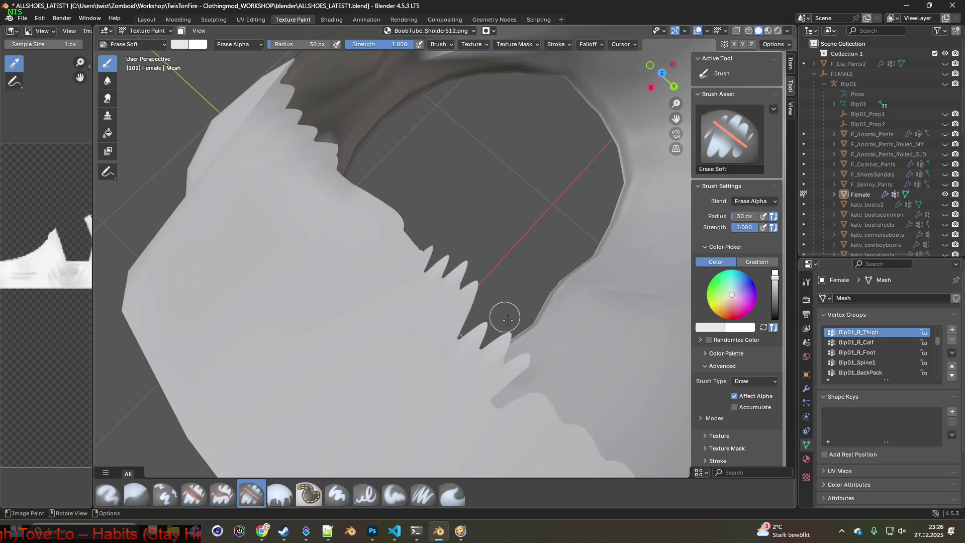
{"action": "mouse_move", "coordinate": [507, 336]}
{"action": "middle_mouse_down"}
{"action": "mouse_move", "coordinate": [500, 351]}
{"action": "mouse_move", "coordinate": [534, 379]}
{"action": "mouse_move", "coordinate": [507, 257]}
{"action": "mouse_move", "coordinate": [538, 262]}
{"action": "mouse_move", "coordinate": [500, 237]}
{"action": "mouse_move", "coordinate": [519, 215]}
{"action": "middle_mouse_up"}
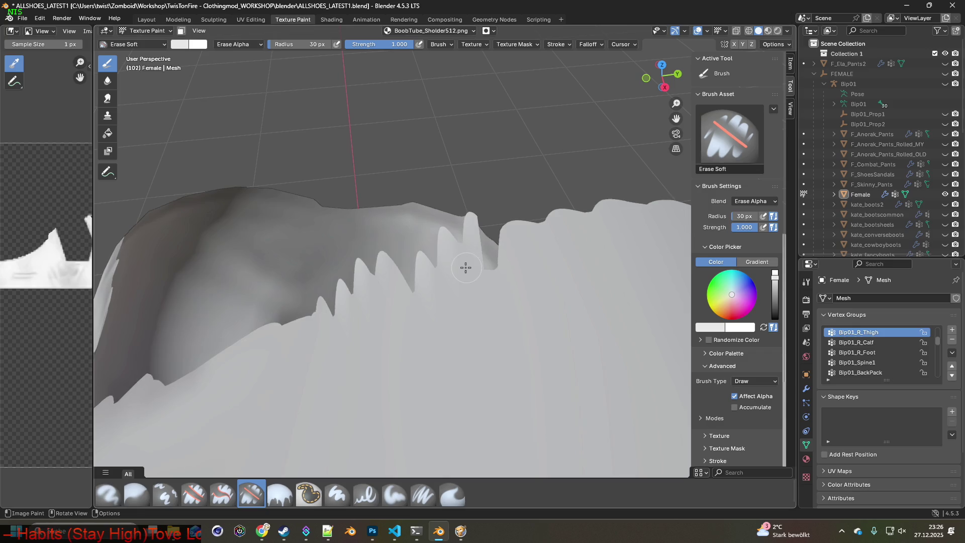
{"action": "middle_click_drag", "start_coordinate": [466, 267], "coordinate": [519, 249]}
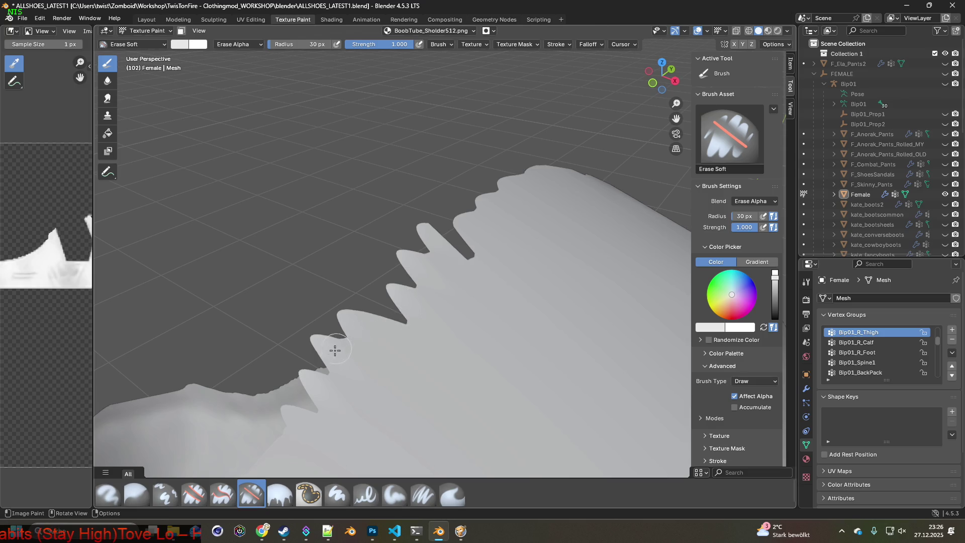
{"action": "mouse_move", "coordinate": [370, 340]}
{"action": "middle_mouse_down"}
{"action": "mouse_move", "coordinate": [409, 301]}
{"action": "mouse_move", "coordinate": [366, 333]}
{"action": "middle_mouse_up"}
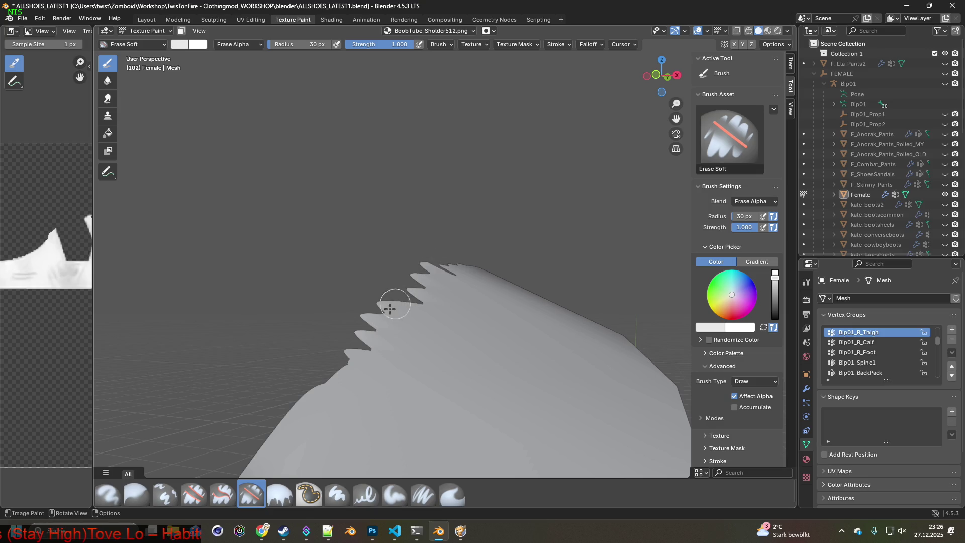
{"action": "mouse_move", "coordinate": [400, 312]}
{"action": "middle_mouse_down"}
{"action": "mouse_move", "coordinate": [373, 314]}
{"action": "mouse_move", "coordinate": [401, 292]}
{"action": "middle_mouse_up"}
{"action": "mouse_move", "coordinate": [448, 260]}
{"action": "middle_mouse_down"}
{"action": "mouse_move", "coordinate": [416, 315]}
{"action": "mouse_move", "coordinate": [492, 318]}
{"action": "mouse_move", "coordinate": [443, 303]}
{"action": "middle_mouse_up"}
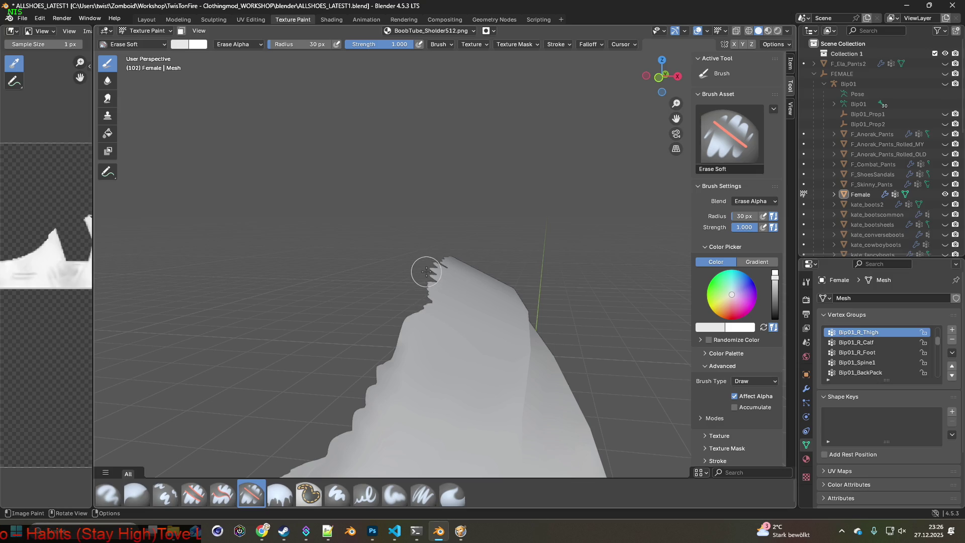
- Erase jagged notches along the strap's upper edge
{"action": "middle_click_drag", "start_coordinate": [435, 272], "coordinate": [415, 295]}
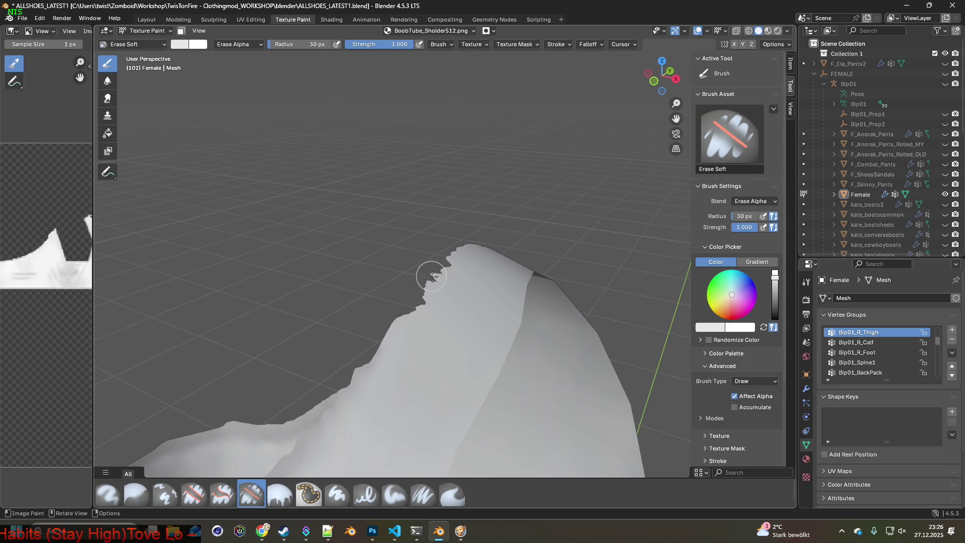
{"action": "middle_click_drag", "start_coordinate": [433, 277], "coordinate": [442, 269]}
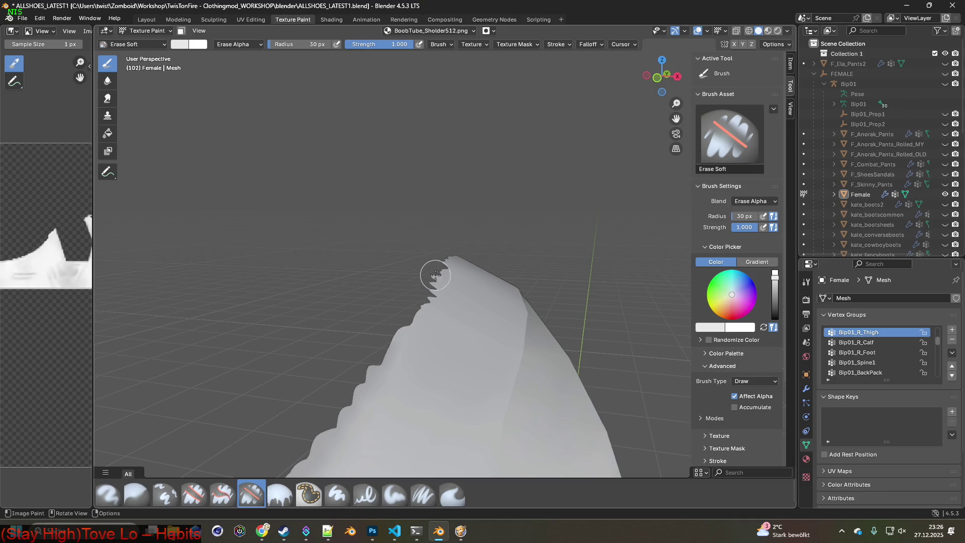
{"action": "middle_click_drag", "start_coordinate": [441, 271], "coordinate": [390, 289]}
{"action": "mouse_move", "coordinate": [450, 265]}
{"action": "left_mouse_down"}
{"action": "mouse_move", "coordinate": [470, 255]}
{"action": "mouse_move", "coordinate": [440, 280]}
{"action": "left_mouse_up"}
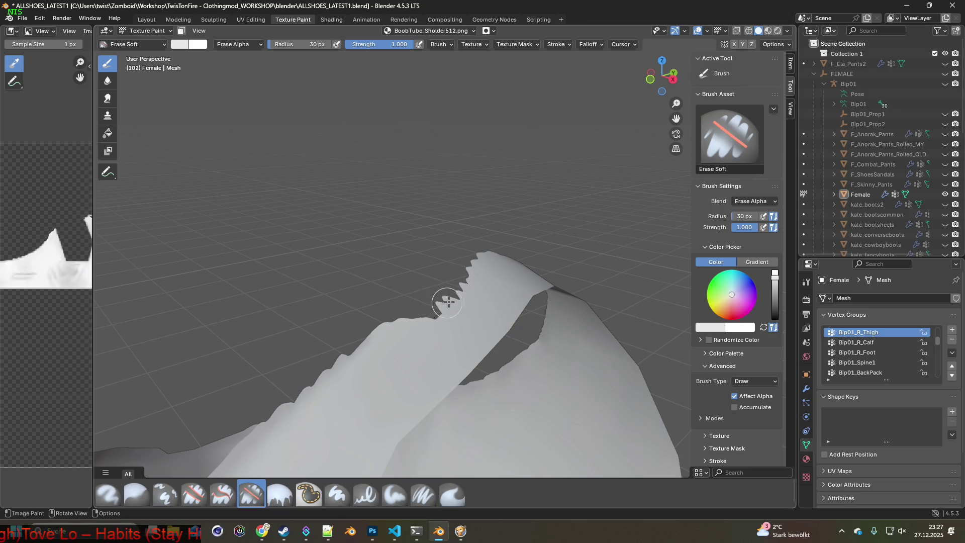
{"action": "mouse_move", "coordinate": [462, 297]}
{"action": "left_mouse_down"}
{"action": "mouse_move", "coordinate": [491, 254]}
{"action": "mouse_move", "coordinate": [457, 286]}
{"action": "left_mouse_up"}
- Erase a wedge above the opening's rim and check the frayed edge from several sides
{"action": "mouse_move", "coordinate": [429, 322]}
{"action": "middle_mouse_down"}
{"action": "mouse_move", "coordinate": [482, 323]}
{"action": "mouse_move", "coordinate": [431, 305]}
{"action": "mouse_move", "coordinate": [455, 330]}
{"action": "mouse_move", "coordinate": [485, 299]}
{"action": "mouse_move", "coordinate": [477, 233]}
{"action": "mouse_move", "coordinate": [491, 338]}
{"action": "mouse_move", "coordinate": [424, 360]}
{"action": "mouse_move", "coordinate": [406, 346]}
{"action": "mouse_move", "coordinate": [556, 335]}
{"action": "middle_mouse_up"}
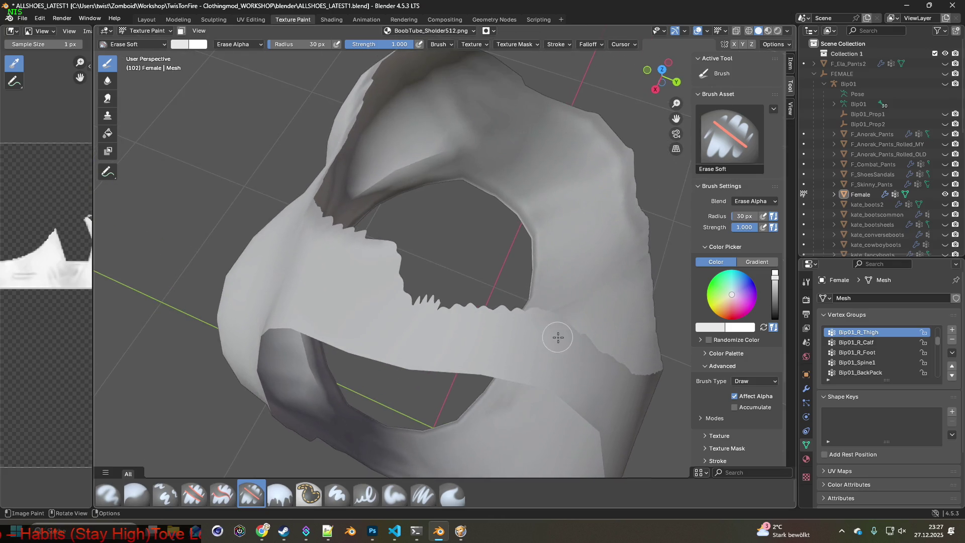
{"action": "mouse_move", "coordinate": [495, 336]}
{"action": "middle_mouse_down"}
{"action": "mouse_move", "coordinate": [441, 328]}
{"action": "mouse_move", "coordinate": [490, 308]}
{"action": "mouse_move", "coordinate": [492, 291]}
{"action": "mouse_move", "coordinate": [442, 307]}
{"action": "middle_mouse_up"}
{"action": "mouse_move", "coordinate": [414, 287]}
{"action": "left_mouse_down"}
{"action": "mouse_move", "coordinate": [323, 237]}
{"action": "mouse_move", "coordinate": [412, 277]}
{"action": "mouse_move", "coordinate": [419, 269]}
{"action": "mouse_move", "coordinate": [404, 279]}
{"action": "mouse_move", "coordinate": [346, 269]}
{"action": "left_mouse_up"}
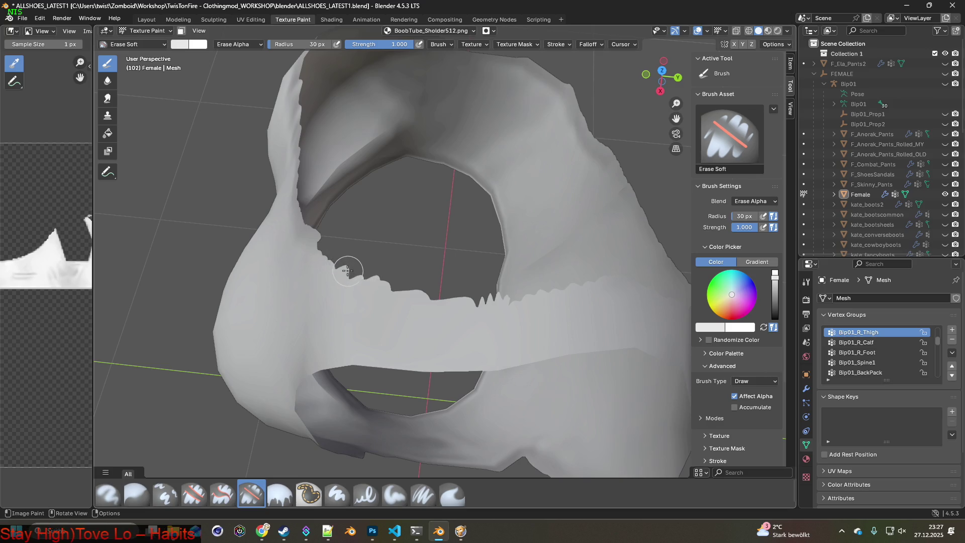
{"action": "mouse_move", "coordinate": [319, 231]}
{"action": "middle_mouse_down"}
{"action": "mouse_move", "coordinate": [418, 252]}
{"action": "mouse_move", "coordinate": [376, 266]}
{"action": "middle_mouse_up"}
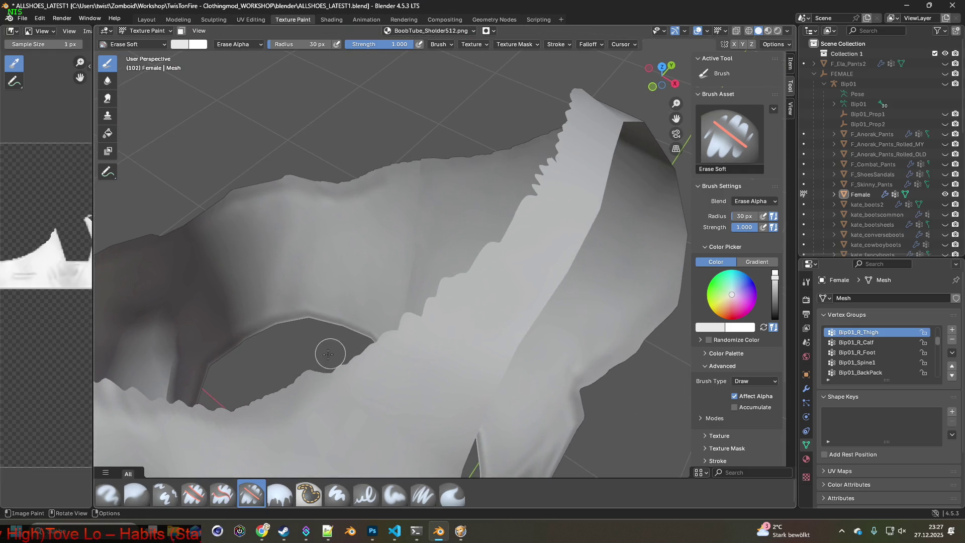
{"action": "middle_click_drag", "start_coordinate": [346, 348], "coordinate": [362, 351]}
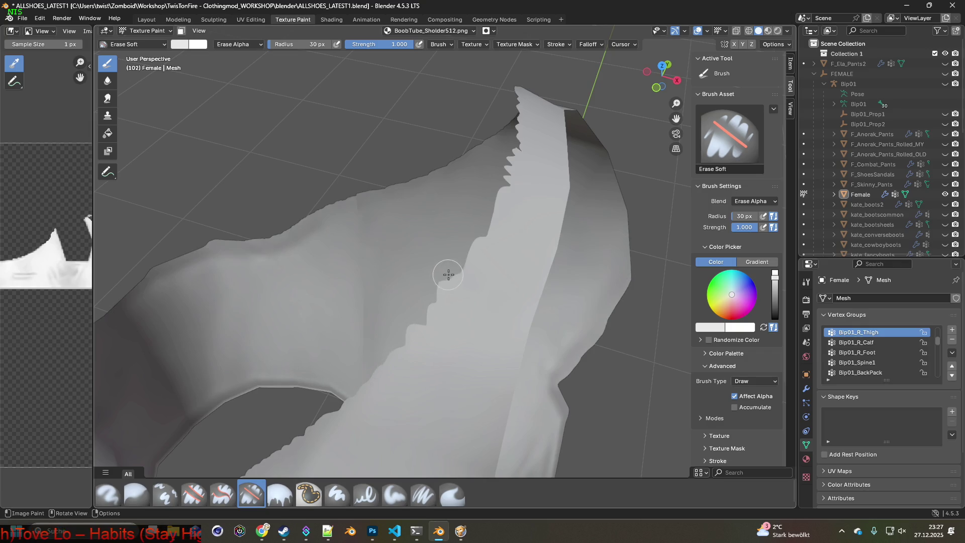
{"action": "mouse_move", "coordinate": [438, 288]}
{"action": "middle_mouse_down"}
{"action": "mouse_move", "coordinate": [459, 299]}
{"action": "mouse_move", "coordinate": [441, 303]}
{"action": "middle_mouse_up"}
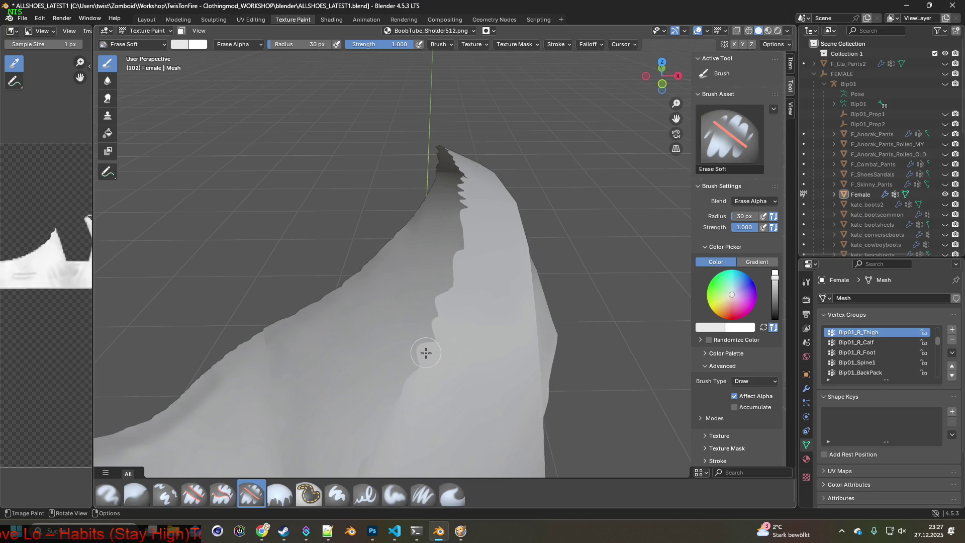
{"action": "middle_click_drag", "start_coordinate": [453, 306], "coordinate": [340, 318]}
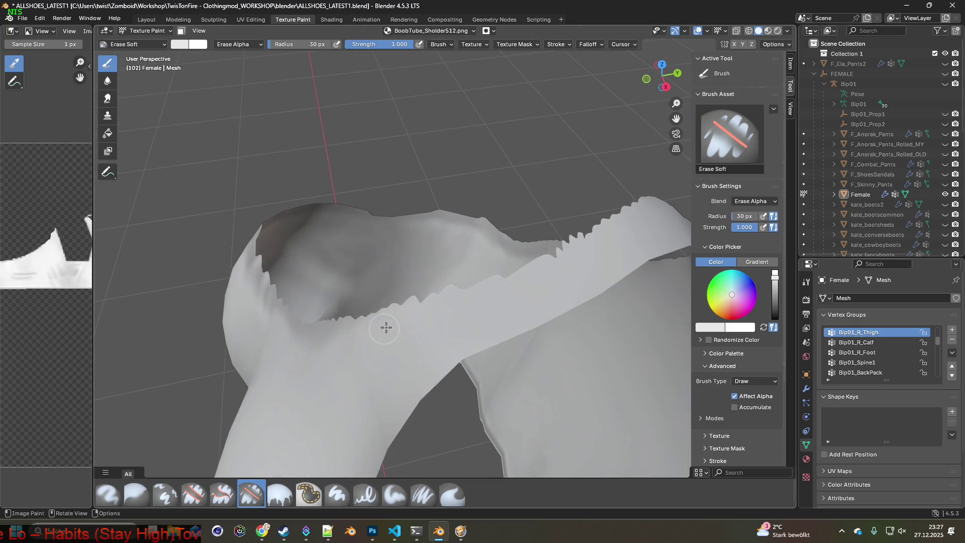
- Erase sawtooth notches along the strap's light edge and down from the rising ridge's peak
{"action": "mouse_move", "coordinate": [416, 302]}
{"action": "middle_mouse_down"}
{"action": "mouse_move", "coordinate": [448, 323]}
{"action": "mouse_move", "coordinate": [394, 308]}
{"action": "mouse_move", "coordinate": [500, 315]}
{"action": "middle_mouse_up"}
{"action": "mouse_move", "coordinate": [495, 333]}
{"action": "left_mouse_down"}
{"action": "mouse_move", "coordinate": [514, 283]}
{"action": "mouse_move", "coordinate": [517, 306]}
{"action": "mouse_move", "coordinate": [519, 198]}
{"action": "mouse_move", "coordinate": [513, 314]}
{"action": "mouse_move", "coordinate": [483, 385]}
{"action": "mouse_move", "coordinate": [450, 425]}
{"action": "left_mouse_up"}
{"action": "scroll", "coordinate": [463, 330], "scroll_direction": "up", "scroll_amount": 3}
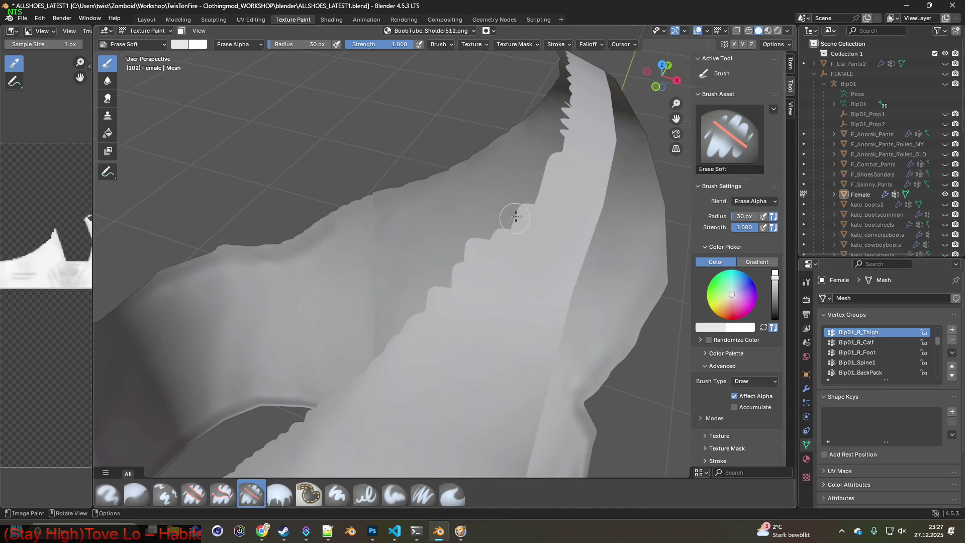
{"action": "mouse_move", "coordinate": [401, 323]}
{"action": "middle_mouse_down"}
{"action": "mouse_move", "coordinate": [435, 319]}
{"action": "mouse_move", "coordinate": [485, 267]}
{"action": "mouse_move", "coordinate": [401, 286]}
{"action": "mouse_move", "coordinate": [492, 255]}
{"action": "middle_mouse_up"}
{"action": "mouse_move", "coordinate": [369, 278]}
{"action": "middle_mouse_down"}
{"action": "mouse_move", "coordinate": [467, 329]}
{"action": "mouse_move", "coordinate": [372, 308]}
{"action": "middle_mouse_up"}
{"action": "mouse_move", "coordinate": [432, 312]}
{"action": "middle_mouse_down"}
{"action": "mouse_move", "coordinate": [459, 286]}
{"action": "mouse_move", "coordinate": [390, 287]}
{"action": "mouse_move", "coordinate": [397, 307]}
{"action": "mouse_move", "coordinate": [476, 280]}
{"action": "mouse_move", "coordinate": [409, 333]}
{"action": "mouse_move", "coordinate": [420, 260]}
{"action": "middle_mouse_up"}
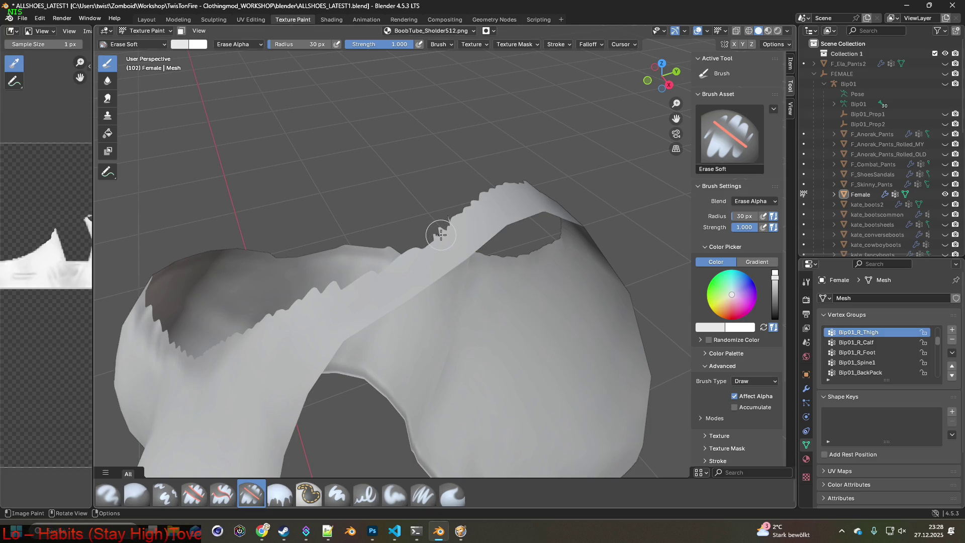
{"action": "middle_click_drag", "start_coordinate": [404, 248], "coordinate": [441, 222]}
{"action": "mouse_move", "coordinate": [441, 221]}
{"action": "left_mouse_down"}
{"action": "mouse_move", "coordinate": [364, 293]}
{"action": "mouse_move", "coordinate": [295, 336]}
{"action": "mouse_move", "coordinate": [299, 344]}
{"action": "mouse_move", "coordinate": [344, 300]}
{"action": "mouse_move", "coordinate": [290, 351]}
{"action": "left_mouse_up"}
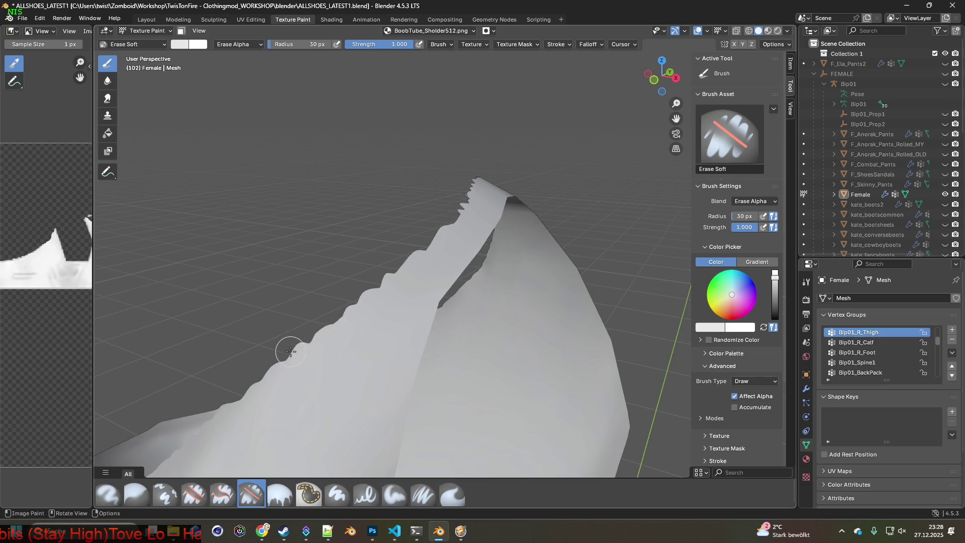
{"action": "mouse_move", "coordinate": [433, 275]}
{"action": "middle_mouse_down"}
{"action": "mouse_move", "coordinate": [329, 327]}
{"action": "mouse_move", "coordinate": [281, 329]}
{"action": "mouse_move", "coordinate": [367, 322]}
{"action": "mouse_move", "coordinate": [333, 295]}
{"action": "middle_mouse_up"}
{"action": "mouse_move", "coordinate": [350, 281]}
{"action": "left_mouse_down"}
{"action": "mouse_move", "coordinate": [362, 258]}
{"action": "mouse_move", "coordinate": [358, 232]}
{"action": "mouse_move", "coordinate": [383, 218]}
{"action": "mouse_move", "coordinate": [341, 281]}
{"action": "left_mouse_up"}
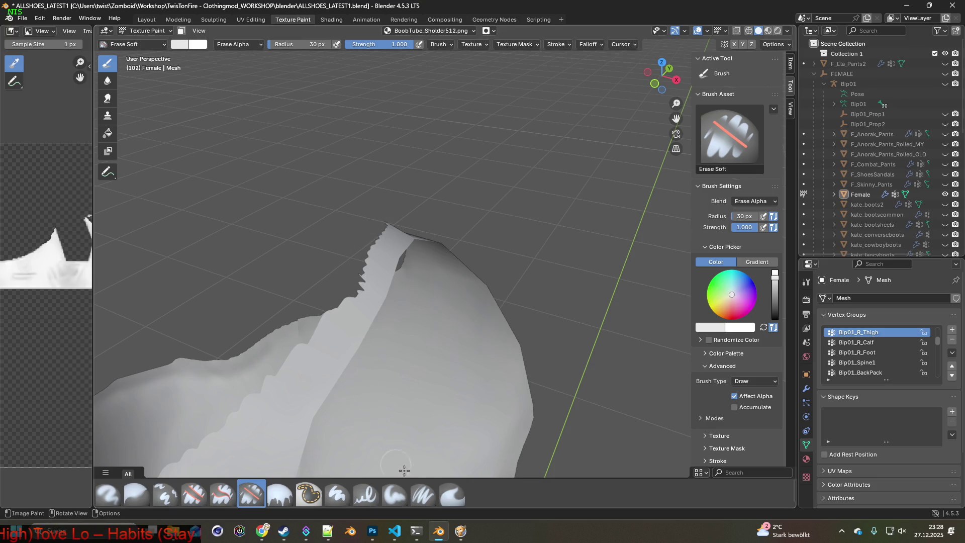
- With Paint Soft Pressure, paint white highlight strips along the strap's diagonal edge
{"action": "left_click", "coordinate": [423, 494]}
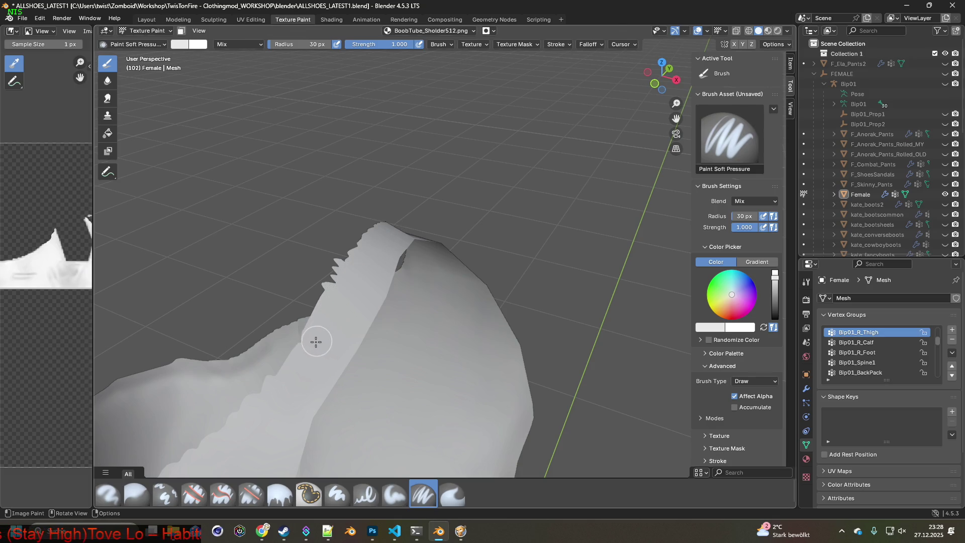
{"action": "mouse_move", "coordinate": [262, 400]}
{"action": "middle_mouse_down", "text": "shift"}
{"action": "mouse_move", "coordinate": [291, 401]}
{"action": "mouse_move", "coordinate": [388, 251]}
{"action": "middle_mouse_up", "text": "shift"}
{"action": "mouse_move", "coordinate": [454, 226]}
{"action": "left_mouse_down"}
{"action": "mouse_move", "coordinate": [276, 366]}
{"action": "mouse_move", "coordinate": [288, 397]}
{"action": "left_mouse_up"}
{"action": "middle_click_drag", "start_coordinate": [287, 396], "coordinate": [422, 293], "text": "shift"}
{"action": "mouse_move", "coordinate": [437, 248]}
{"action": "left_mouse_down"}
{"action": "mouse_move", "coordinate": [362, 297]}
{"action": "mouse_move", "coordinate": [312, 314]}
{"action": "mouse_move", "coordinate": [170, 345]}
{"action": "mouse_move", "coordinate": [138, 340]}
{"action": "mouse_move", "coordinate": [209, 351]}
{"action": "left_mouse_up"}
{"action": "middle_click_drag", "start_coordinate": [209, 351], "coordinate": [240, 359], "text": "shift"}
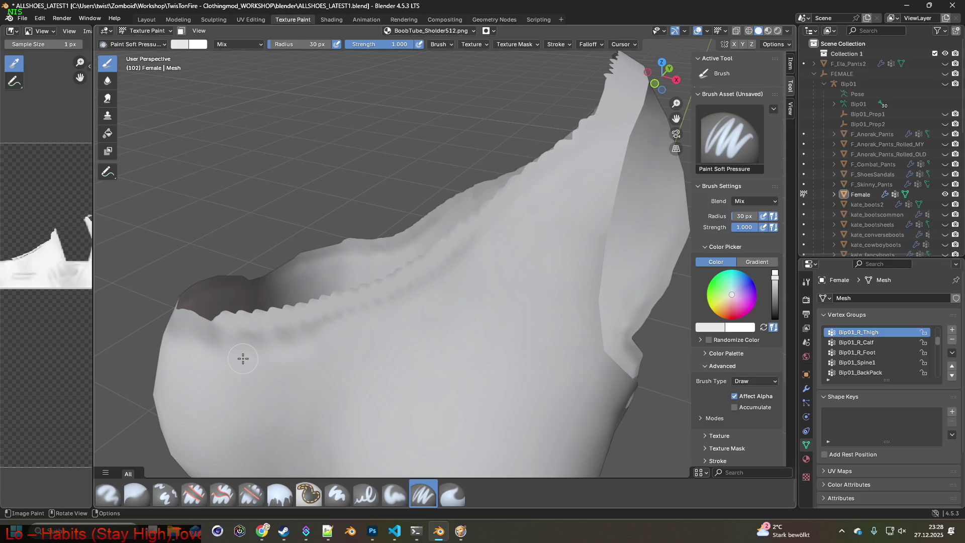
- Sample a darker grey and paint shadow up the ridge, then repaint the earlier shadow
{"action": "mouse_move", "coordinate": [351, 346]}
{"action": "middle_mouse_down"}
{"action": "mouse_move", "coordinate": [338, 338]}
{"action": "mouse_move", "coordinate": [397, 319]}
{"action": "mouse_move", "coordinate": [334, 360]}
{"action": "mouse_move", "coordinate": [464, 339]}
{"action": "mouse_move", "coordinate": [484, 355]}
{"action": "mouse_move", "coordinate": [390, 362]}
{"action": "mouse_move", "coordinate": [317, 353]}
{"action": "mouse_move", "coordinate": [324, 327]}
{"action": "middle_mouse_up"}
{"action": "key", "text": "s"}
{"action": "scroll", "coordinate": [367, 345], "scroll_direction": "up", "scroll_amount": 3}
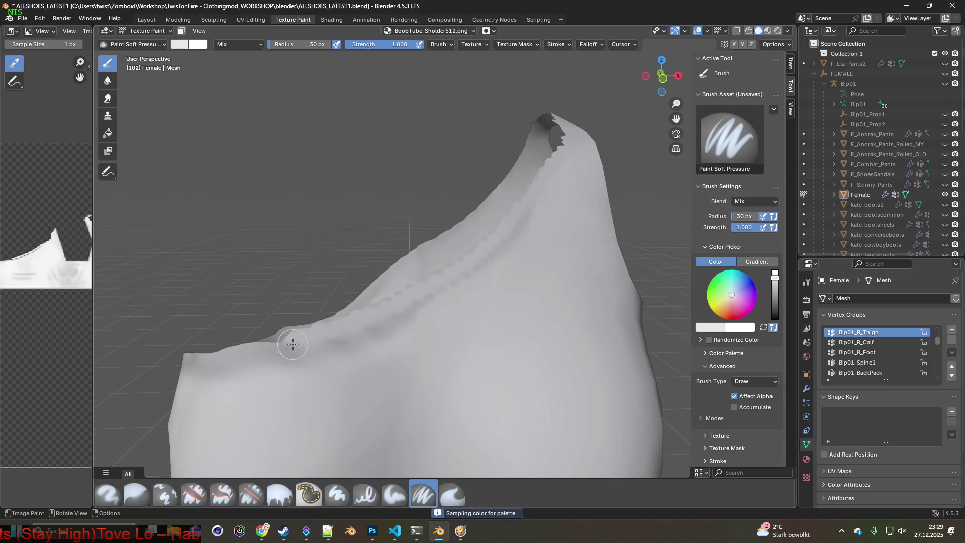
{"action": "key", "text": "s"}
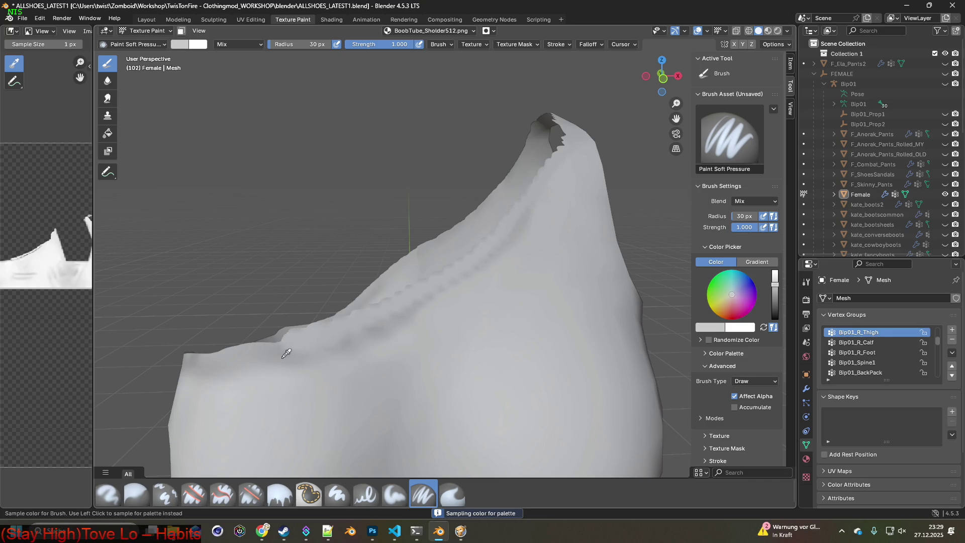
{"action": "left_click", "coordinate": [327, 332]}
{"action": "mouse_move", "coordinate": [338, 327]}
{"action": "left_mouse_down"}
{"action": "mouse_move", "coordinate": [467, 262]}
{"action": "mouse_move", "coordinate": [564, 134]}
{"action": "mouse_move", "coordinate": [502, 226]}
{"action": "left_mouse_up"}
{"action": "mouse_move", "coordinate": [502, 226]}
{"action": "middle_mouse_down"}
{"action": "mouse_move", "coordinate": [427, 327]}
{"action": "mouse_move", "coordinate": [390, 334]}
{"action": "mouse_move", "coordinate": [478, 330]}
{"action": "middle_mouse_up"}
{"action": "left_click_drag", "start_coordinate": [474, 291], "coordinate": [398, 348]}
- Turn off Affect Alpha so the brush paints colour only
{"action": "mouse_move", "coordinate": [454, 324]}
{"action": "middle_mouse_down"}
{"action": "mouse_move", "coordinate": [375, 345]}
{"action": "mouse_move", "coordinate": [443, 318]}
{"action": "mouse_move", "coordinate": [389, 348]}
{"action": "mouse_move", "coordinate": [441, 327]}
{"action": "mouse_move", "coordinate": [402, 303]}
{"action": "mouse_move", "coordinate": [470, 338]}
{"action": "middle_mouse_up"}
{"action": "scroll", "coordinate": [510, 360], "scroll_direction": "up", "scroll_amount": 4}
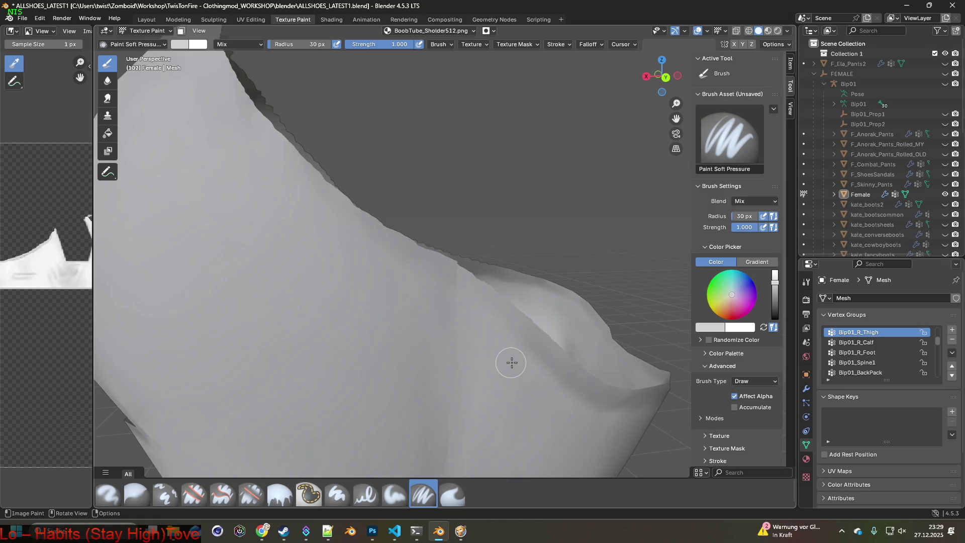
{"action": "left_click", "coordinate": [737, 401]}
{"action": "mouse_move", "coordinate": [648, 386]}
{"action": "middle_mouse_down"}
{"action": "mouse_move", "coordinate": [575, 362]}
{"action": "mouse_move", "coordinate": [566, 370]}
{"action": "middle_mouse_up"}
- Lighten the silhouette edge with strokes up to the peak, widening the white strip
{"action": "mouse_move", "coordinate": [564, 322]}
{"action": "left_mouse_down"}
{"action": "mouse_move", "coordinate": [483, 243]}
{"action": "mouse_move", "coordinate": [340, 151]}
{"action": "left_mouse_up"}
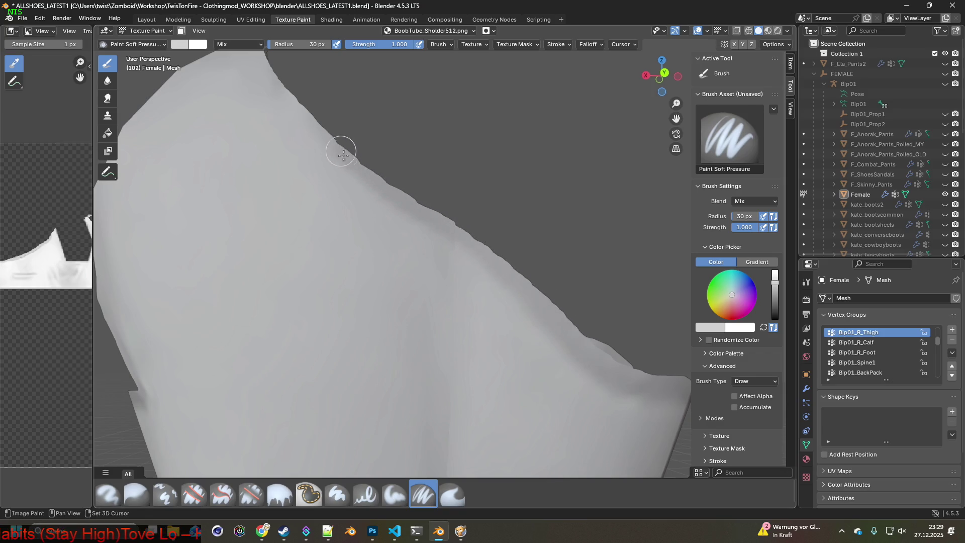
{"action": "middle_click_drag", "start_coordinate": [340, 150], "coordinate": [457, 308], "text": "shift"}
{"action": "left_click_drag", "start_coordinate": [460, 315], "coordinate": [382, 210]}
{"action": "mouse_move", "coordinate": [383, 210]}
{"action": "middle_mouse_down"}
{"action": "mouse_move", "coordinate": [392, 282]}
{"action": "mouse_move", "coordinate": [442, 351]}
{"action": "mouse_move", "coordinate": [410, 365]}
{"action": "middle_mouse_up"}
{"action": "mouse_move", "coordinate": [410, 364]}
{"action": "left_mouse_down"}
{"action": "mouse_move", "coordinate": [387, 356]}
{"action": "mouse_move", "coordinate": [365, 297]}
{"action": "left_mouse_up"}
{"action": "mouse_move", "coordinate": [362, 276]}
{"action": "middle_mouse_down"}
{"action": "mouse_move", "coordinate": [474, 323]}
{"action": "mouse_move", "coordinate": [504, 318]}
{"action": "mouse_move", "coordinate": [470, 355]}
{"action": "mouse_move", "coordinate": [484, 349]}
{"action": "mouse_move", "coordinate": [509, 285]}
{"action": "mouse_move", "coordinate": [500, 294]}
{"action": "middle_mouse_up"}
- Sample light and slightly darker greys, then check the whole top mesh from several angles
{"action": "key", "text": "s"}
{"action": "middle_click_drag", "start_coordinate": [395, 378], "coordinate": [369, 366]}
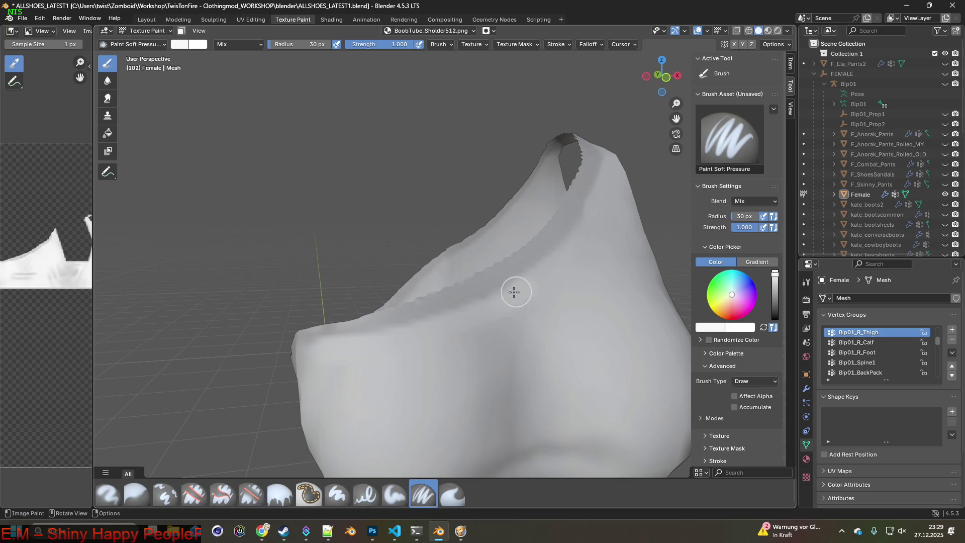
{"action": "middle_click_drag", "start_coordinate": [427, 326], "coordinate": [472, 349]}
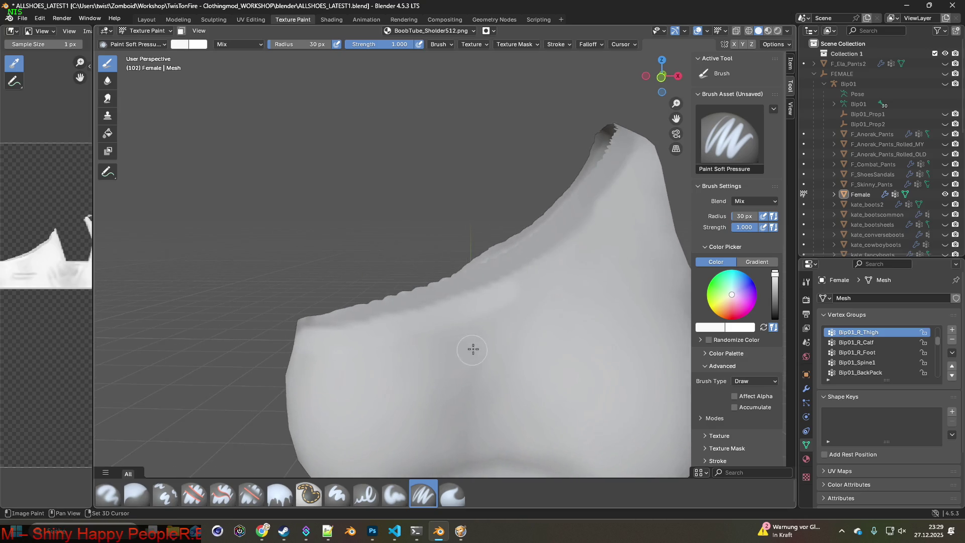
{"action": "key", "text": "s"}
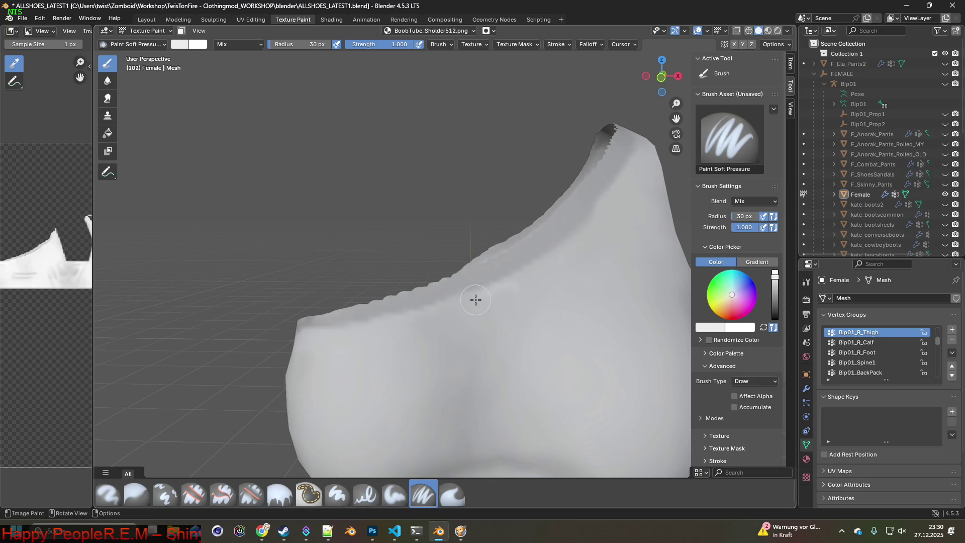
{"action": "scroll", "coordinate": [439, 314], "scroll_direction": "down", "scroll_amount": 5}
{"action": "mouse_move", "coordinate": [499, 394]}
{"action": "middle_mouse_down"}
{"action": "mouse_move", "coordinate": [532, 363]}
{"action": "mouse_move", "coordinate": [490, 369]}
{"action": "mouse_move", "coordinate": [468, 385]}
{"action": "mouse_move", "coordinate": [419, 371]}
{"action": "mouse_move", "coordinate": [510, 406]}
{"action": "middle_mouse_up"}
{"action": "mouse_move", "coordinate": [521, 343]}
{"action": "middle_mouse_down"}
{"action": "mouse_move", "coordinate": [446, 412]}
{"action": "mouse_move", "coordinate": [487, 366]}
{"action": "mouse_move", "coordinate": [422, 405]}
{"action": "middle_mouse_up"}
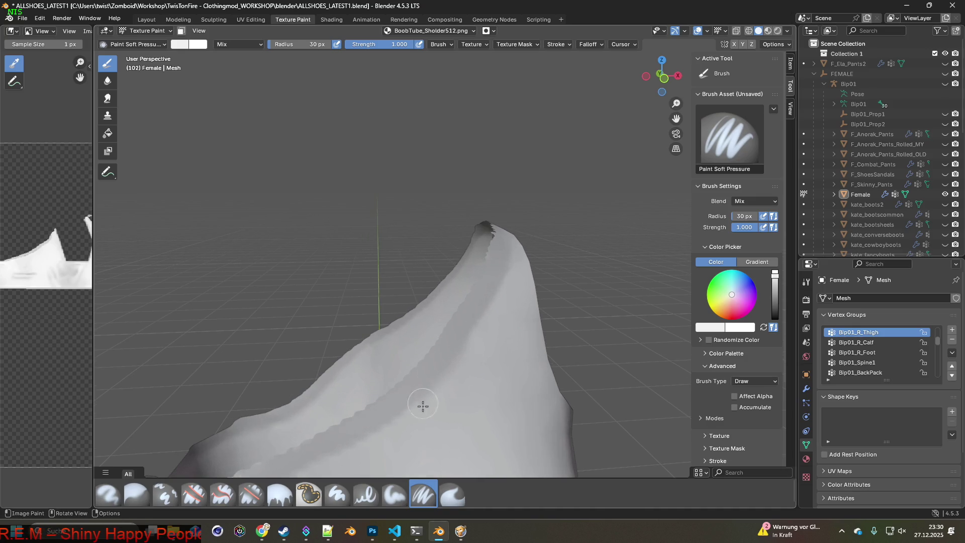
{"action": "mouse_move", "coordinate": [495, 327]}
{"action": "middle_mouse_down"}
{"action": "mouse_move", "coordinate": [422, 401]}
{"action": "mouse_move", "coordinate": [455, 349]}
{"action": "mouse_move", "coordinate": [419, 397]}
{"action": "mouse_move", "coordinate": [405, 400]}
{"action": "mouse_move", "coordinate": [414, 362]}
{"action": "mouse_move", "coordinate": [381, 344]}
{"action": "mouse_move", "coordinate": [333, 360]}
{"action": "mouse_move", "coordinate": [352, 372]}
{"action": "mouse_move", "coordinate": [337, 411]}
{"action": "mouse_move", "coordinate": [422, 345]}
{"action": "mouse_move", "coordinate": [567, 368]}
{"action": "mouse_move", "coordinate": [440, 378]}
{"action": "middle_mouse_up"}
- Save the painted texture over BoobTube_Sholder512.png and bring Project Zomboid to the front
{"action": "left_click_drag", "start_coordinate": [92, 281], "coordinate": [269, 287]}
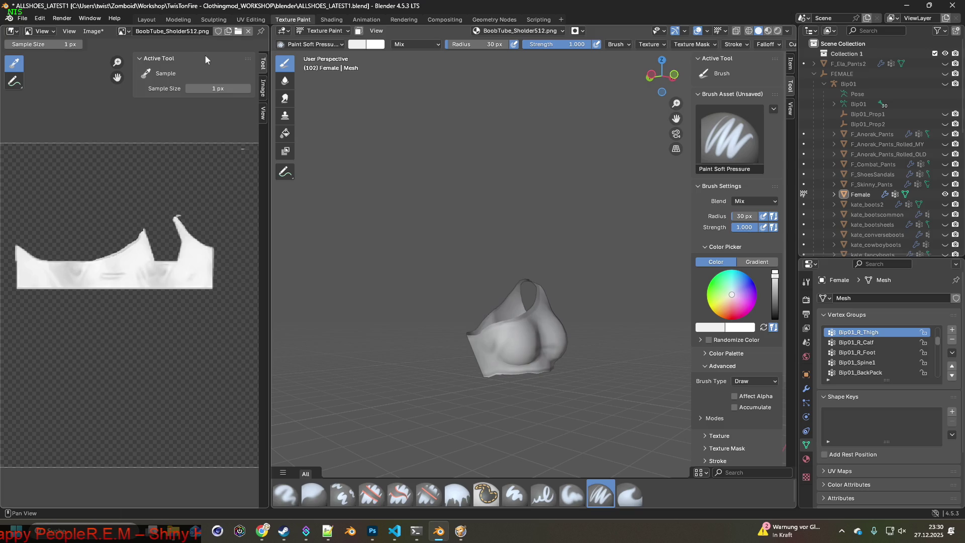
{"action": "left_click", "coordinate": [94, 31]}
{"action": "left_click", "coordinate": [109, 134]}
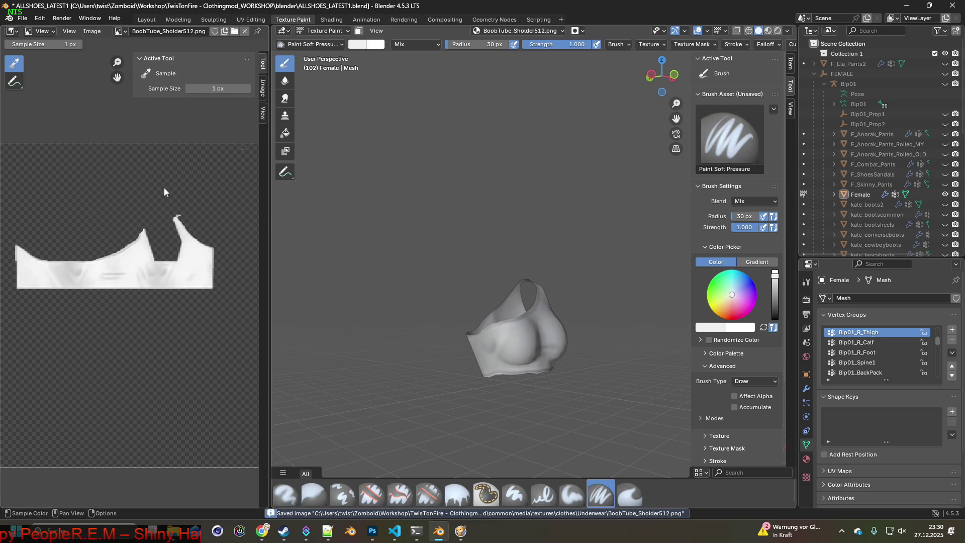
{"action": "left_click", "coordinate": [461, 530]}
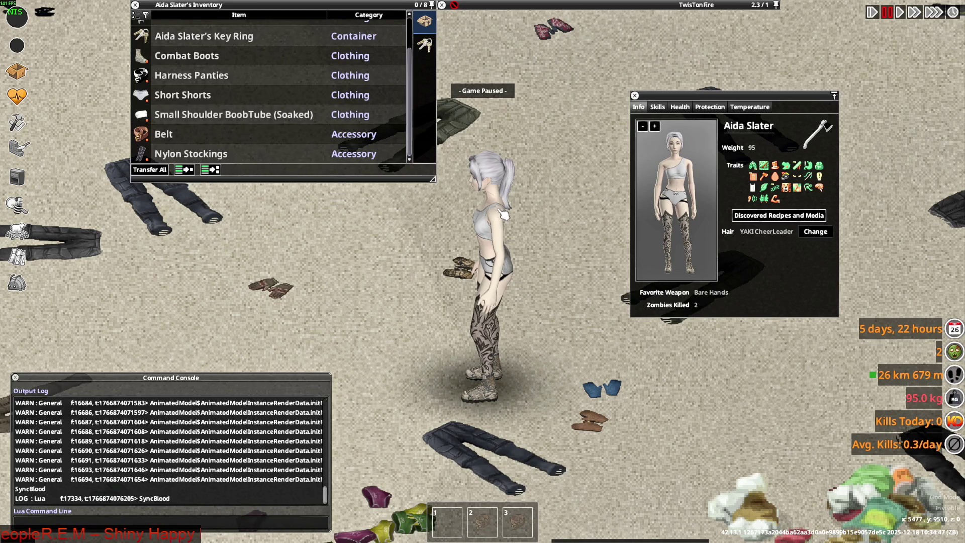
- Resume the game, walk the character around, and put the Combat Boots on her
{"action": "left_click", "coordinate": [654, 126]}
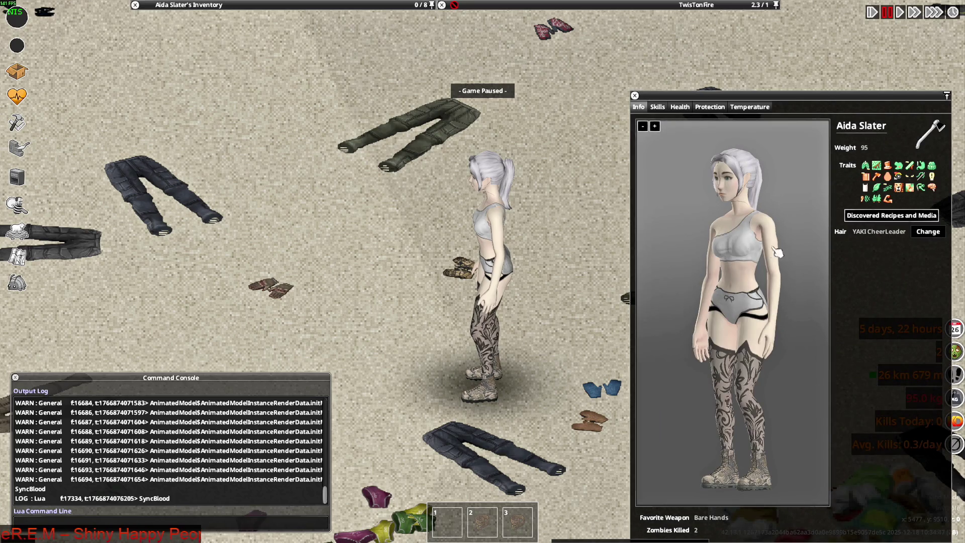
{"action": "key", "text": "space"}
{"action": "key", "text": "w+a"}
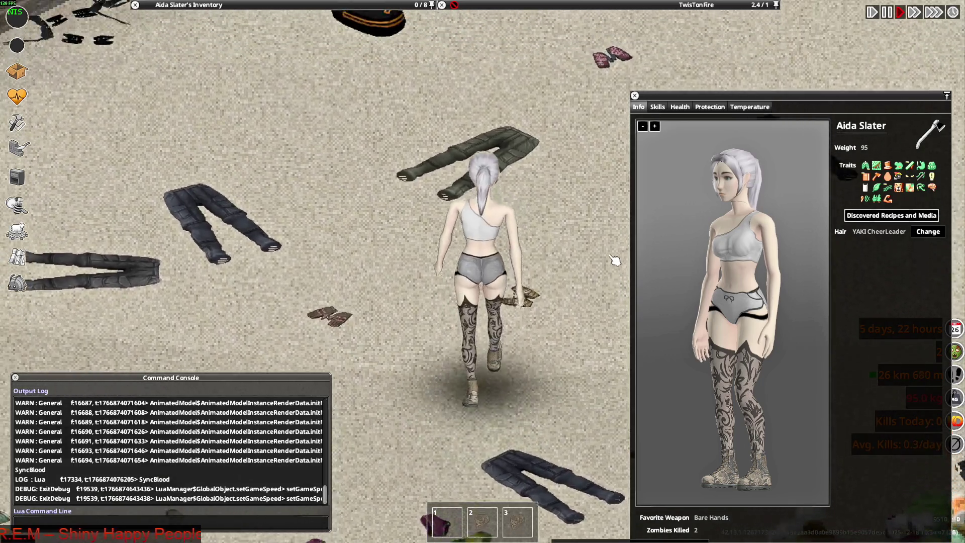
{"action": "key", "text": "s"}
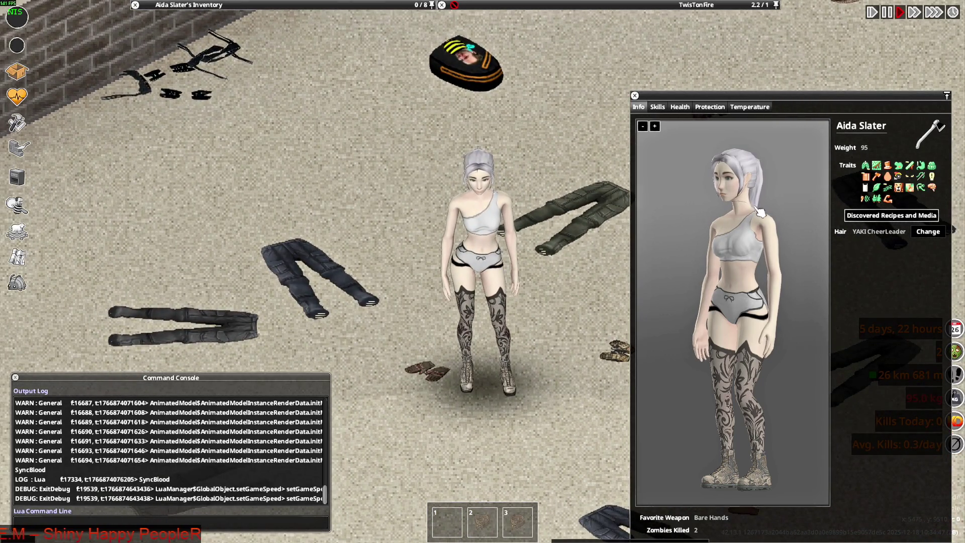
{"action": "key", "text": "a"}
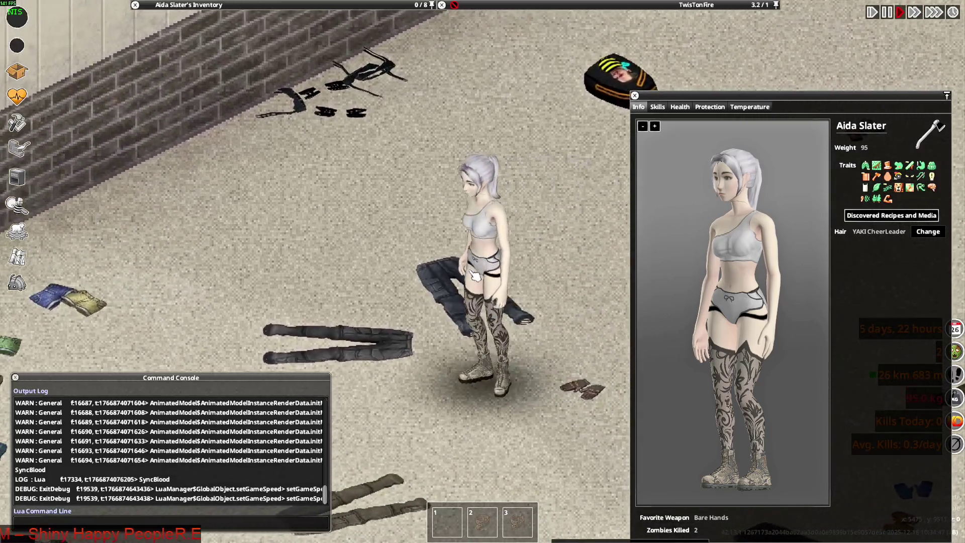
{"action": "key", "text": "w+d"}
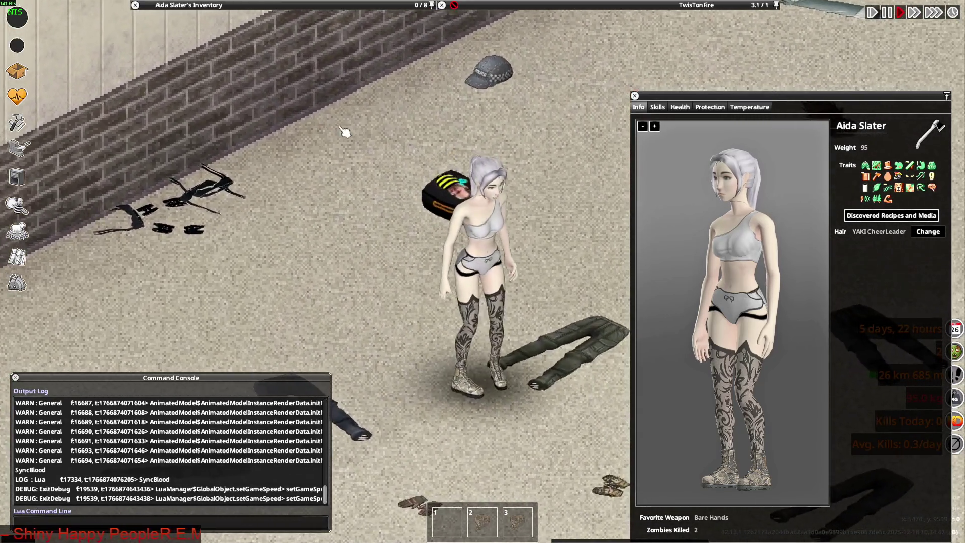
{"action": "key", "text": "s"}
{"action": "mouse_move", "coordinate": [201, 88]}
{"action": "left_mouse_down"}
{"action": "mouse_move", "coordinate": [226, 108]}
{"action": "mouse_move", "coordinate": [388, 328]}
{"action": "left_mouse_up"}
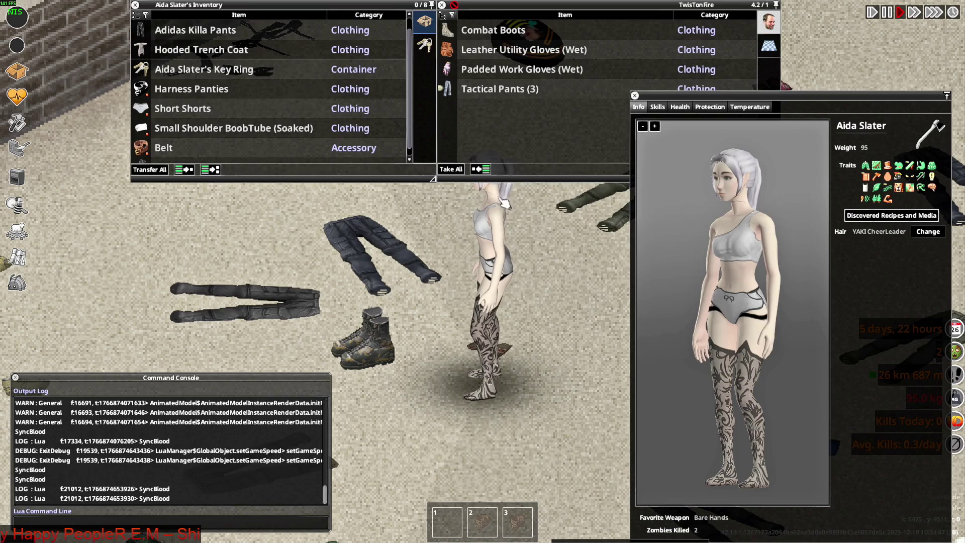
- Run into the store and wash the character herself at the sink
{"action": "key", "text": "a"}
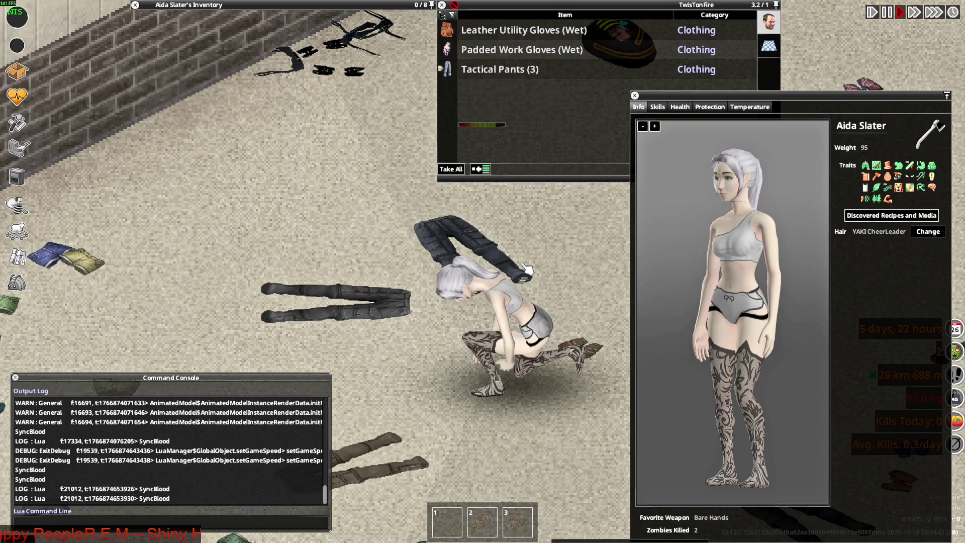
{"action": "key", "text": "a"}
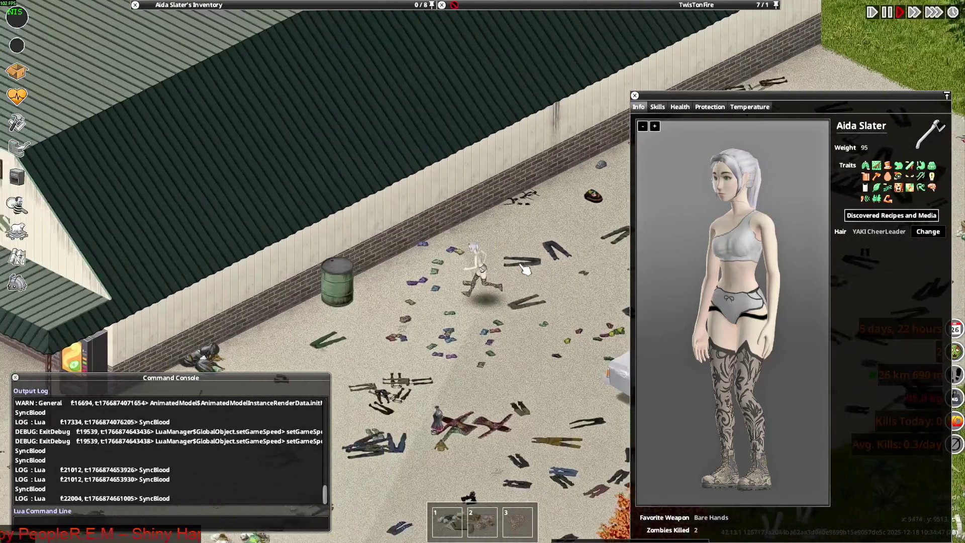
{"action": "key", "text": "a"}
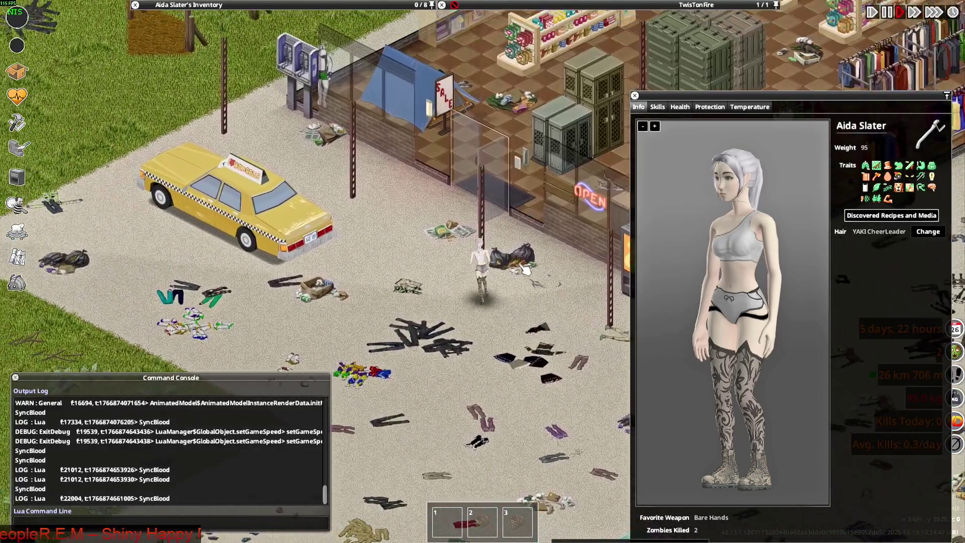
{"action": "key", "text": "w"}
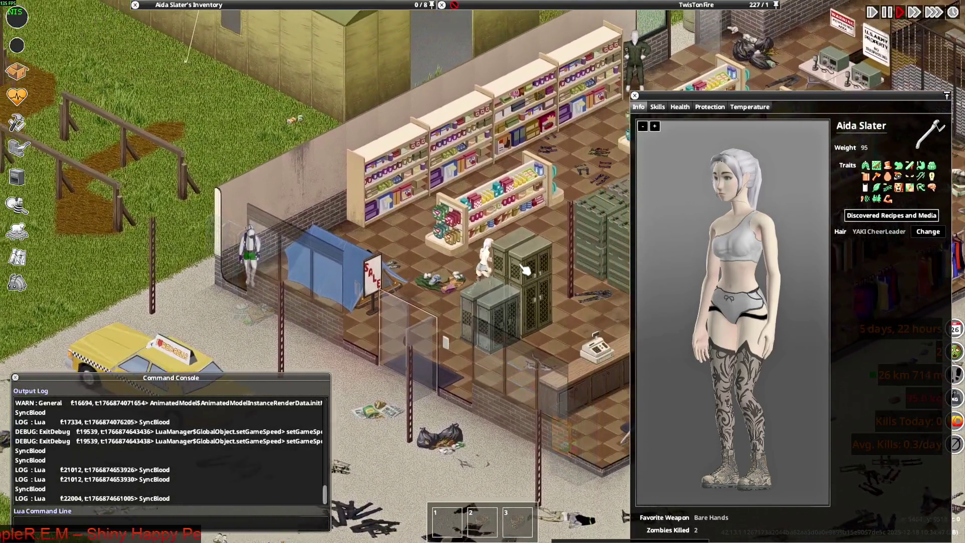
{"action": "key", "text": "w"}
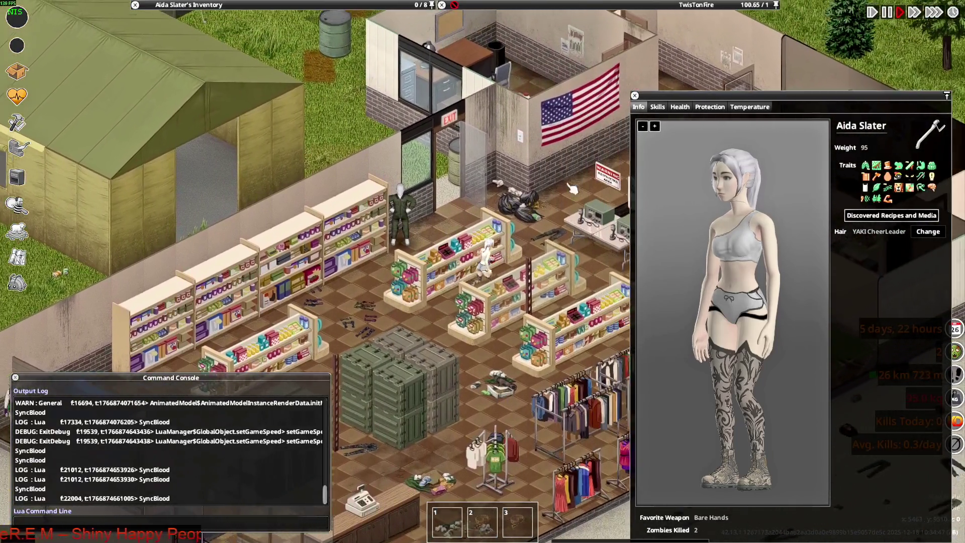
{"action": "key", "text": "c"}
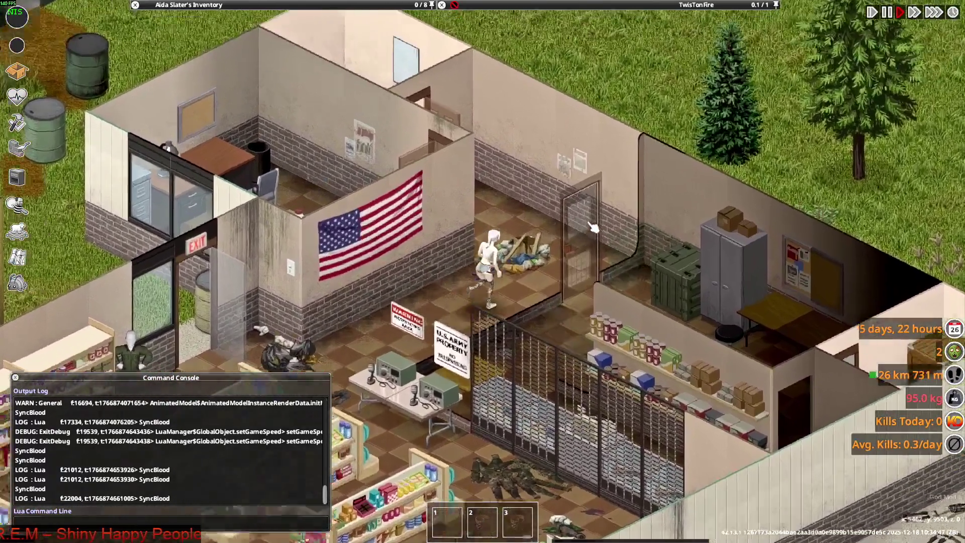
{"action": "scroll", "coordinate": [593, 228], "scroll_direction": "up", "scroll_amount": 3}
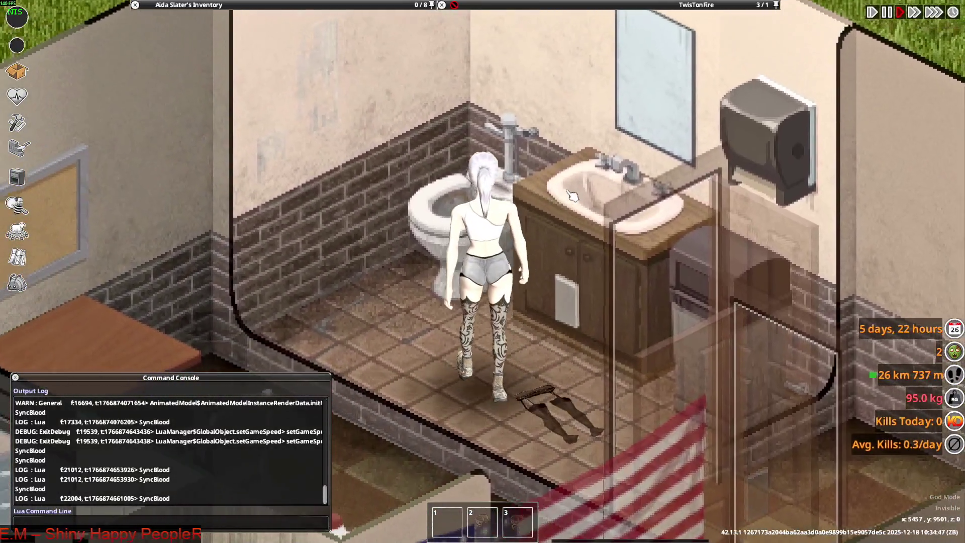
{"action": "right_click", "coordinate": [578, 201]}
{"action": "mouse_move", "coordinate": [646, 273]}
{"action": "mouse_move", "coordinate": [834, 271]}
{"action": "left_click", "coordinate": [745, 271]}
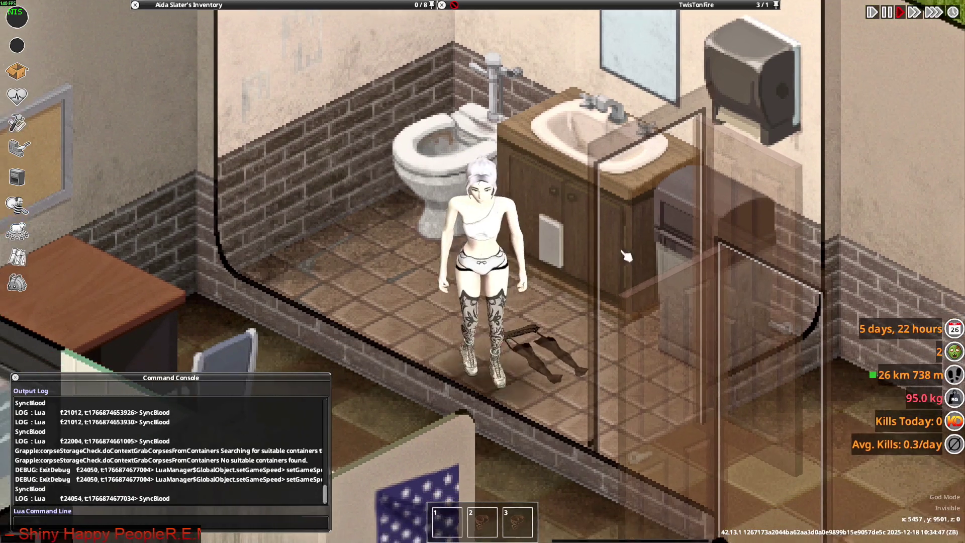
- Show the character's Info page and rotate the preview model to face front
{"action": "mouse_move", "coordinate": [303, 6]}
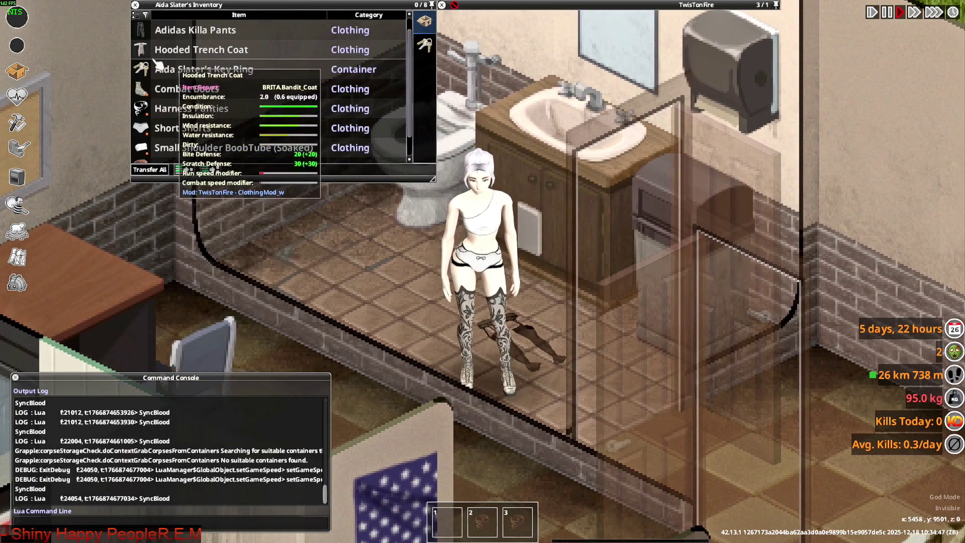
{"action": "key", "text": "h"}
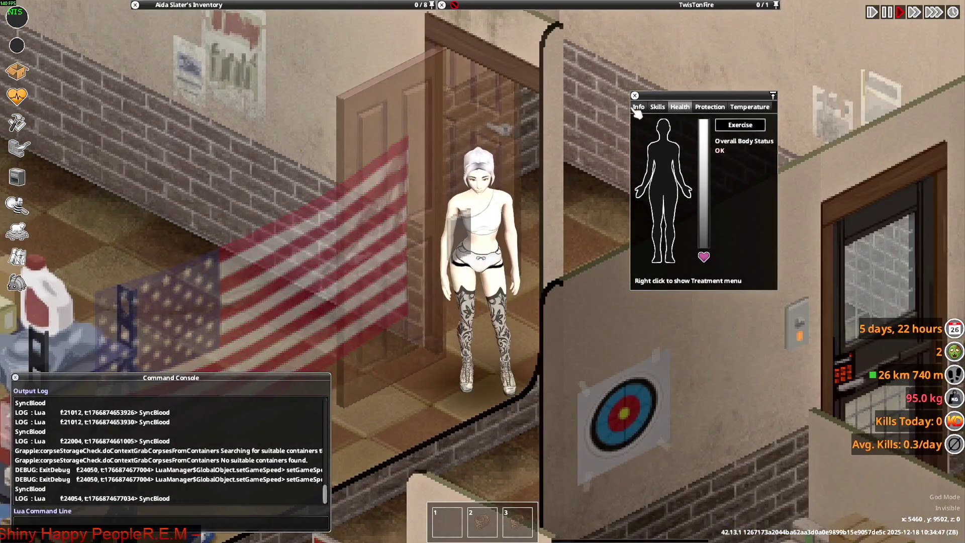
{"action": "left_click", "coordinate": [637, 108]}
{"action": "mouse_move", "coordinate": [777, 237]}
{"action": "left_mouse_down"}
{"action": "mouse_move", "coordinate": [801, 240]}
{"action": "mouse_move", "coordinate": [756, 246]}
{"action": "left_mouse_up"}
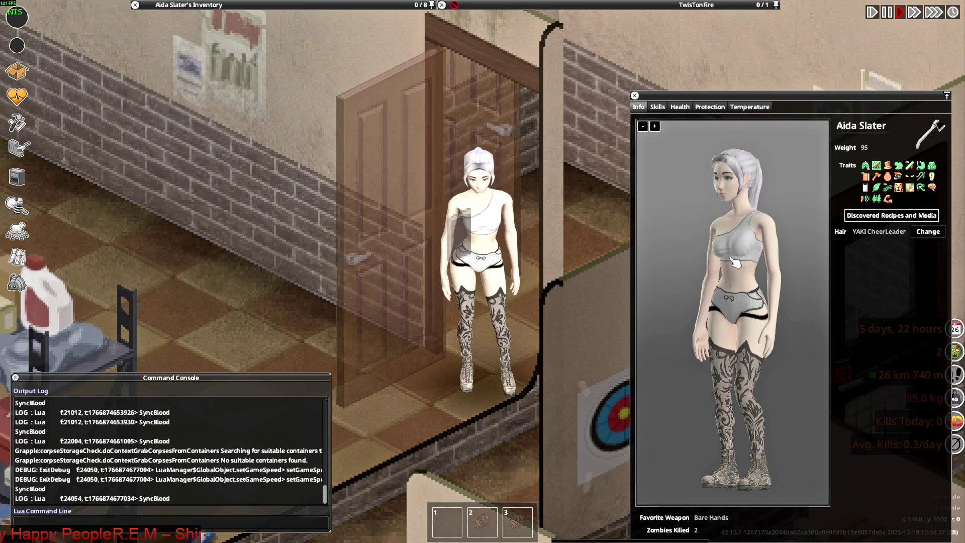
- Quit Project Zomboid to the desktop and bring the Steam library forward
{"action": "key", "text": "Escape"}
{"action": "left_click", "coordinate": [281, 390]}
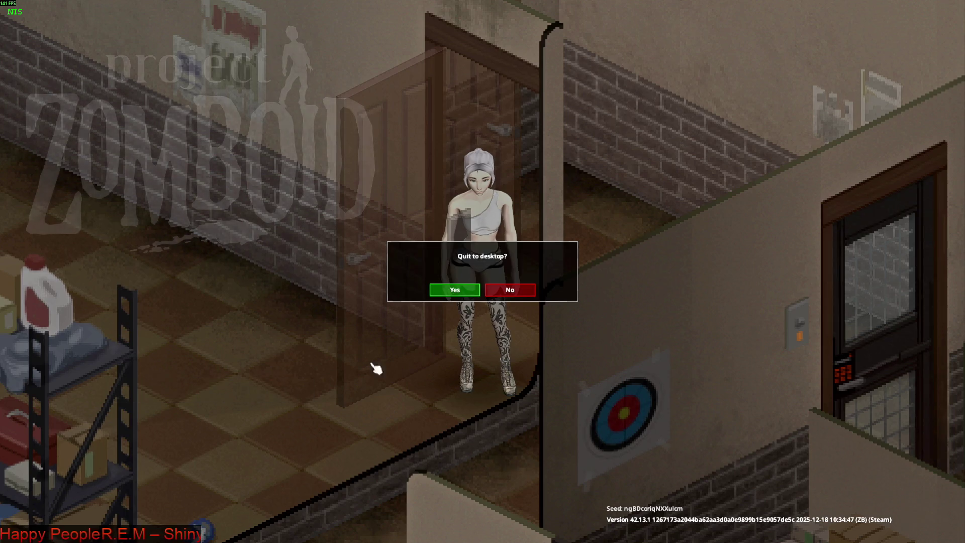
{"action": "left_click", "coordinate": [450, 288]}
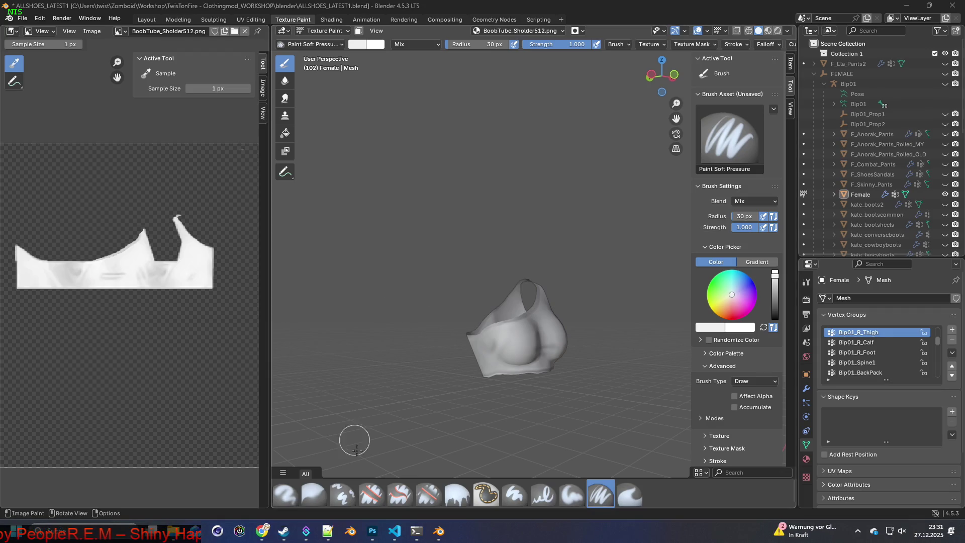
{"action": "left_click", "coordinate": [284, 530]}
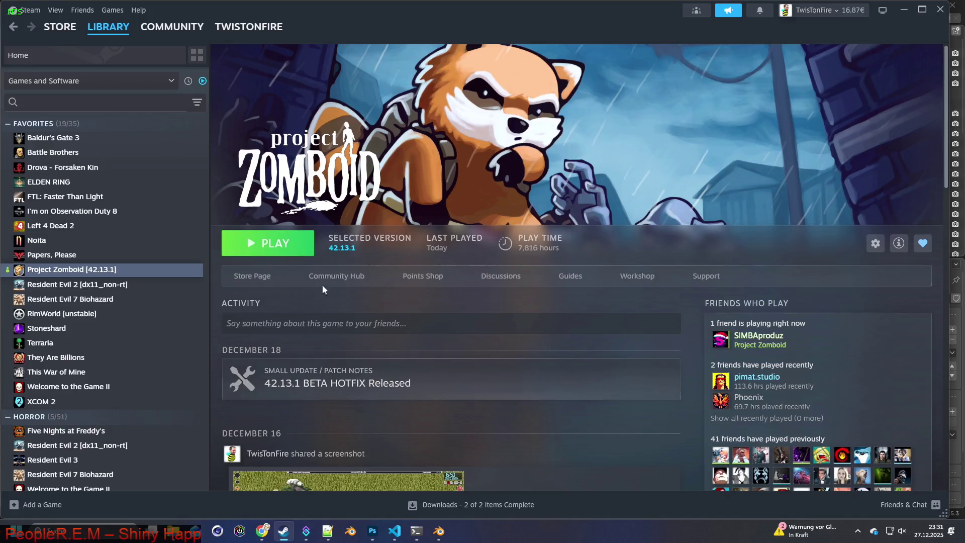
- Launch Project Zomboid from the Steam library and continue the most recent save
{"action": "left_click", "coordinate": [270, 249]}
{"action": "left_click", "coordinate": [506, 364]}
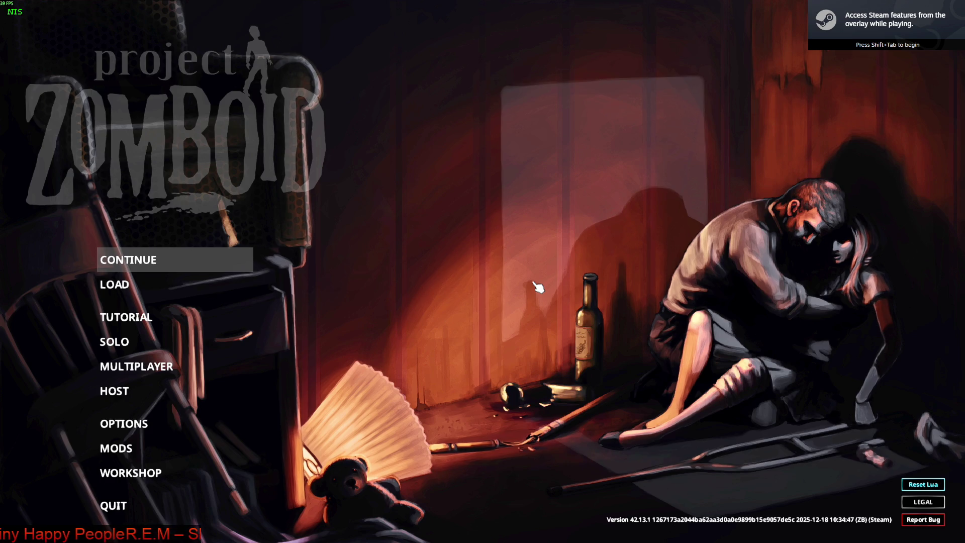
{"action": "key", "text": "Return"}
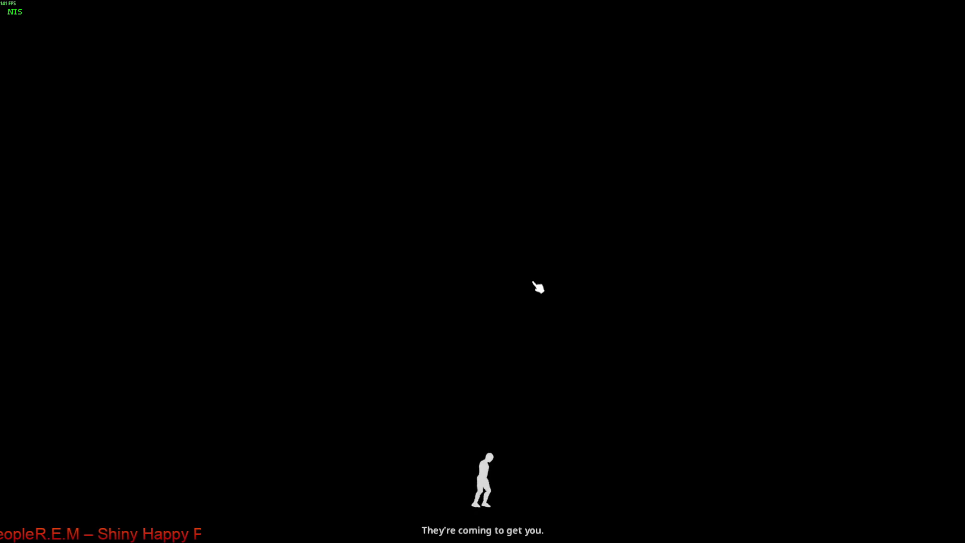
- Start the loaded game, zoom in, and walk the character past the railing, signs and crates
{"action": "left_click", "coordinate": [538, 286]}
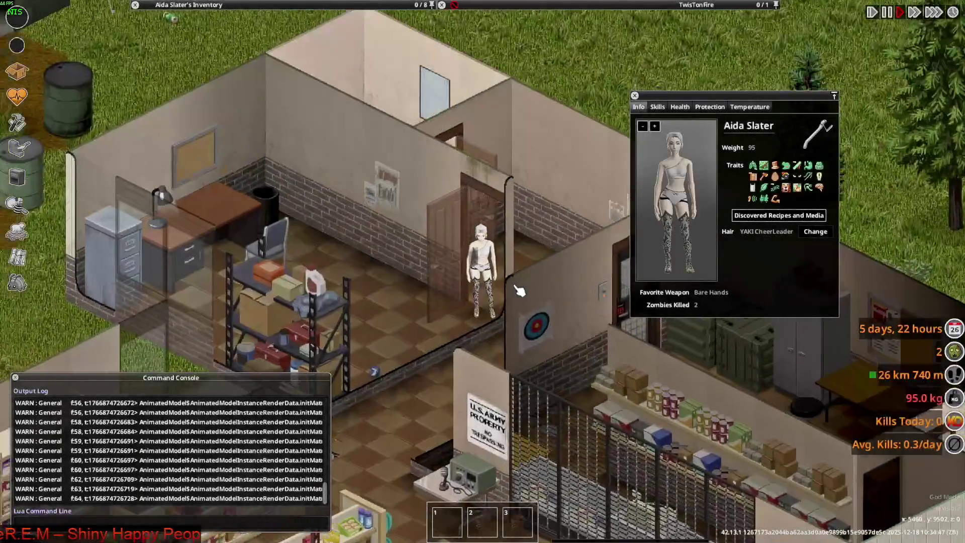
{"action": "scroll", "coordinate": [519, 290], "scroll_direction": "up", "scroll_amount": 4}
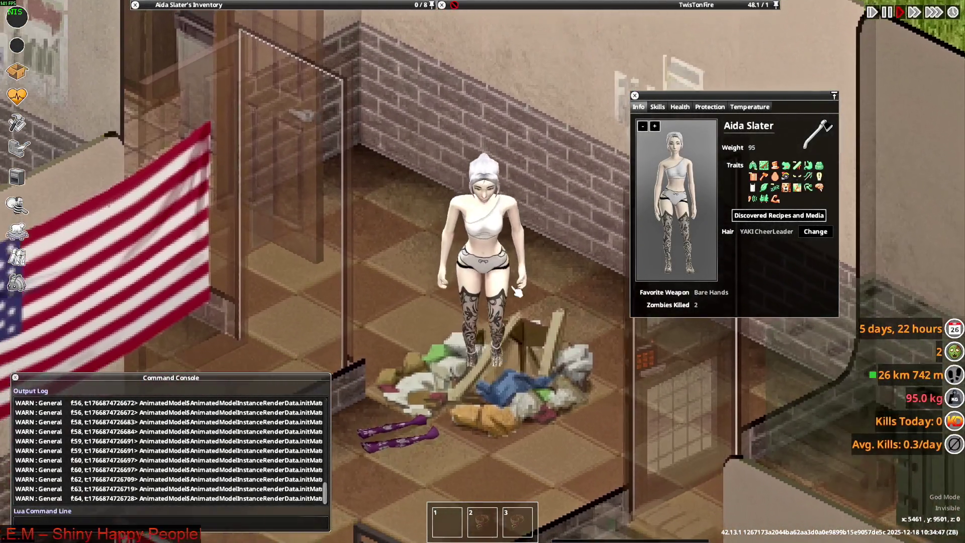
{"action": "key", "text": "s"}
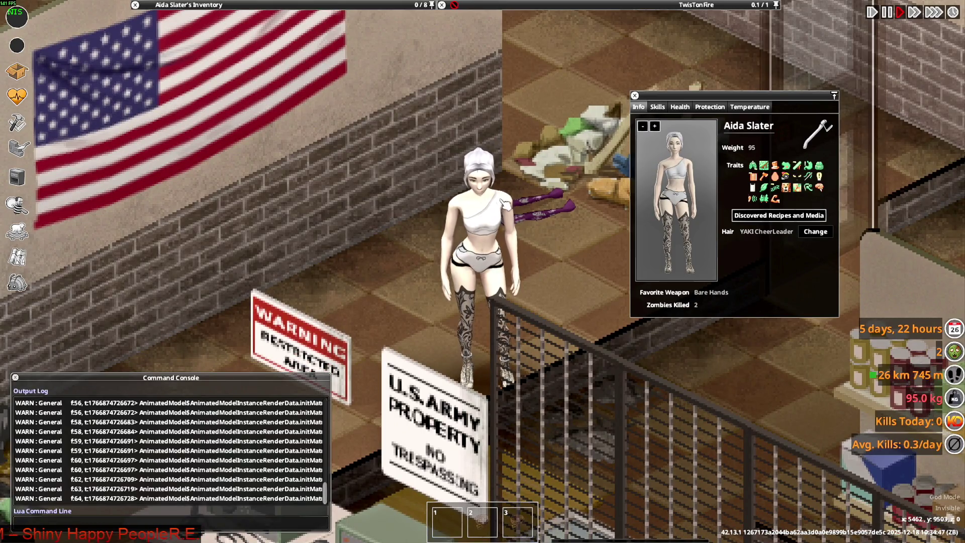
{"action": "key", "text": "s+a"}
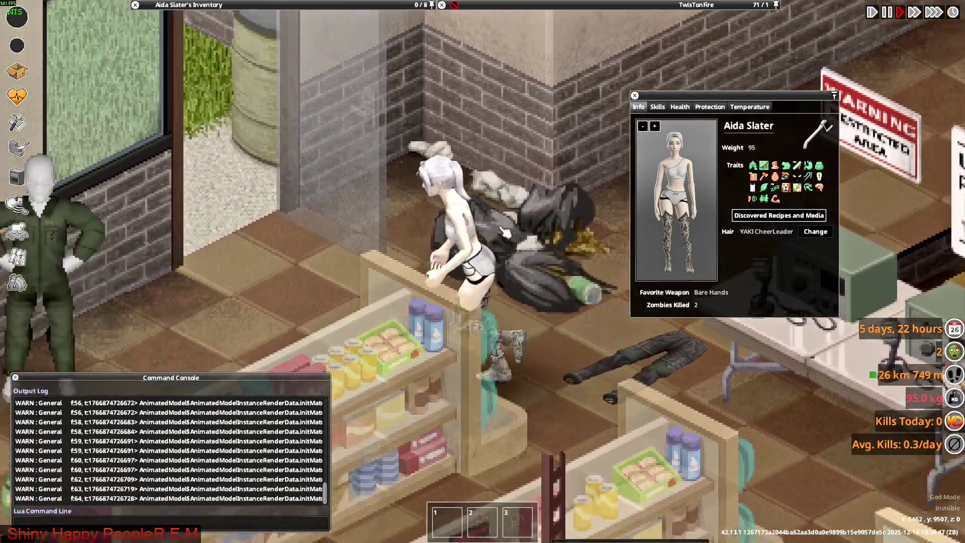
{"action": "key", "text": "s"}
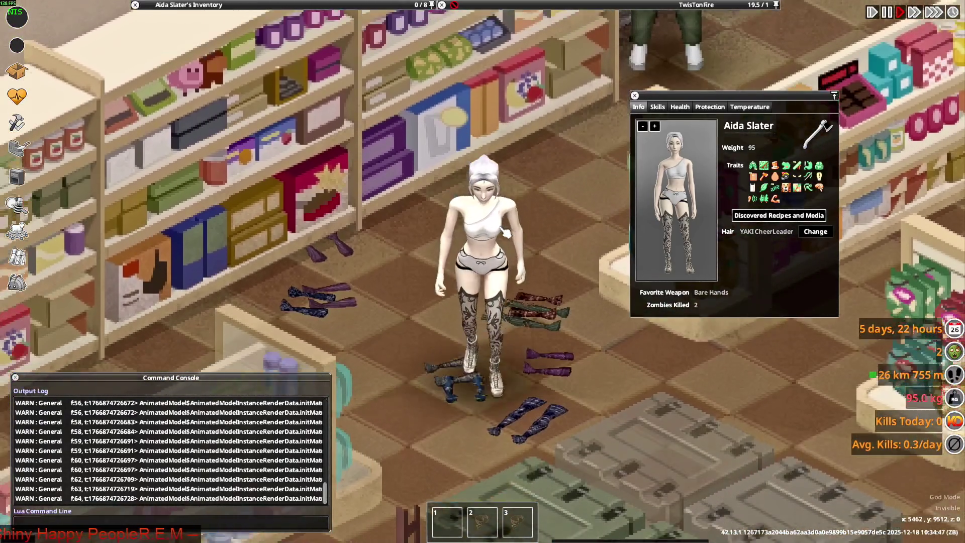
{"action": "key", "text": "s"}
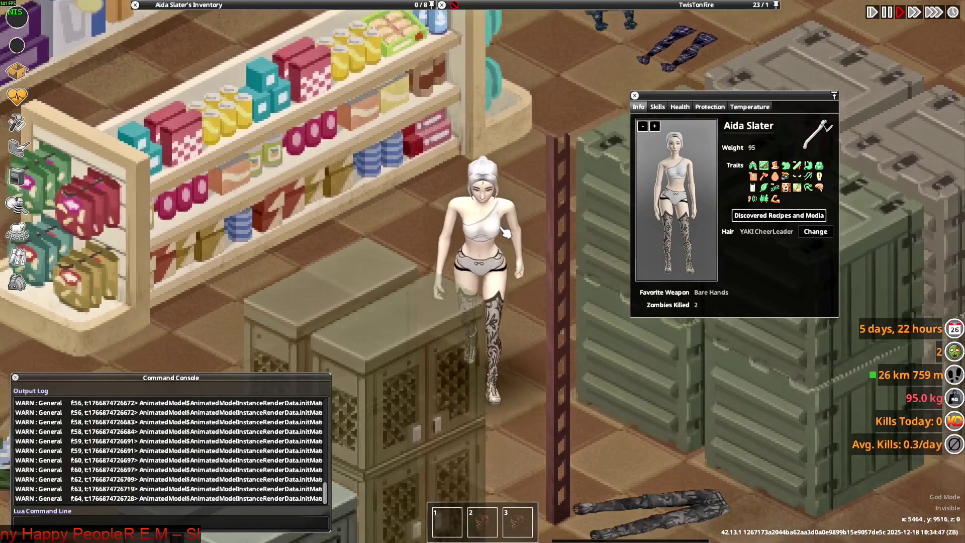